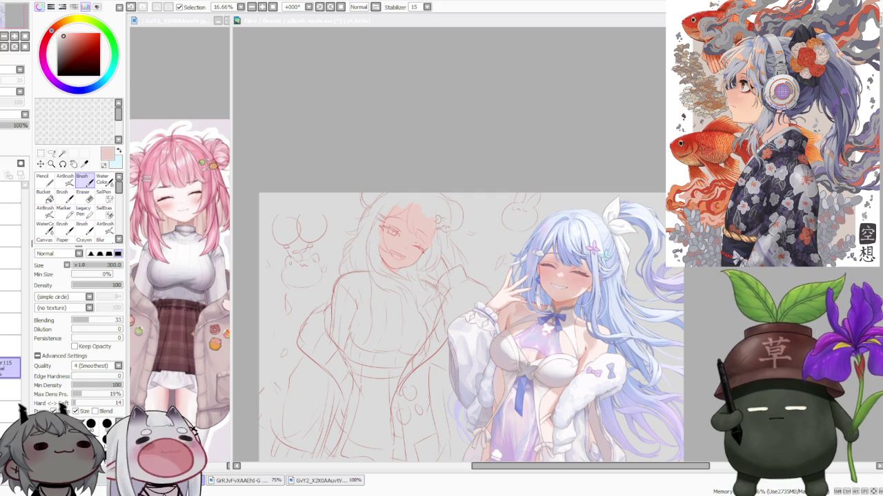
Sample pale pink from the sketch face and set the brush to size 500, blending 0
{"action": "left_click", "coordinate": [351, 134]}
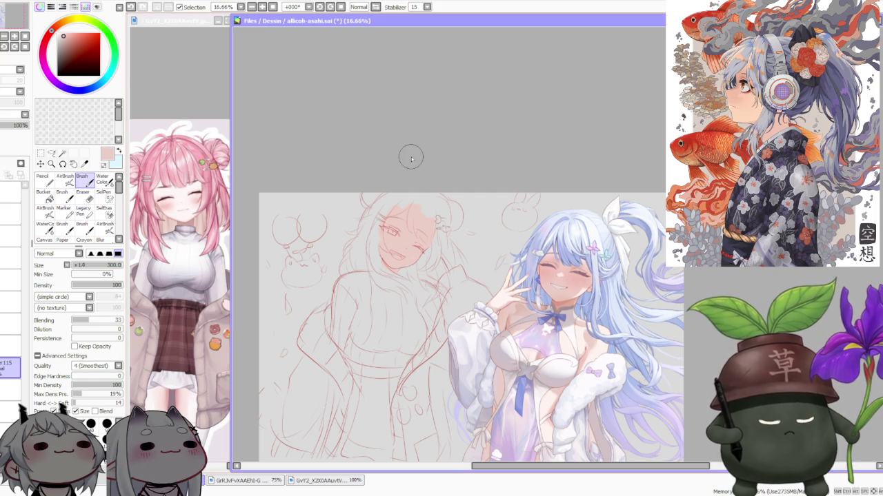
{"action": "scroll", "coordinate": [422, 163], "scroll_direction": "down", "scroll_amount": 2}
{"action": "scroll", "coordinate": [434, 175], "scroll_direction": "up", "scroll_amount": 2}
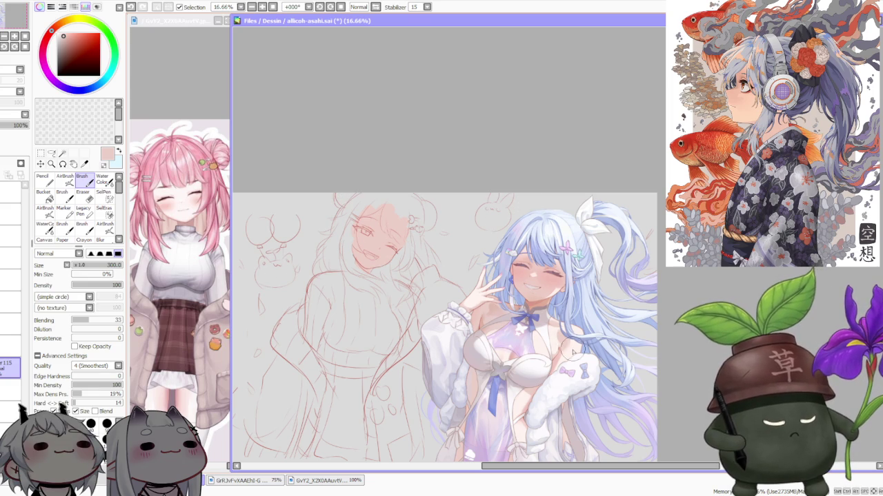
{"action": "left_click", "coordinate": [534, 337], "text": "alt"}
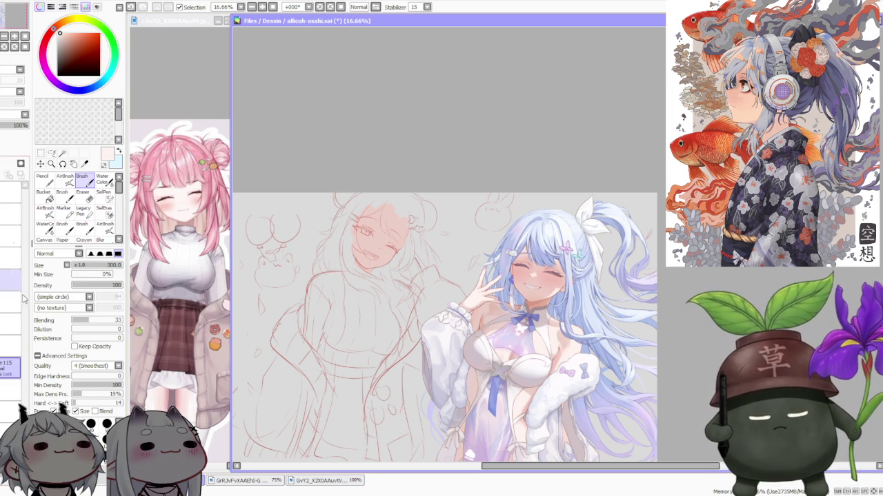
{"action": "left_click", "coordinate": [90, 423]}
{"action": "left_click_drag", "start_coordinate": [93, 321], "coordinate": [72, 321]}
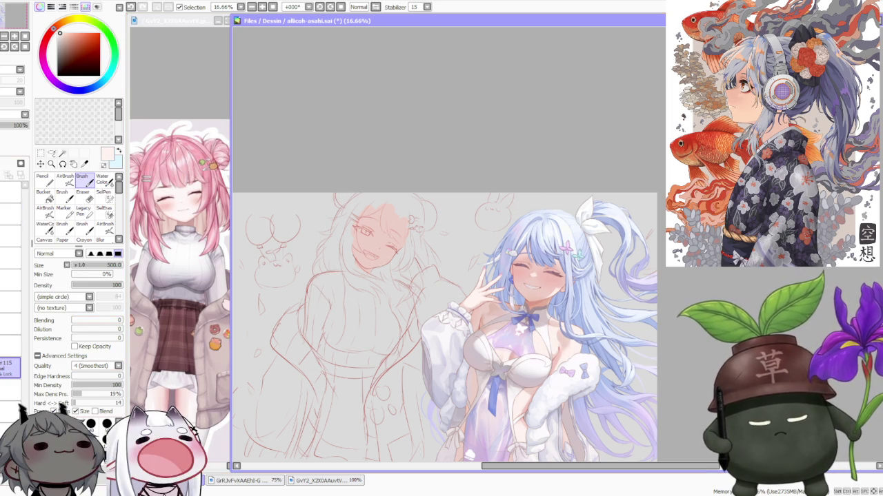
{"action": "scroll", "coordinate": [373, 210], "scroll_direction": "up", "scroll_amount": 1}
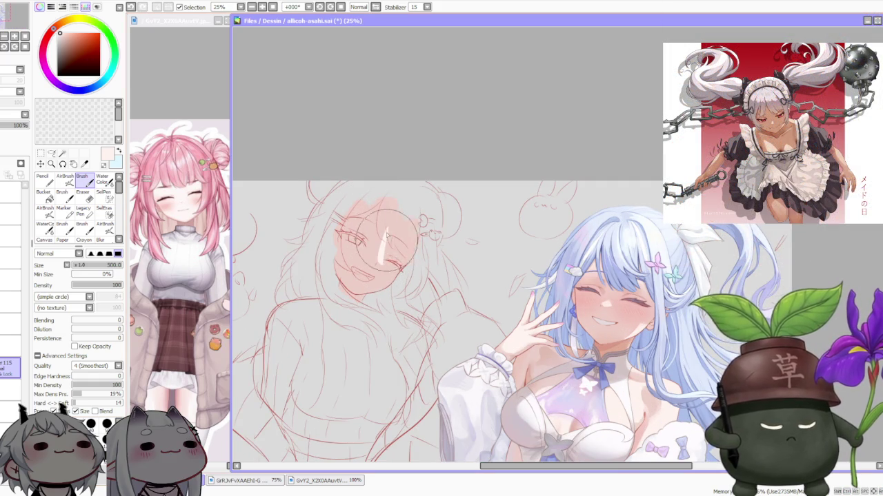
Paint peach skin from the cheek down around the mouth and chin
{"action": "mouse_move", "coordinate": [395, 232]}
{"action": "left_mouse_down"}
{"action": "mouse_move", "coordinate": [370, 267]}
{"action": "mouse_move", "coordinate": [412, 259]}
{"action": "mouse_move", "coordinate": [362, 228]}
{"action": "mouse_move", "coordinate": [359, 236]}
{"action": "mouse_move", "coordinate": [390, 222]}
{"action": "left_mouse_up"}
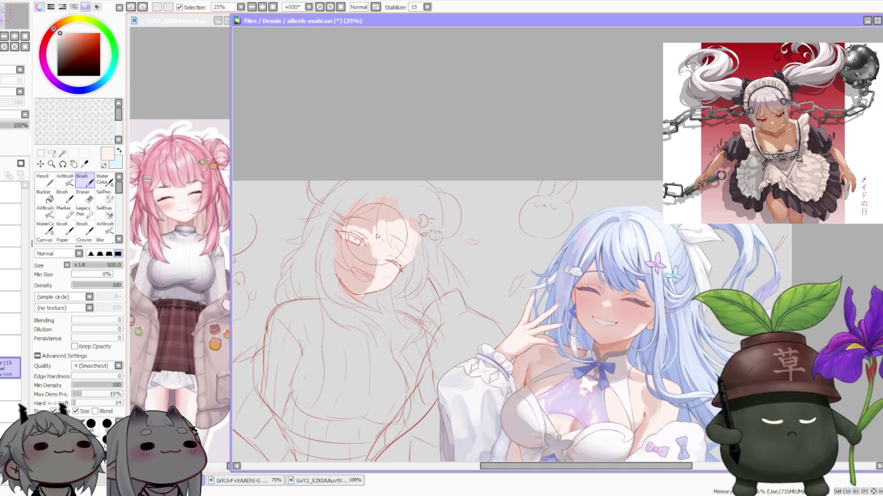
{"action": "scroll", "coordinate": [427, 200], "scroll_direction": "down", "scroll_amount": 1}
{"action": "scroll", "coordinate": [478, 166], "scroll_direction": "down", "scroll_amount": 2}
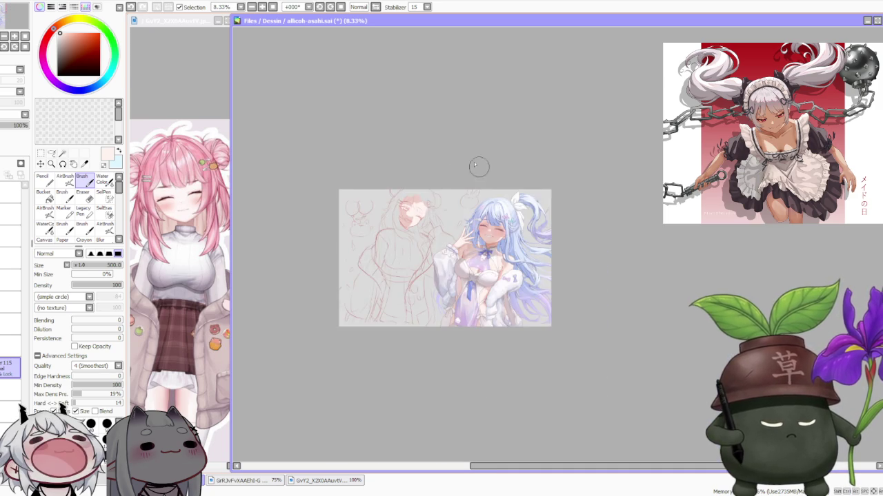
{"action": "scroll", "coordinate": [426, 200], "scroll_direction": "up", "scroll_amount": 3}
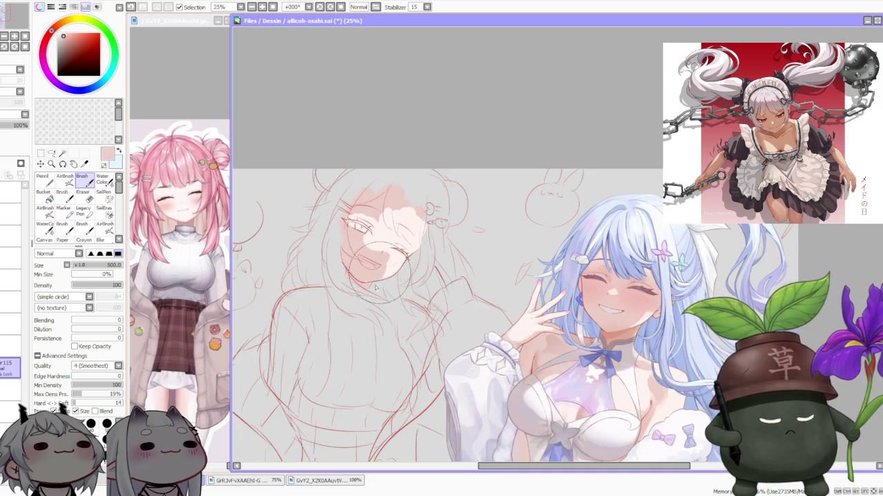
{"action": "mouse_move", "coordinate": [376, 288]}
{"action": "left_mouse_down"}
{"action": "mouse_move", "coordinate": [377, 266]}
{"action": "mouse_move", "coordinate": [395, 242]}
{"action": "left_mouse_up"}
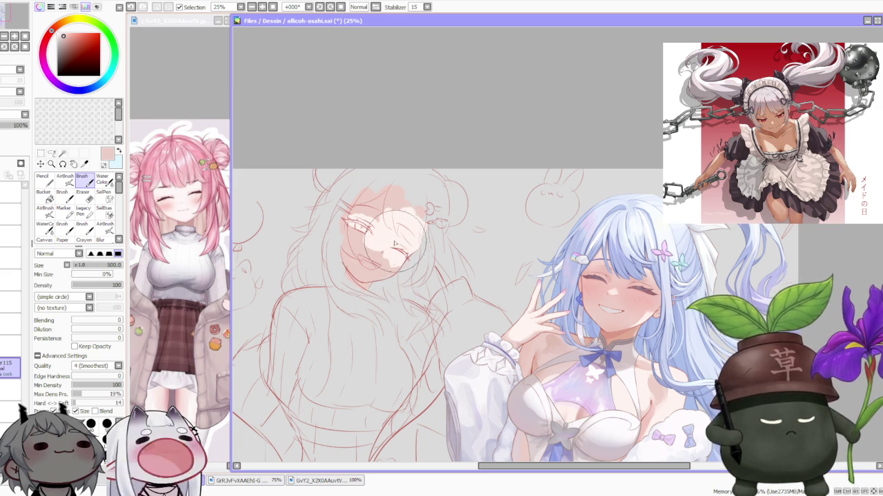
Sample cream and pinker tones and lay lighter skin patches over the face
{"action": "left_click", "coordinate": [395, 243], "text": "alt"}
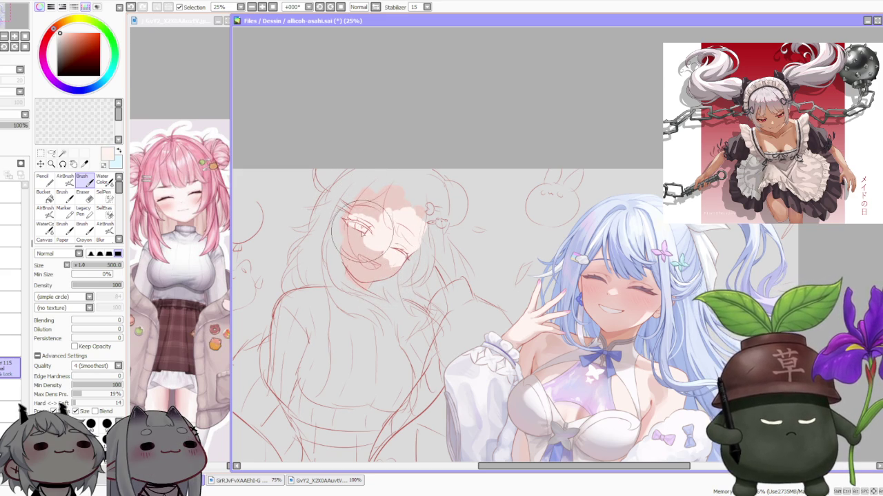
{"action": "left_click", "coordinate": [360, 236], "text": "alt"}
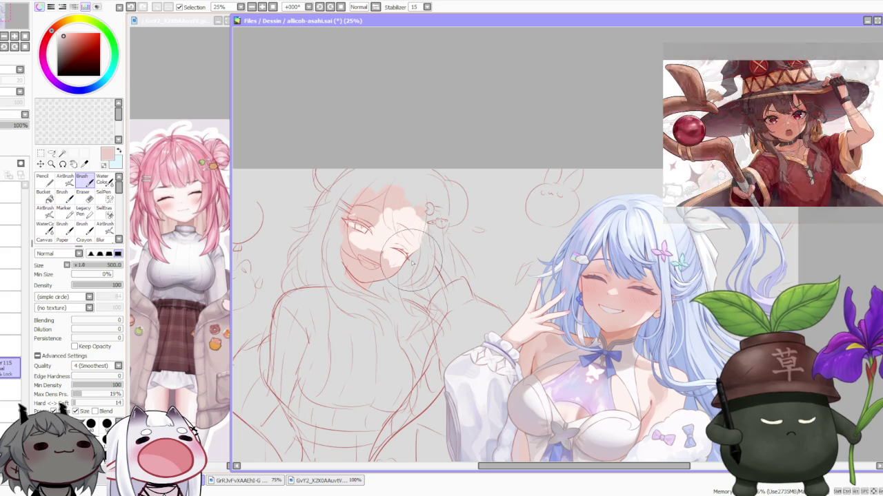
{"action": "left_click_drag", "start_coordinate": [411, 263], "coordinate": [403, 222]}
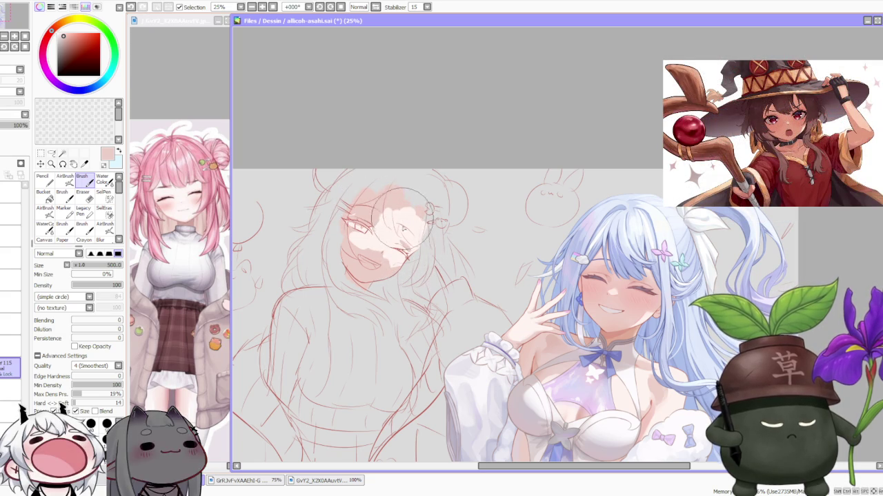
Sample another skin tone and brush pink shading across the face
{"action": "left_click", "coordinate": [404, 214], "text": "alt"}
{"action": "scroll", "coordinate": [426, 211], "scroll_direction": "down", "scroll_amount": 1}
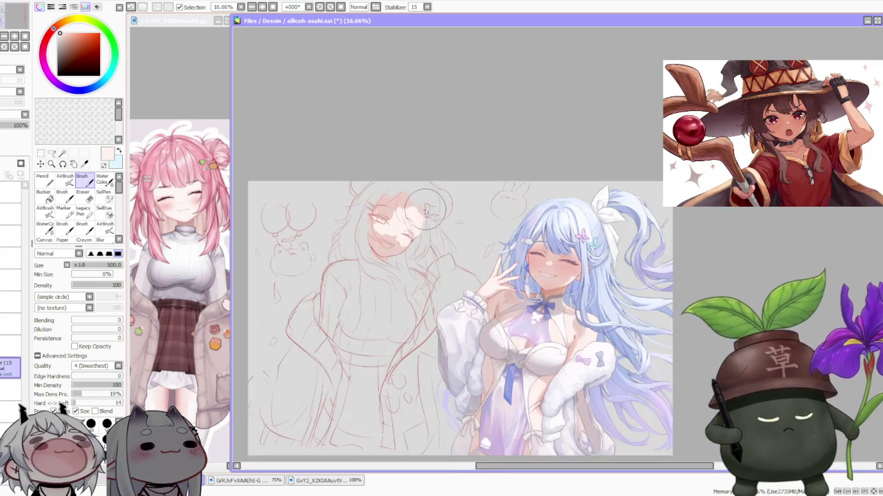
{"action": "scroll", "coordinate": [426, 213], "scroll_direction": "up", "scroll_amount": 1}
{"action": "scroll", "coordinate": [425, 226], "scroll_direction": "down", "scroll_amount": 1}
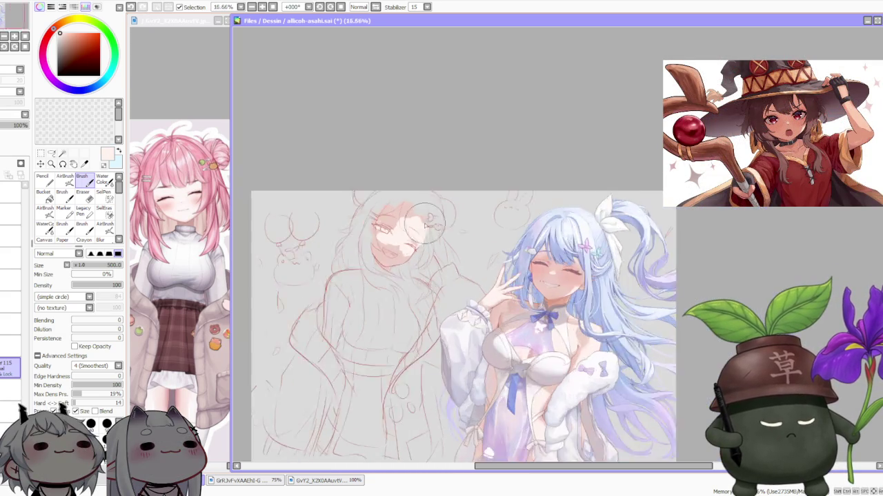
{"action": "scroll", "coordinate": [425, 222], "scroll_direction": "up", "scroll_amount": 1}
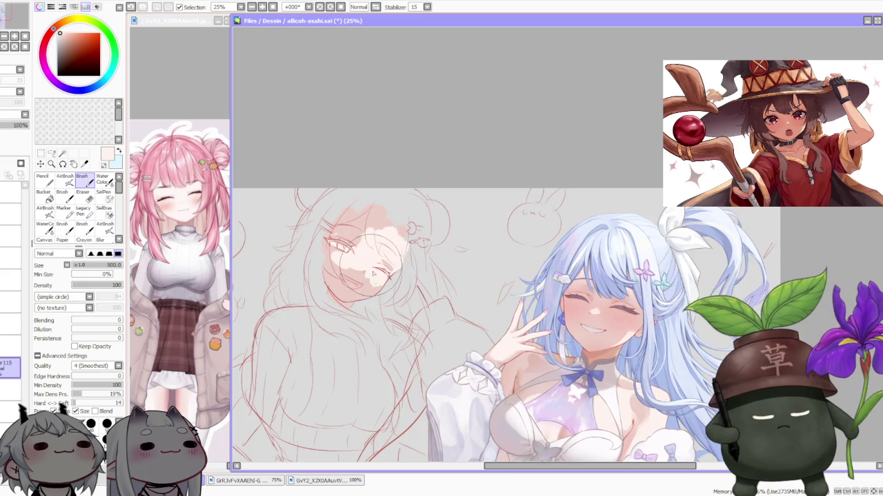
{"action": "scroll", "coordinate": [356, 272], "scroll_direction": "up", "scroll_amount": 1}
{"action": "left_click_drag", "start_coordinate": [373, 276], "coordinate": [394, 277]}
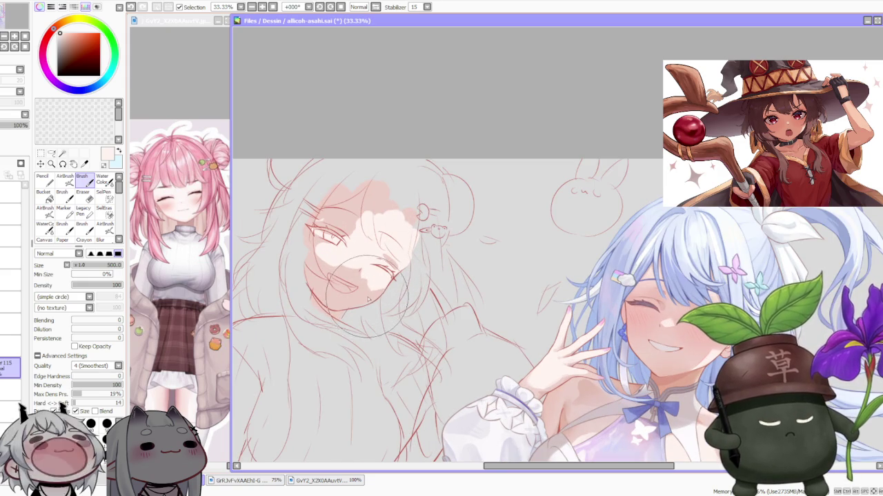
{"action": "scroll", "coordinate": [394, 273], "scroll_direction": "down", "scroll_amount": 2}
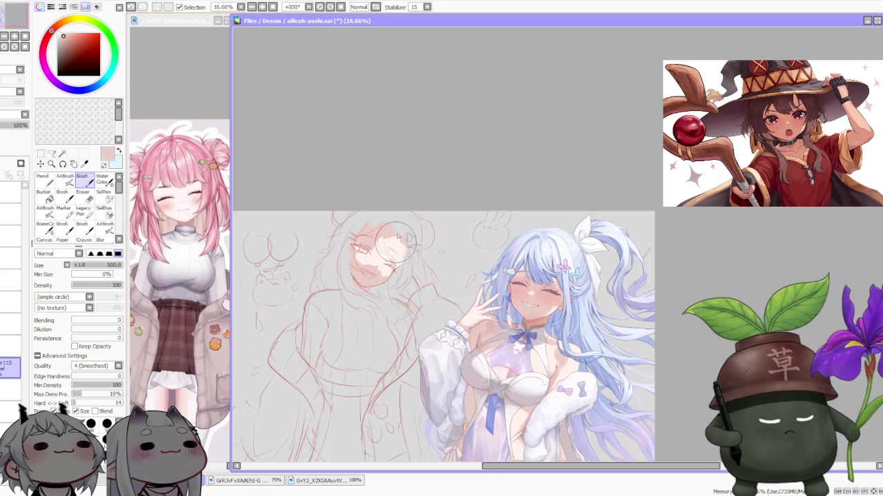
{"action": "scroll", "coordinate": [402, 204], "scroll_direction": "down", "scroll_amount": 1}
{"action": "scroll", "coordinate": [402, 207], "scroll_direction": "down", "scroll_amount": 1}
{"action": "scroll", "coordinate": [402, 207], "scroll_direction": "up", "scroll_amount": 2}
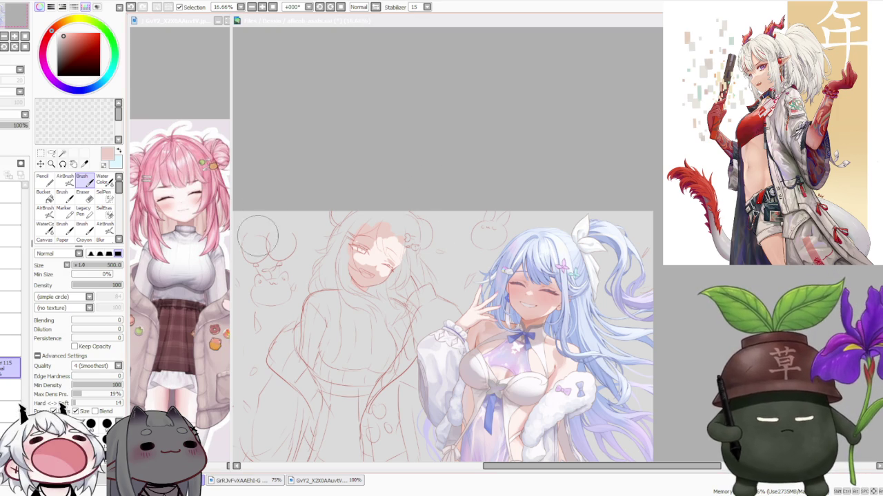
Sample a lighter peach and then a deeper pink skin tone from the face
{"action": "left_click", "coordinate": [418, 114]}
{"action": "scroll", "coordinate": [419, 118], "scroll_direction": "down", "scroll_amount": 1}
{"action": "scroll", "coordinate": [419, 118], "scroll_direction": "up", "scroll_amount": 1}
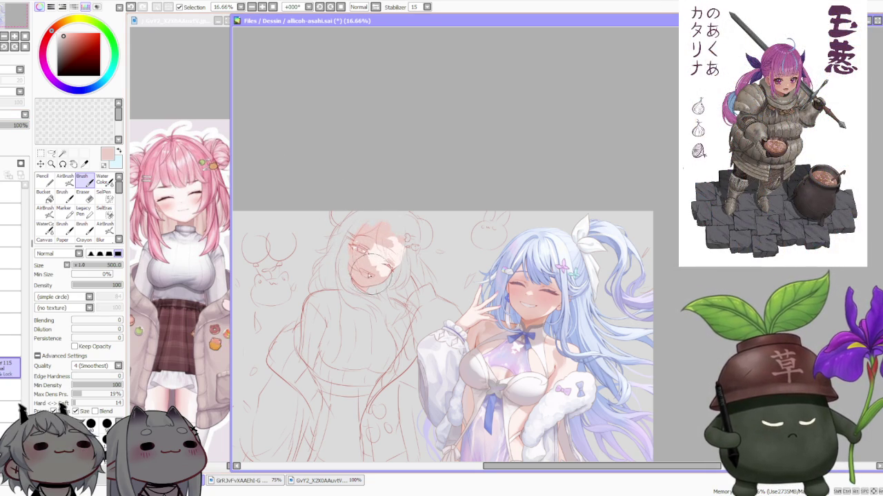
{"action": "left_click", "coordinate": [385, 261], "text": "alt"}
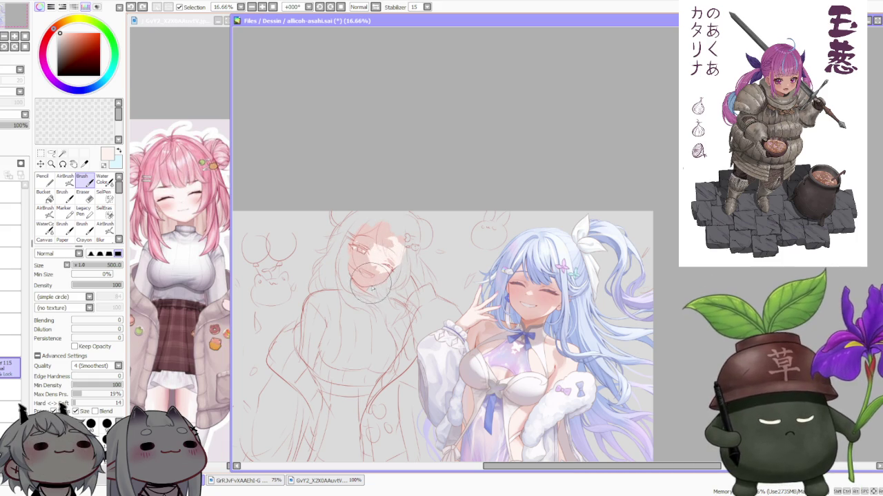
{"action": "left_click", "coordinate": [372, 274], "text": "alt"}
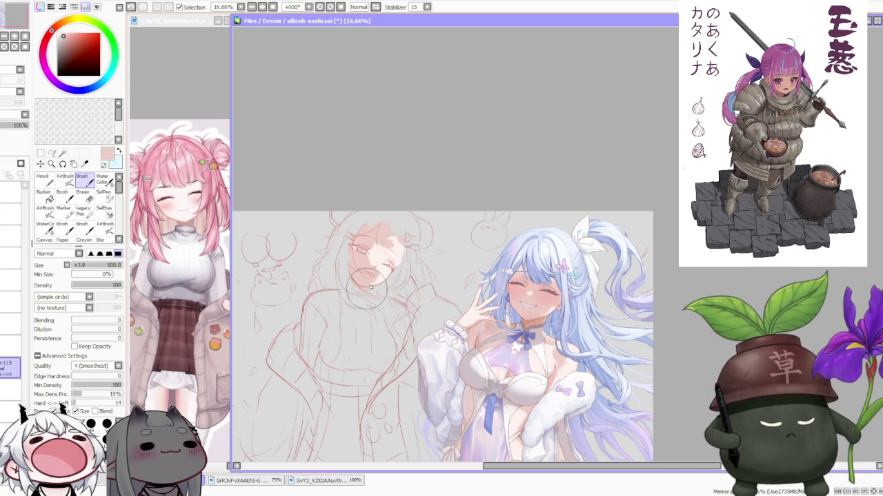
{"action": "scroll", "coordinate": [400, 248], "scroll_direction": "down", "scroll_amount": 2}
{"action": "scroll", "coordinate": [426, 211], "scroll_direction": "up", "scroll_amount": 2}
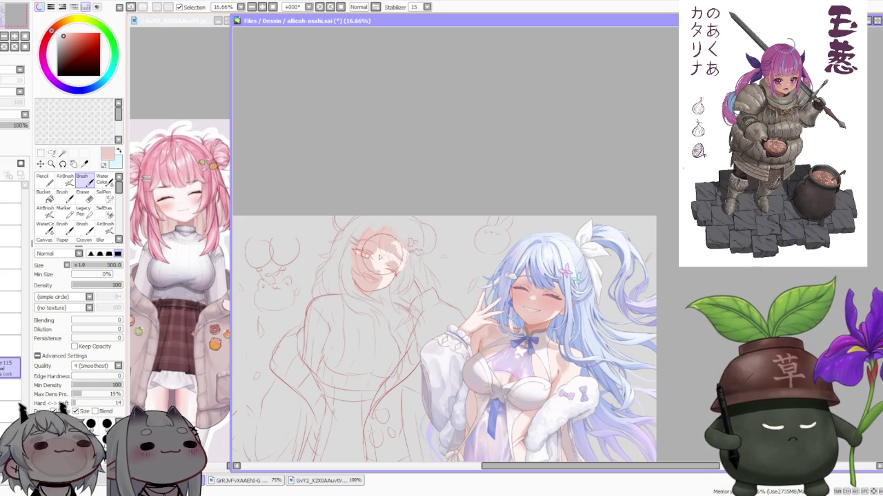
{"action": "scroll", "coordinate": [380, 256], "scroll_direction": "up", "scroll_amount": 2}
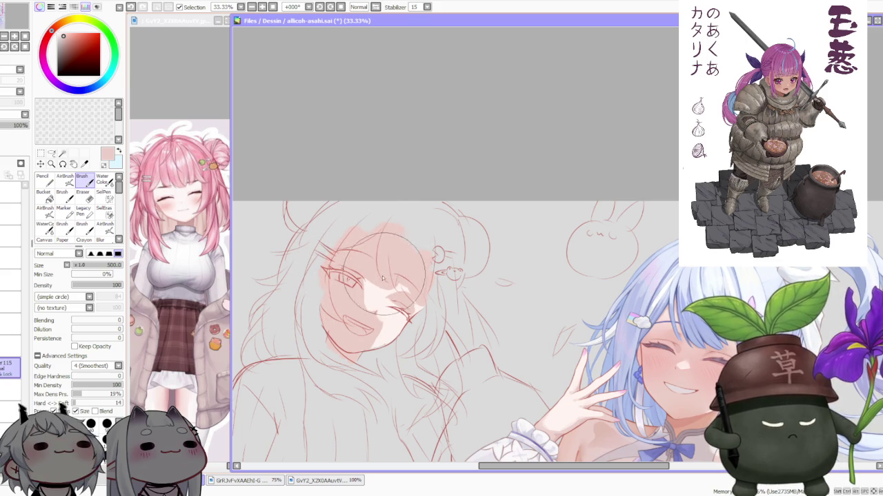
Add lighter pink shading on the face near the ear and hair
{"action": "left_click", "coordinate": [400, 289], "text": "alt"}
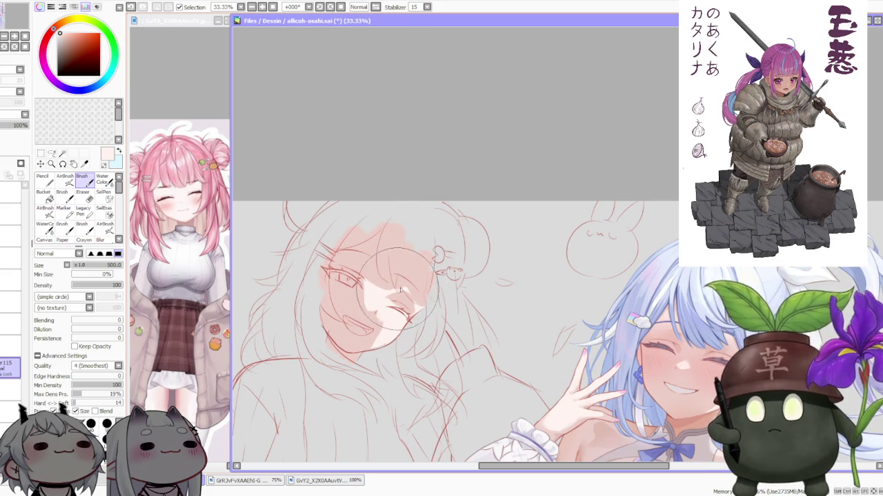
{"action": "left_click_drag", "start_coordinate": [409, 288], "coordinate": [442, 276]}
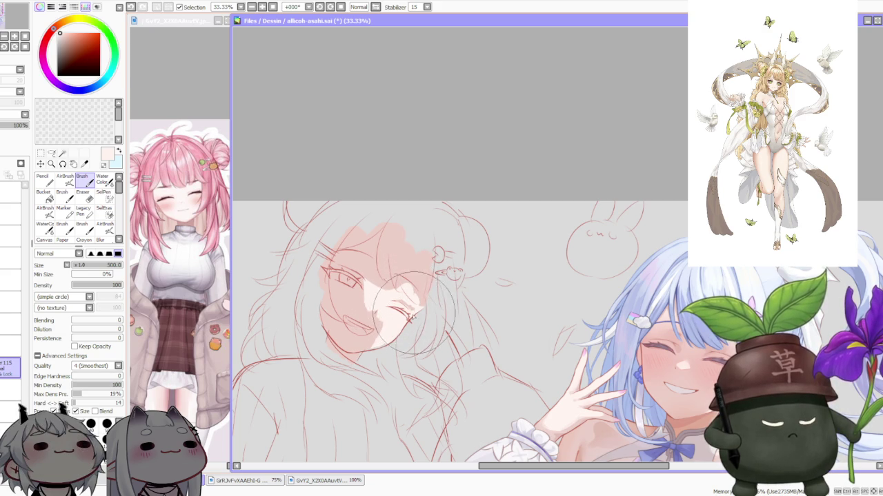
{"action": "left_click_drag", "start_coordinate": [391, 293], "coordinate": [409, 292]}
{"action": "left_click", "coordinate": [409, 292], "text": "alt"}
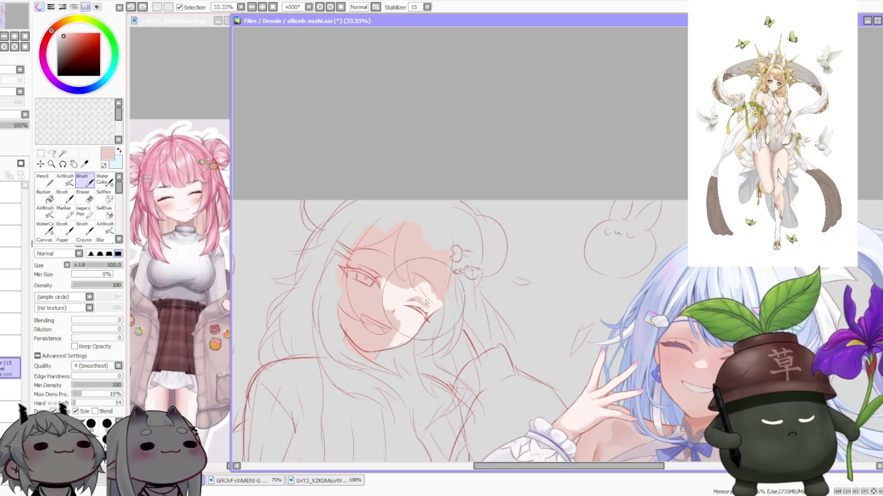
{"action": "scroll", "coordinate": [424, 311], "scroll_direction": "down", "scroll_amount": 2}
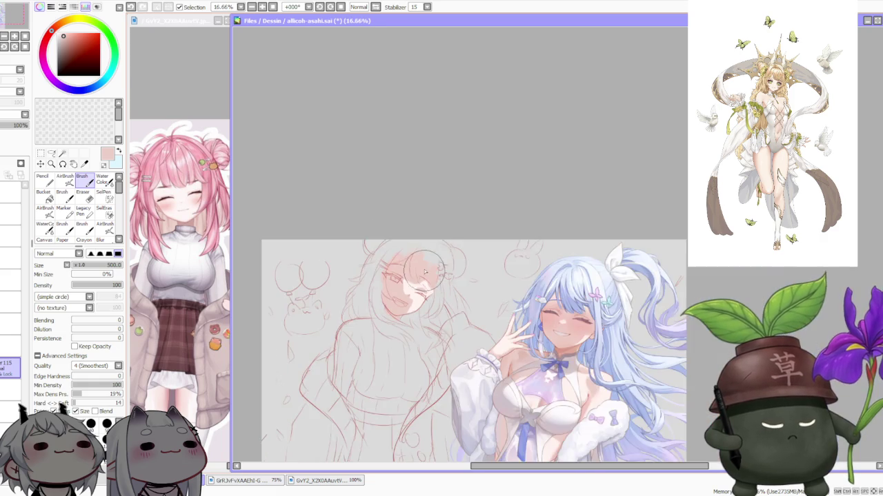
{"action": "scroll", "coordinate": [411, 297], "scroll_direction": "down", "scroll_amount": 1}
{"action": "scroll", "coordinate": [400, 290], "scroll_direction": "up", "scroll_amount": 1}
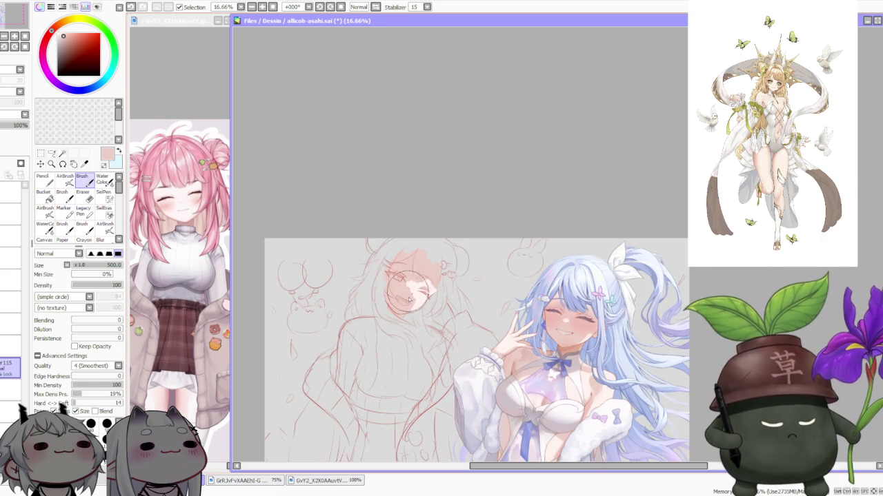
Undo the last stroke, redraw a short pink stroke, and zoom to check the face
{"action": "key", "text": "ctrl+z"}
{"action": "left_click_drag", "start_coordinate": [412, 298], "coordinate": [409, 310]}
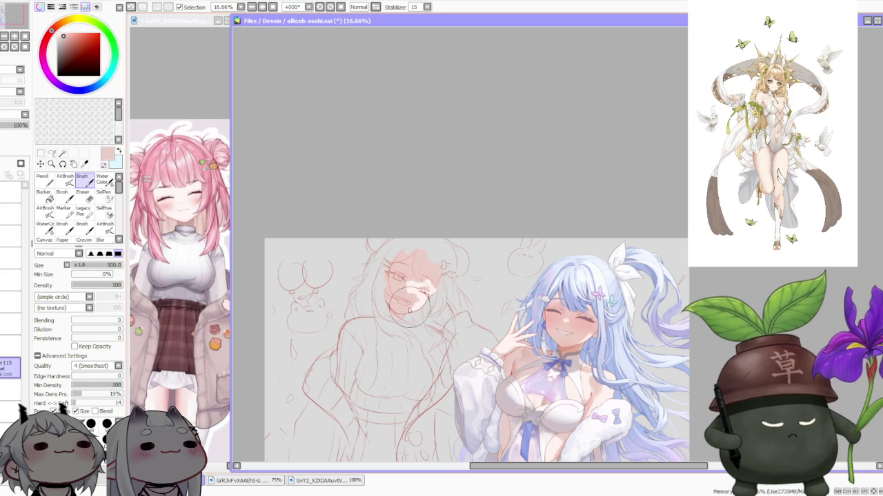
{"action": "scroll", "coordinate": [419, 282], "scroll_direction": "down", "scroll_amount": 1}
{"action": "scroll", "coordinate": [419, 282], "scroll_direction": "down", "scroll_amount": 1}
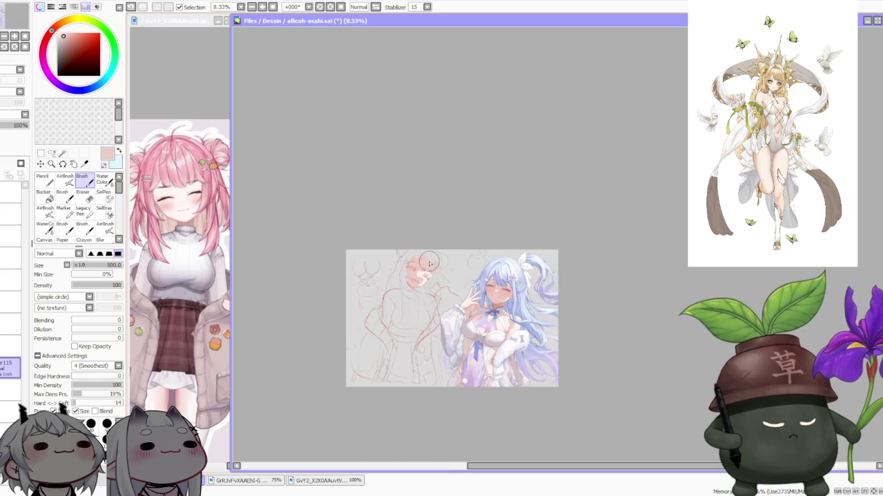
{"action": "scroll", "coordinate": [414, 303], "scroll_direction": "up", "scroll_amount": 4}
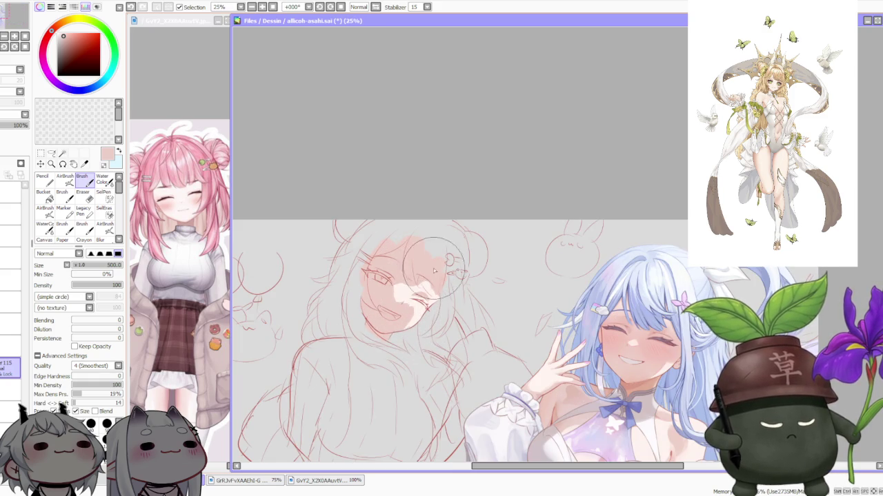
{"action": "scroll", "coordinate": [435, 264], "scroll_direction": "down", "scroll_amount": 3}
{"action": "scroll", "coordinate": [441, 247], "scroll_direction": "up", "scroll_amount": 2}
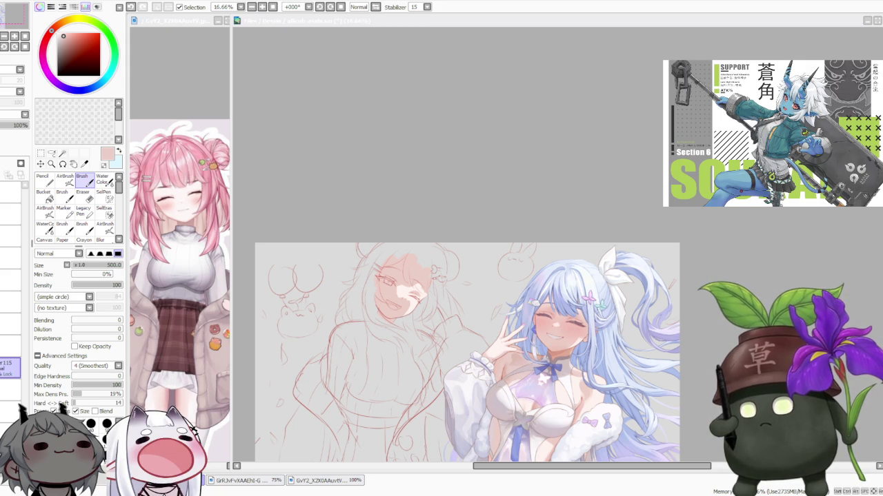
Choose a light pink skin tone and paint over the lower face
{"action": "left_click", "coordinate": [450, 193]}
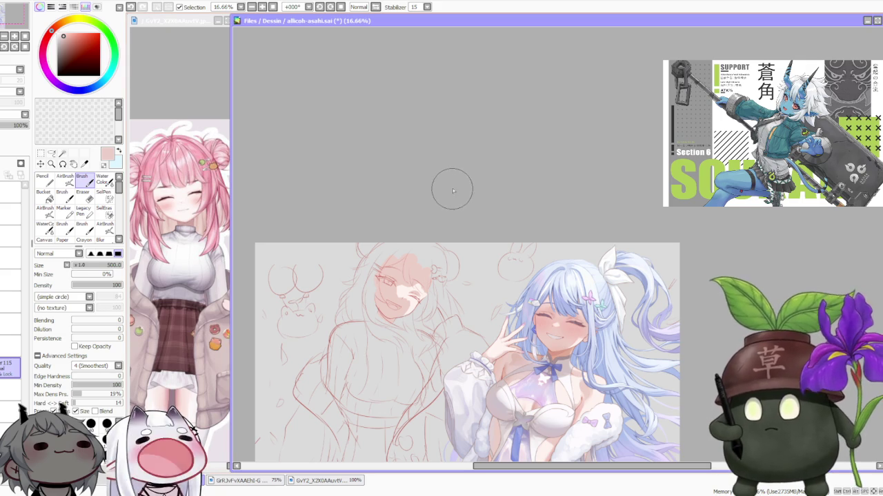
{"action": "left_click", "coordinate": [419, 310], "text": "alt"}
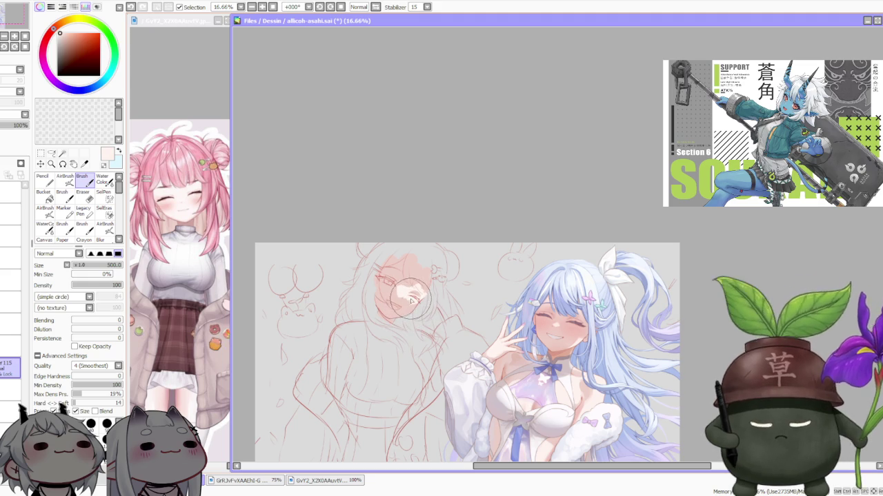
{"action": "left_click", "coordinate": [404, 283], "text": "alt"}
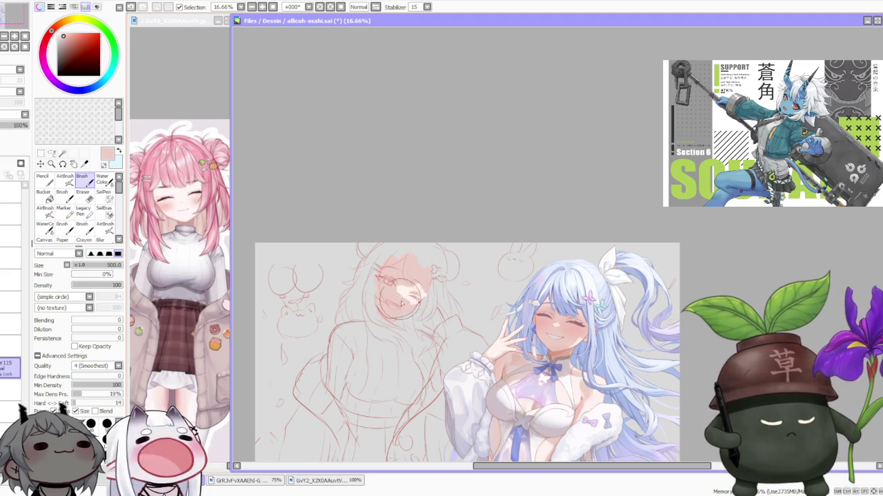
{"action": "left_click", "coordinate": [414, 295], "text": "alt"}
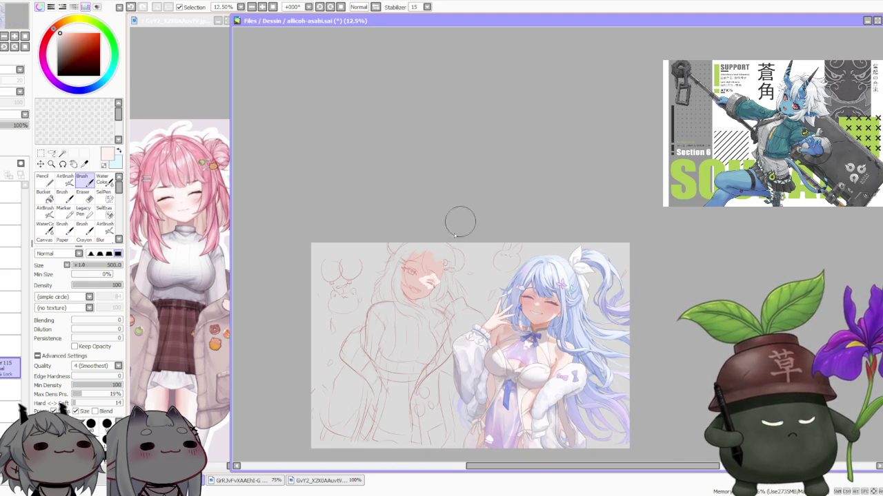
{"action": "scroll", "coordinate": [406, 290], "scroll_direction": "up", "scroll_amount": 1}
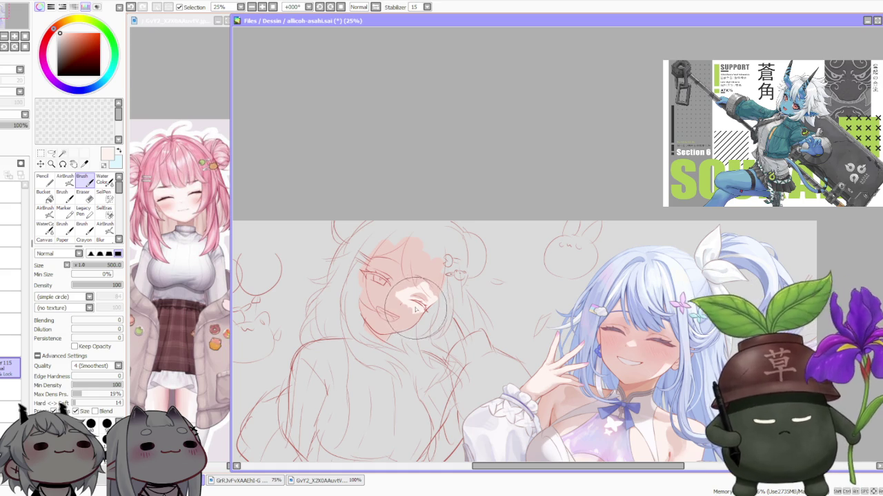
{"action": "mouse_move", "coordinate": [412, 308]}
{"action": "left_mouse_down"}
{"action": "mouse_move", "coordinate": [420, 304]}
{"action": "mouse_move", "coordinate": [411, 285]}
{"action": "left_mouse_up"}
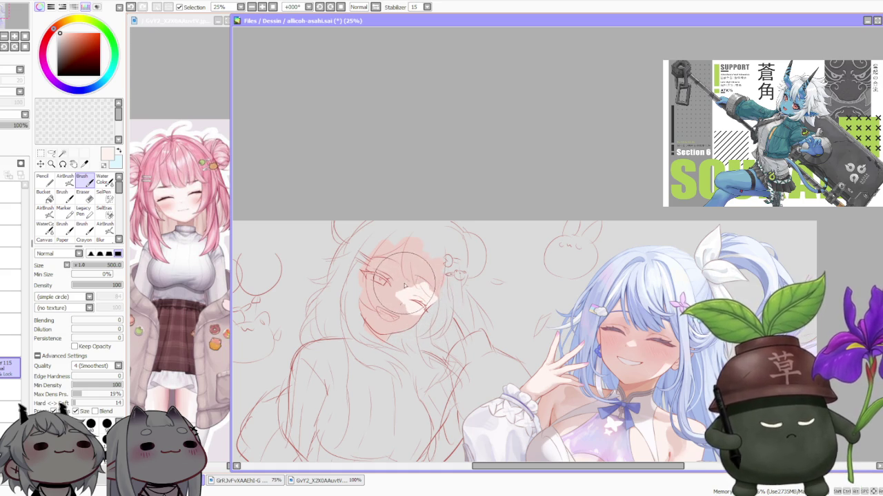
Blend darker pink into the face and fill more of it with peach
{"action": "left_click", "coordinate": [405, 284], "text": "alt"}
{"action": "left_click_drag", "start_coordinate": [414, 298], "coordinate": [393, 320]}
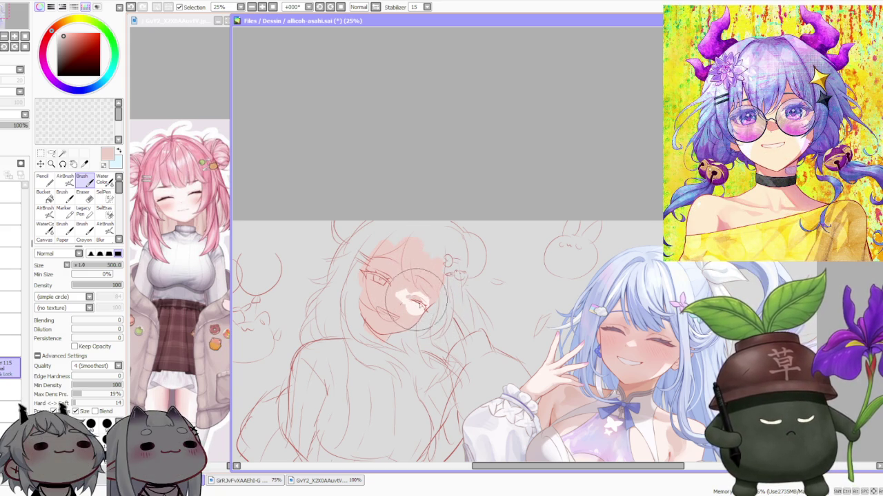
{"action": "left_click", "coordinate": [412, 295], "text": "alt"}
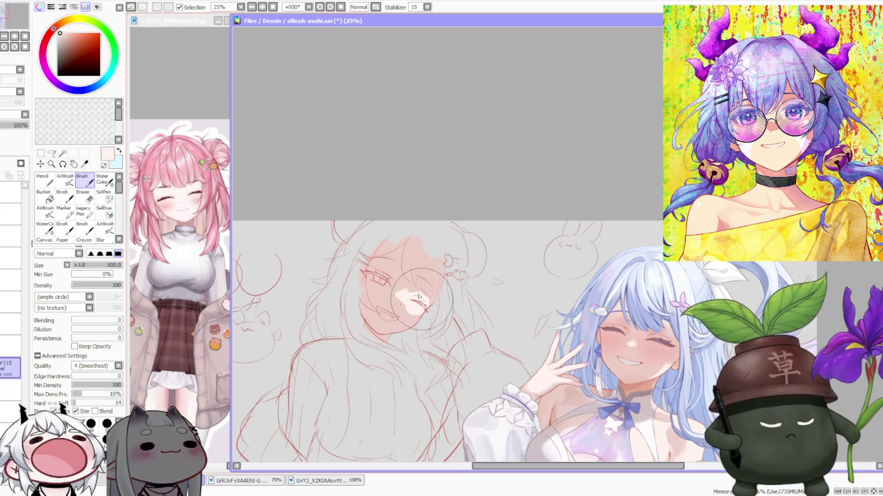
{"action": "left_click", "coordinate": [406, 304], "text": "alt"}
{"action": "left_click_drag", "start_coordinate": [407, 304], "coordinate": [409, 316]}
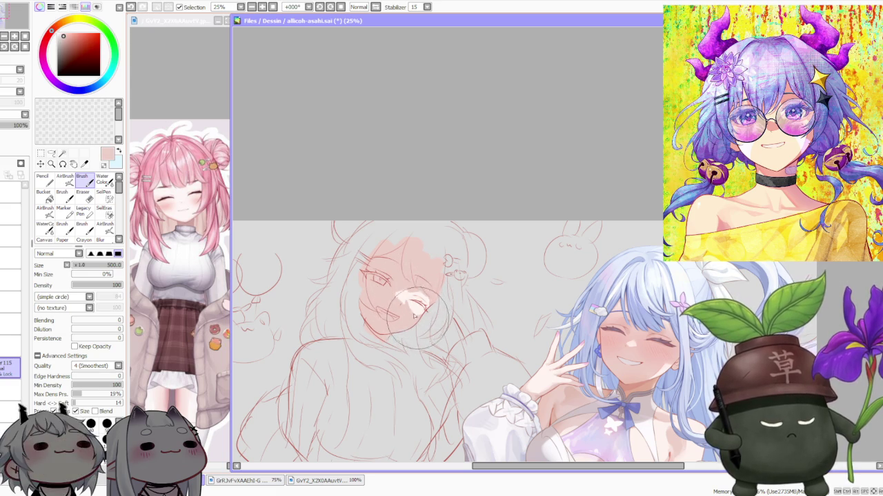
Try paler peach and pinker tones, then add a short blending stroke on the face
{"action": "left_click", "coordinate": [406, 295], "text": "alt"}
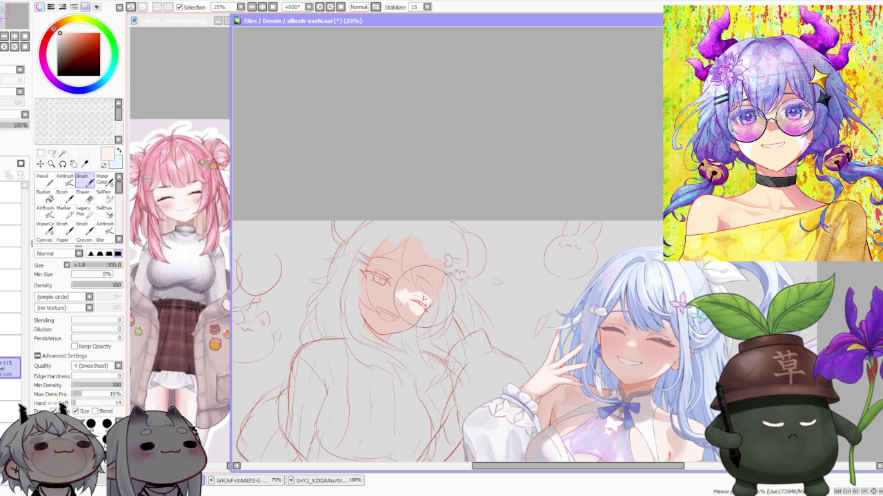
{"action": "left_click", "coordinate": [432, 297], "text": "alt"}
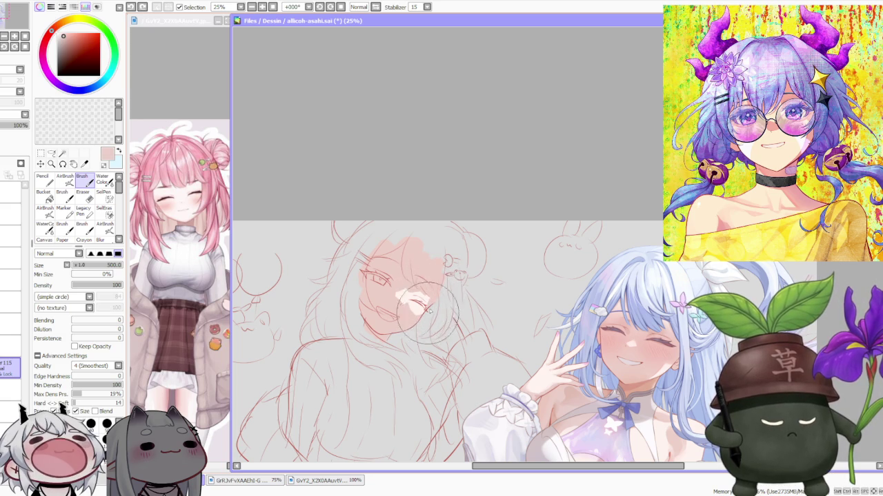
{"action": "left_click", "coordinate": [412, 297], "text": "alt"}
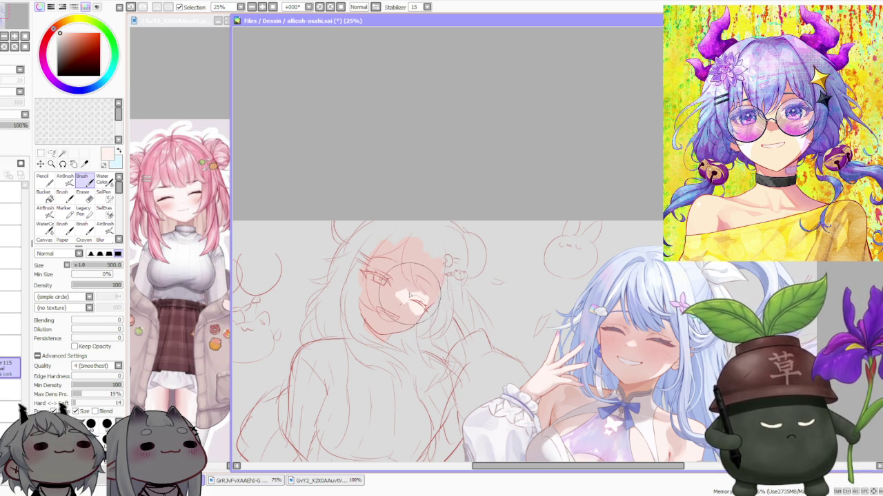
{"action": "left_click", "coordinate": [410, 306], "text": "alt"}
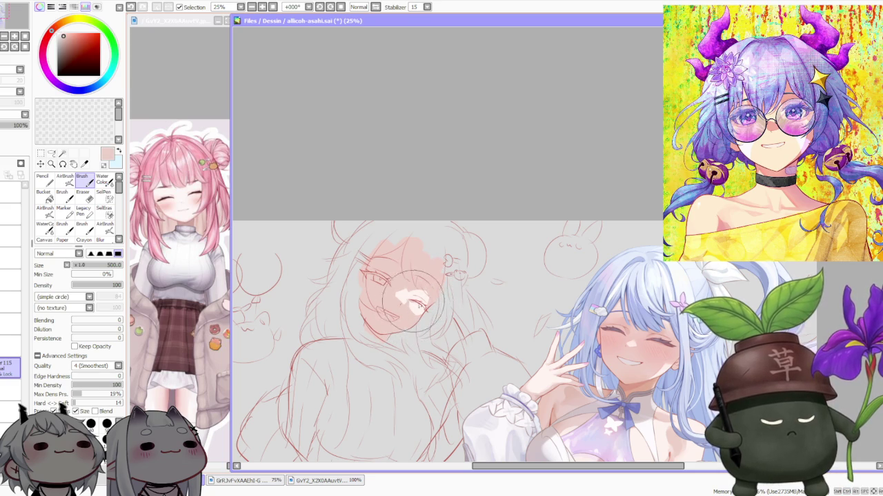
{"action": "left_click_drag", "start_coordinate": [416, 312], "coordinate": [414, 308]}
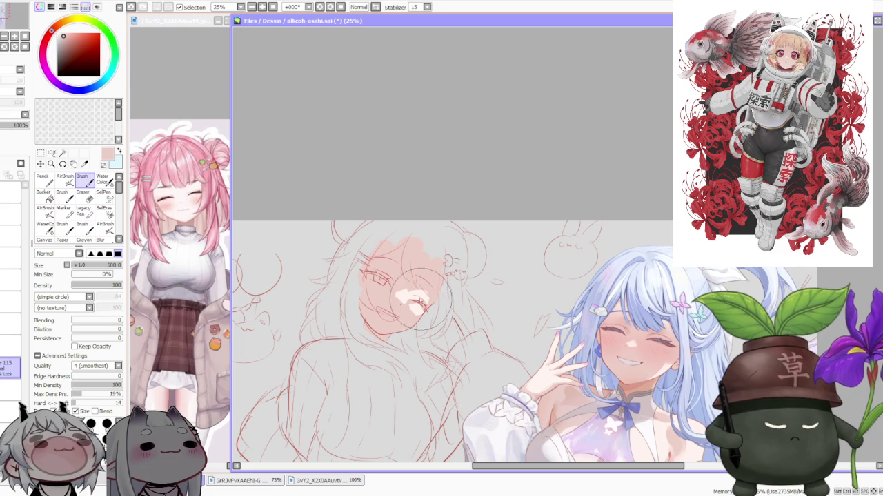
Eyedrop lighter and darker pinks from different spots on the face
{"action": "left_click", "coordinate": [412, 307], "text": "alt"}
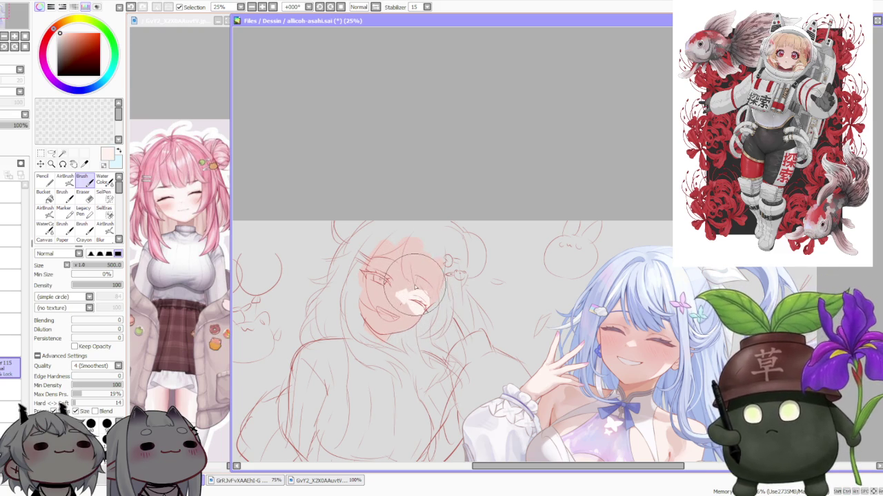
{"action": "left_click", "coordinate": [408, 321], "text": "alt"}
{"action": "left_click", "coordinate": [413, 311], "text": "alt"}
{"action": "left_click", "coordinate": [398, 284], "text": "alt"}
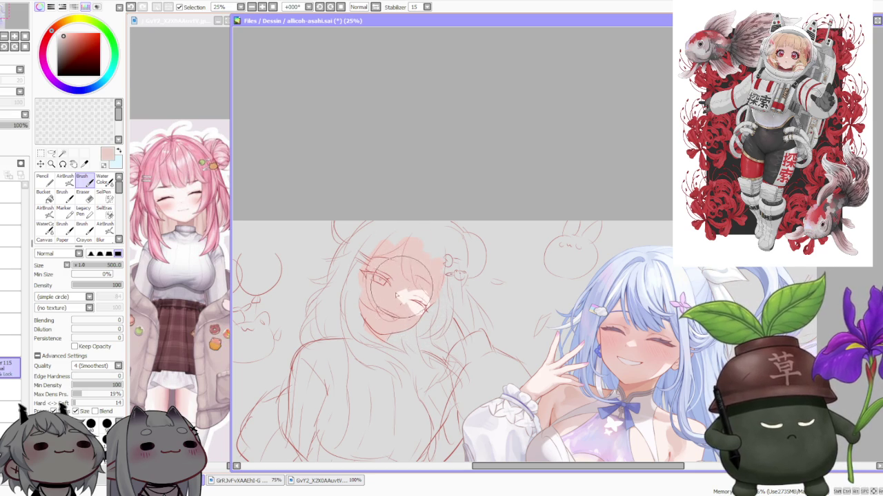
{"action": "scroll", "coordinate": [422, 314], "scroll_direction": "down", "scroll_amount": 1}
{"action": "scroll", "coordinate": [515, 200], "scroll_direction": "down", "scroll_amount": 2}
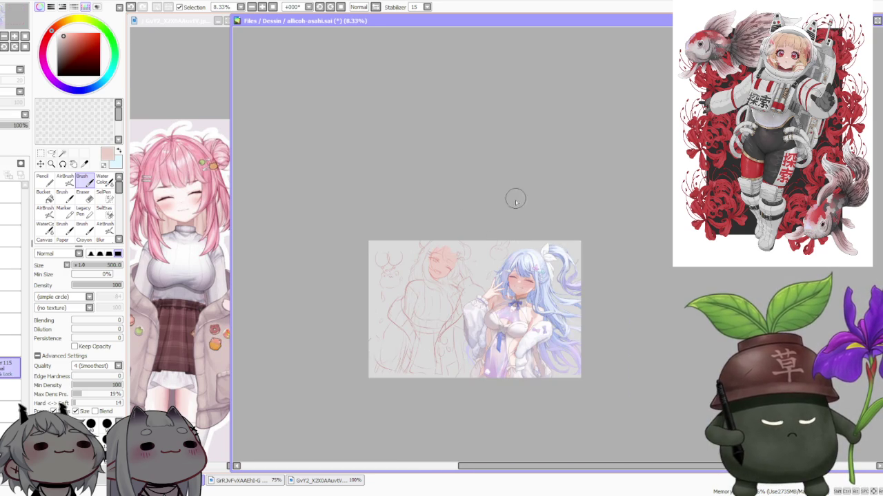
Zoom around the face and undo the last brush stroke
{"action": "scroll", "coordinate": [482, 227], "scroll_direction": "up", "scroll_amount": 2}
{"action": "scroll", "coordinate": [448, 255], "scroll_direction": "up", "scroll_amount": 2}
{"action": "scroll", "coordinate": [409, 283], "scroll_direction": "down", "scroll_amount": 3}
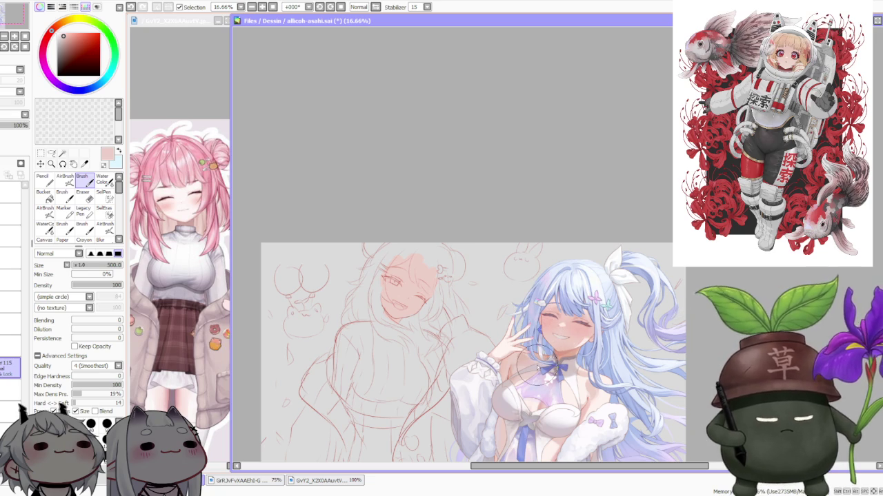
{"action": "scroll", "coordinate": [538, 366], "scroll_direction": "up", "scroll_amount": 4}
{"action": "scroll", "coordinate": [507, 355], "scroll_direction": "down", "scroll_amount": 3}
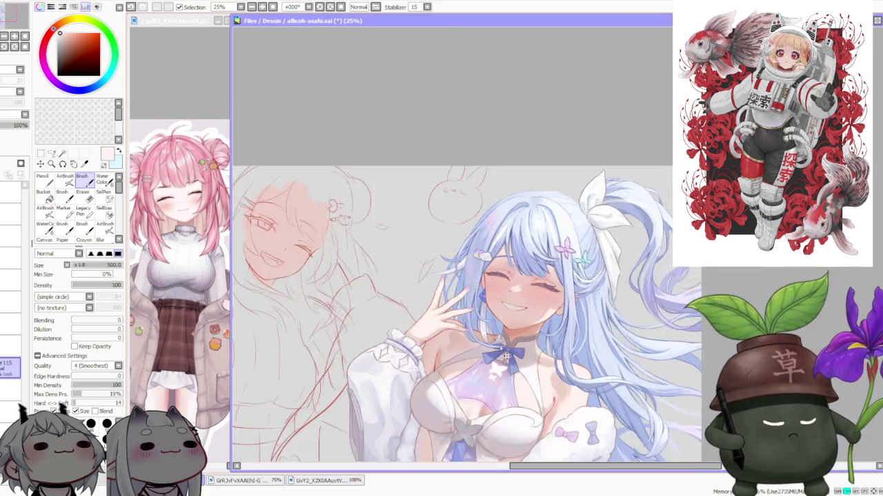
{"action": "scroll", "coordinate": [428, 289], "scroll_direction": "down", "scroll_amount": 1}
{"action": "scroll", "coordinate": [324, 248], "scroll_direction": "up", "scroll_amount": 2}
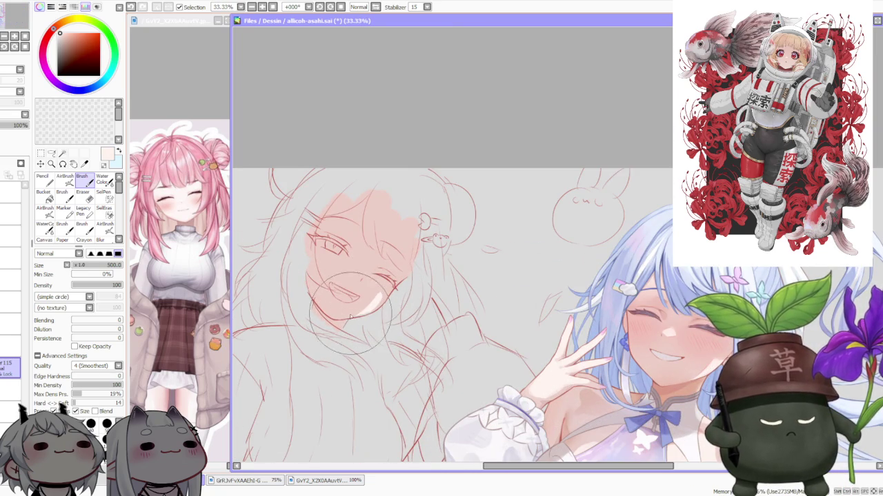
{"action": "key", "text": "ctrl+z"}
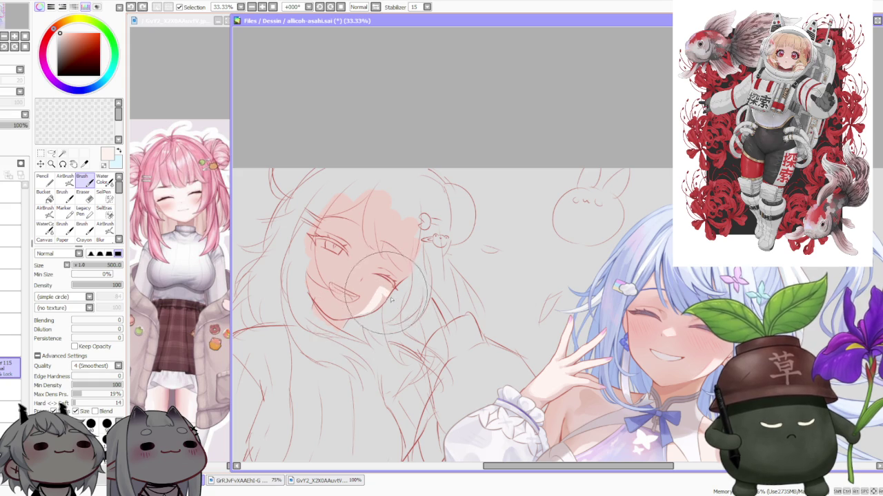
Pick skin pinks on the wheel and sample lighter and deeper pinks from the face
{"action": "left_click", "coordinate": [372, 293], "text": "alt"}
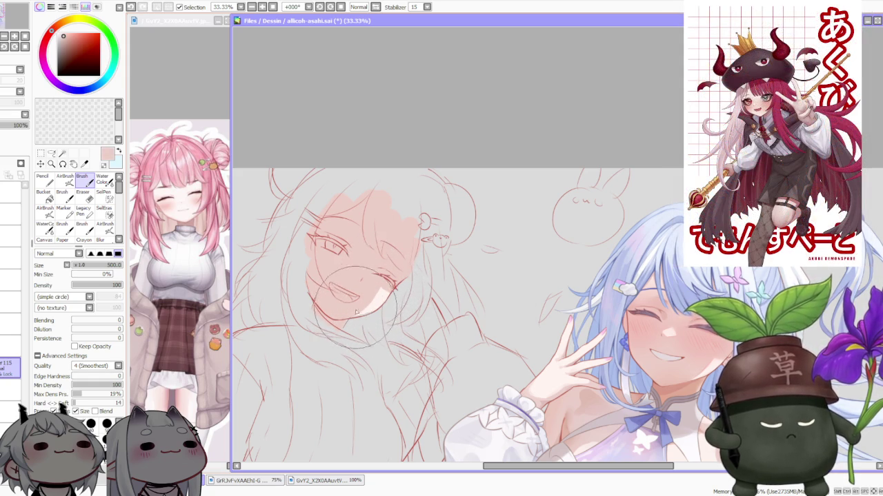
{"action": "left_click", "coordinate": [377, 293], "text": "alt"}
{"action": "scroll", "coordinate": [379, 290], "scroll_direction": "up", "scroll_amount": 3}
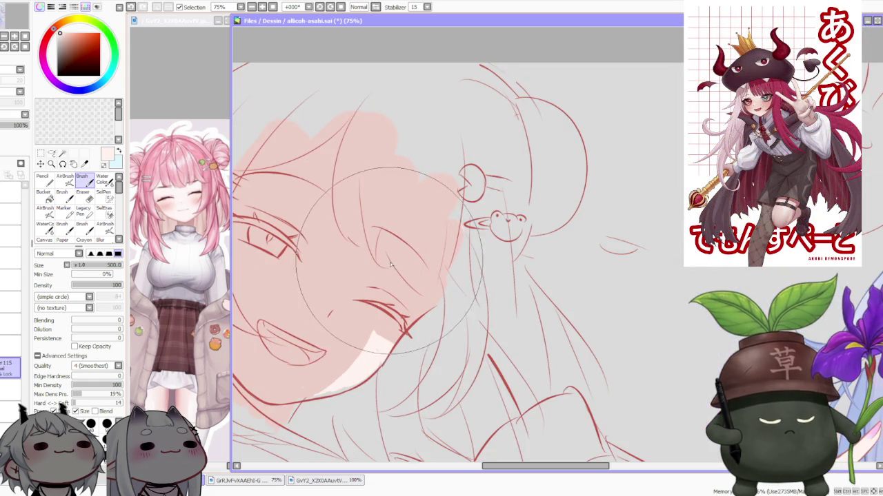
{"action": "scroll", "coordinate": [382, 287], "scroll_direction": "down", "scroll_amount": 2}
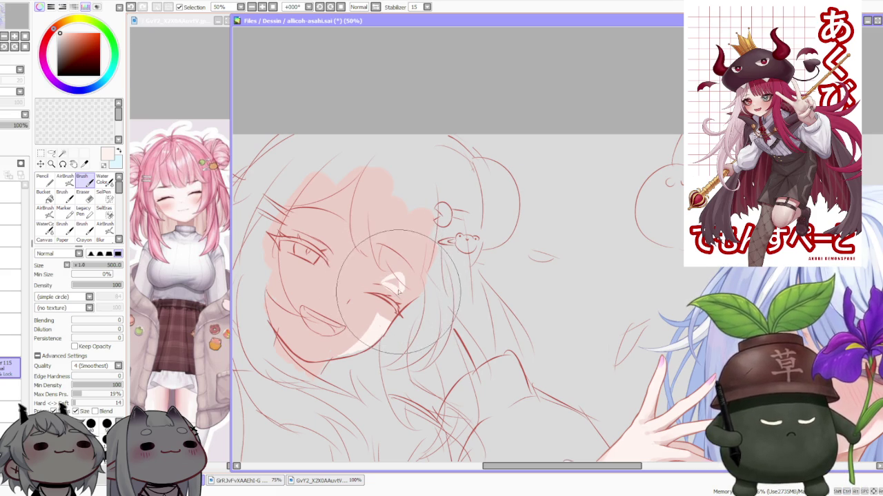
{"action": "left_click", "coordinate": [390, 289], "text": "alt"}
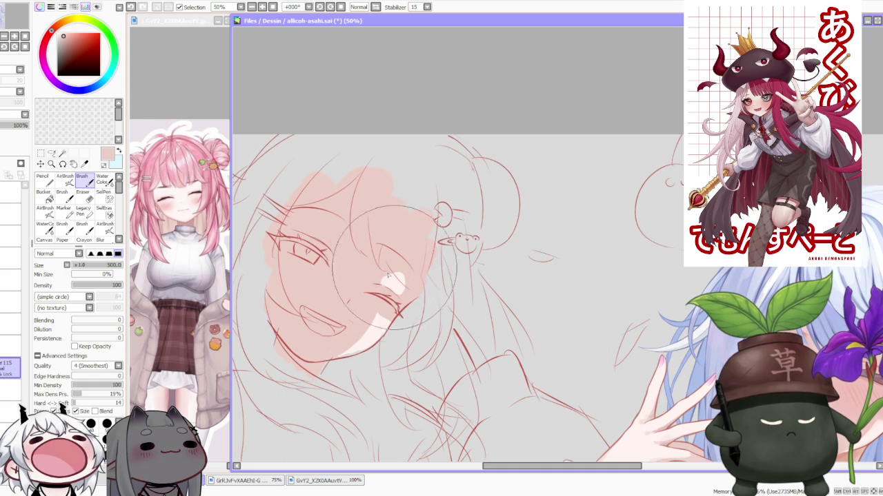
{"action": "left_click", "coordinate": [380, 321], "text": "alt"}
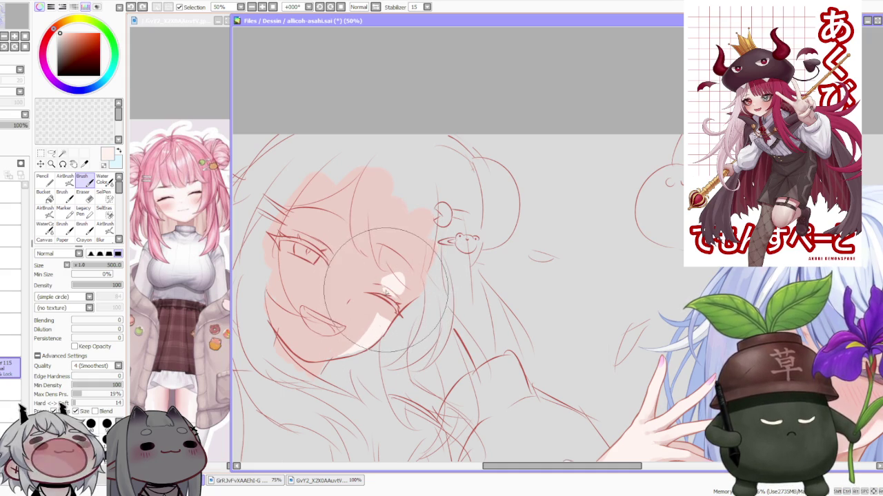
{"action": "right_click", "coordinate": [376, 288]}
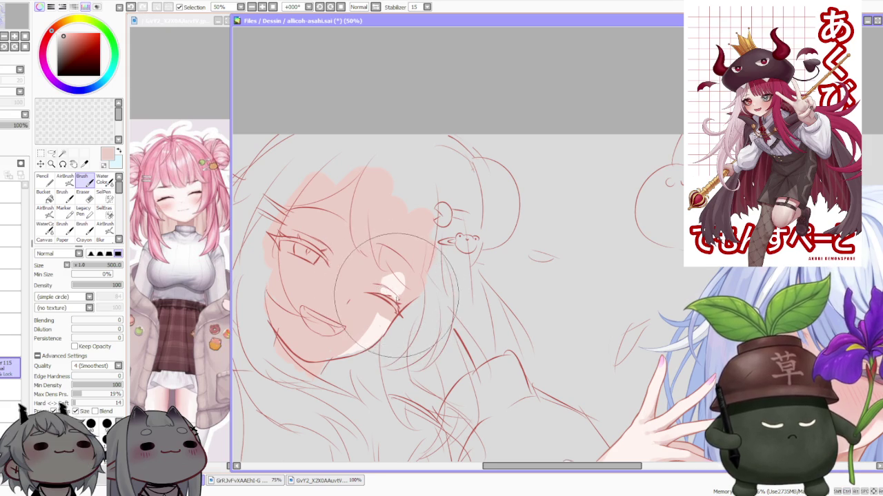
Choose a slightly deeper pink for the skin and zoom out to the whole canvas
{"action": "scroll", "coordinate": [392, 254], "scroll_direction": "down", "scroll_amount": 3}
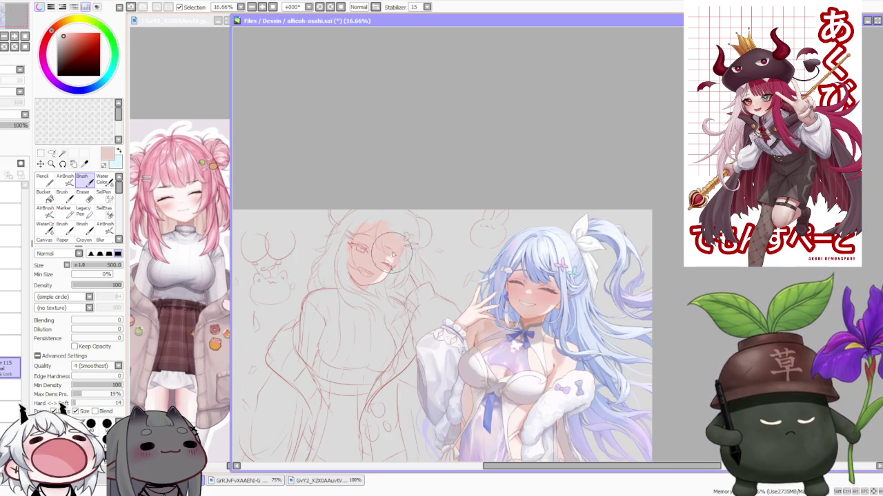
{"action": "scroll", "coordinate": [391, 247], "scroll_direction": "up", "scroll_amount": 2}
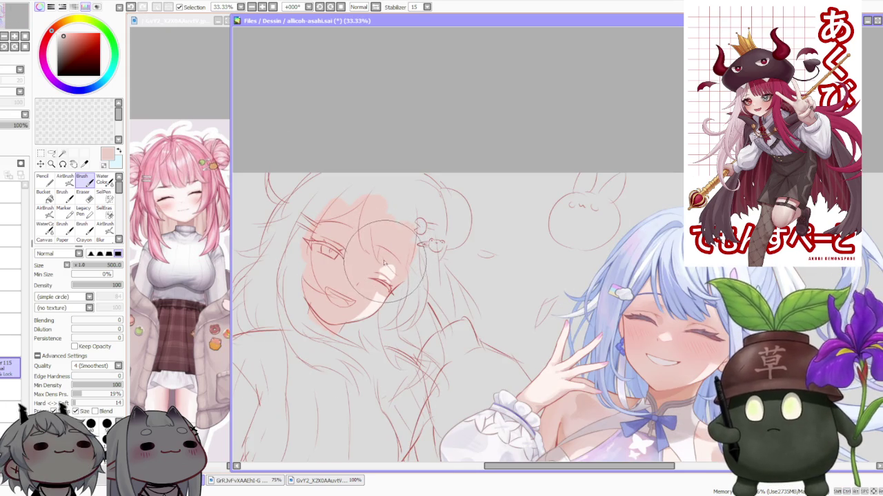
{"action": "scroll", "coordinate": [388, 278], "scroll_direction": "up", "scroll_amount": 2}
{"action": "scroll", "coordinate": [393, 289], "scroll_direction": "up", "scroll_amount": 1}
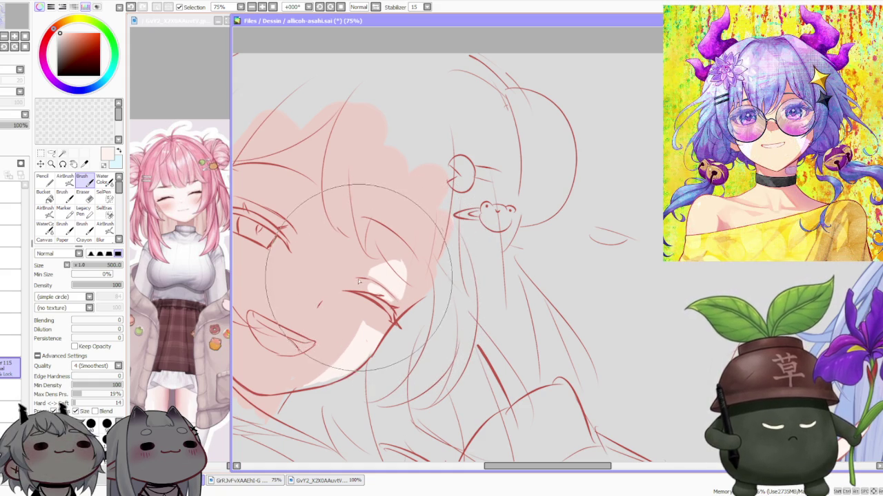
{"action": "left_click", "coordinate": [368, 293], "text": "alt"}
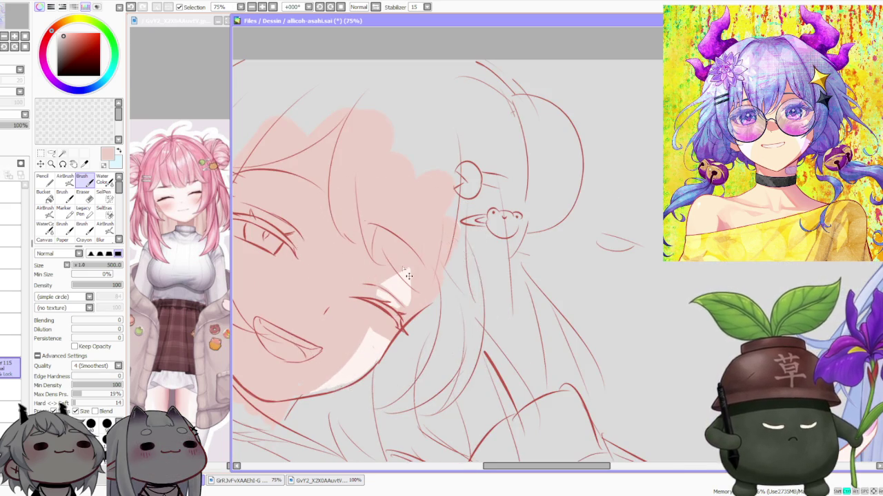
{"action": "scroll", "coordinate": [394, 261], "scroll_direction": "down", "scroll_amount": 3}
{"action": "scroll", "coordinate": [393, 253], "scroll_direction": "up", "scroll_amount": 1}
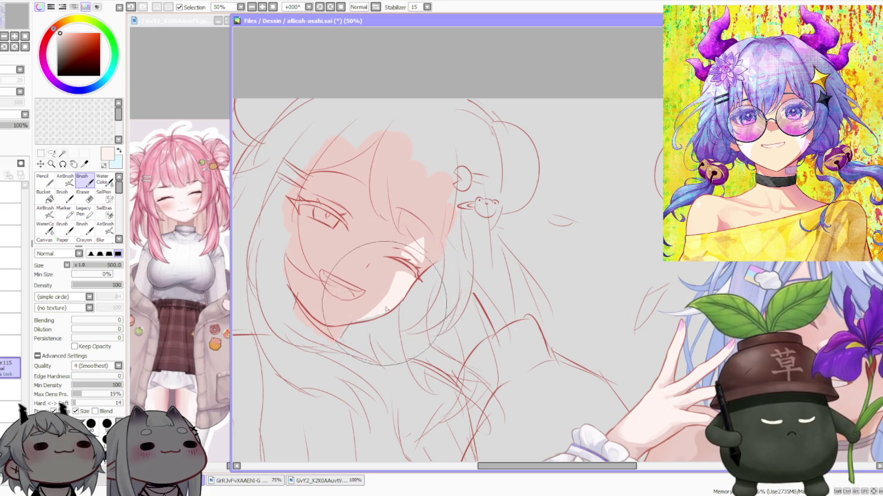
{"action": "scroll", "coordinate": [380, 255], "scroll_direction": "down", "scroll_amount": 3}
{"action": "scroll", "coordinate": [369, 207], "scroll_direction": "down", "scroll_amount": 3}
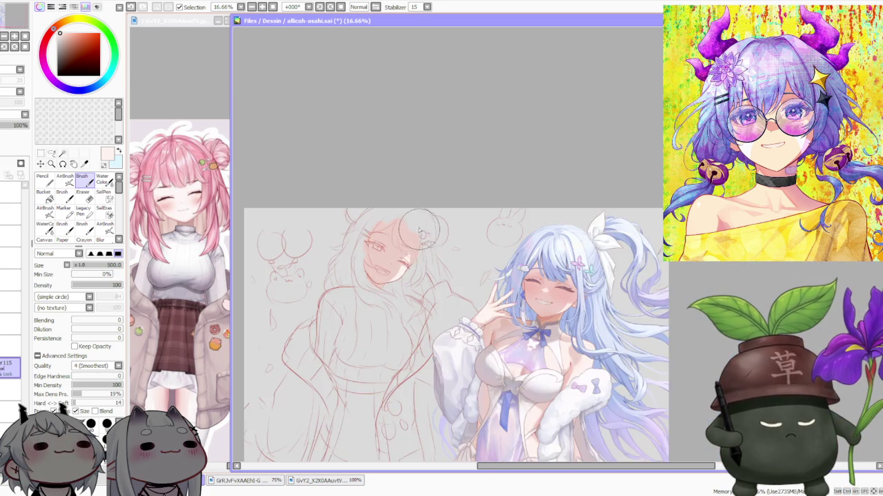
Shrink the brush to size 120 and switch to a deeper pink
{"action": "scroll", "coordinate": [358, 167], "scroll_direction": "down", "scroll_amount": 2}
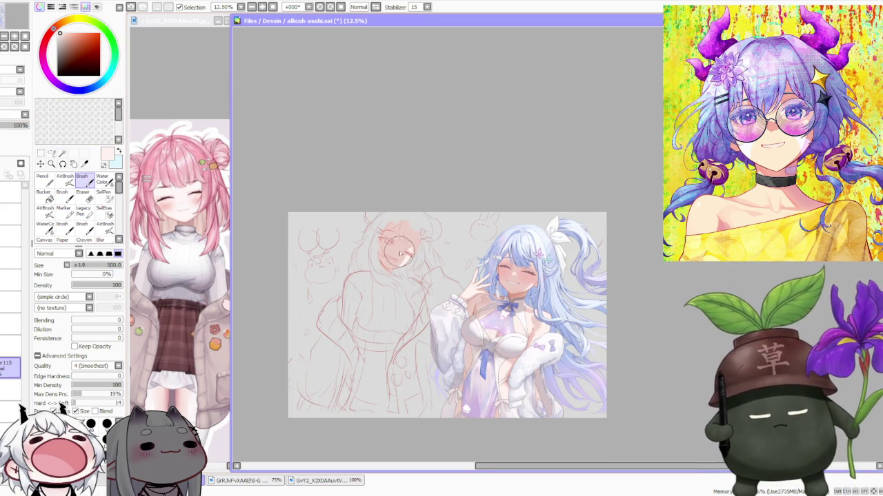
{"action": "scroll", "coordinate": [400, 254], "scroll_direction": "up", "scroll_amount": 8}
{"action": "scroll", "coordinate": [390, 297], "scroll_direction": "up", "scroll_amount": 4}
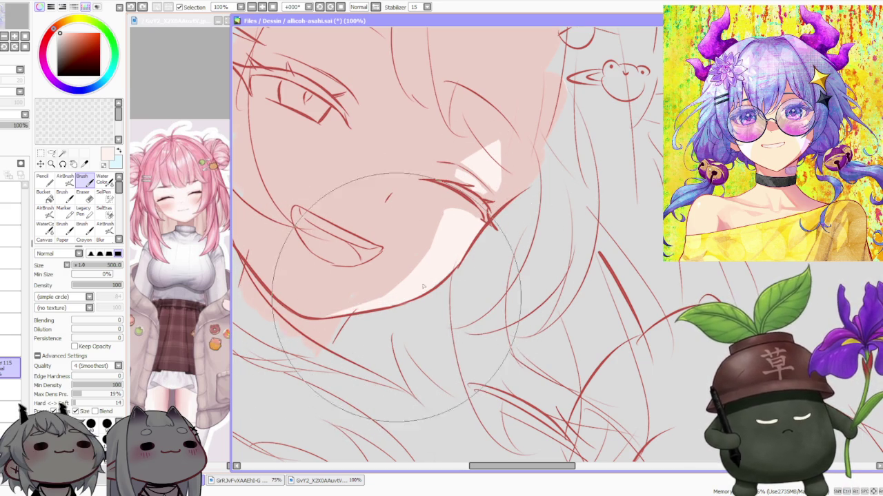
{"action": "key", "text": "bracketleft"}
{"action": "key", "text": "bracketleft"}
{"action": "key", "text": "bracketleft"}
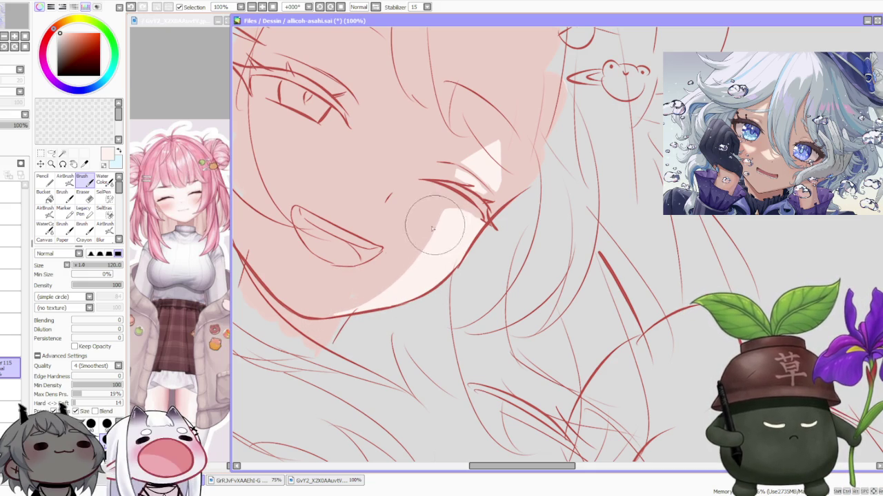
{"action": "left_click", "coordinate": [353, 293], "text": "alt"}
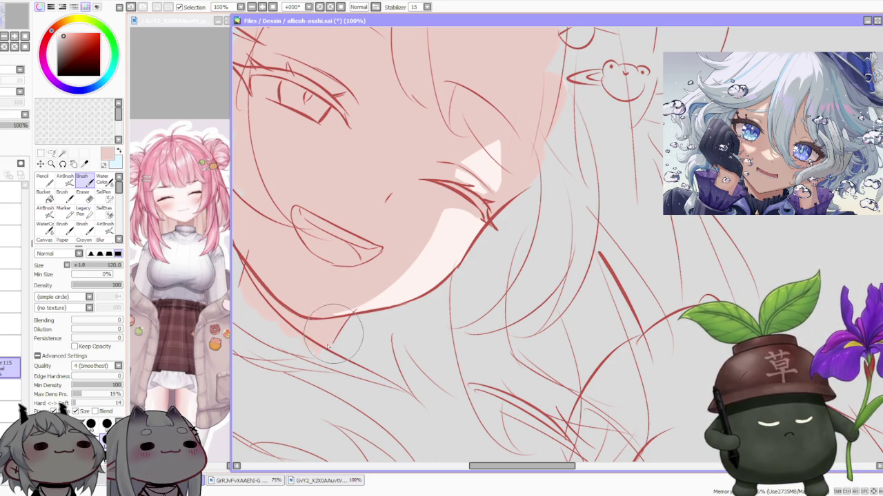
Extend the skin colour down along the jaw toward the lower left, then zoom to check
{"action": "scroll", "coordinate": [309, 304], "scroll_direction": "down", "scroll_amount": 2}
{"action": "scroll", "coordinate": [309, 300], "scroll_direction": "up", "scroll_amount": 1}
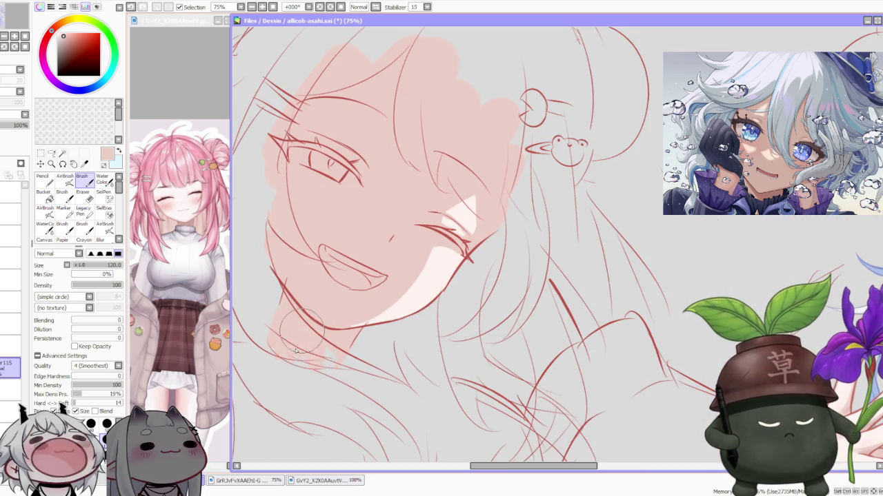
{"action": "left_click_drag", "start_coordinate": [301, 356], "coordinate": [277, 375]}
{"action": "scroll", "coordinate": [400, 227], "scroll_direction": "down", "scroll_amount": 2}
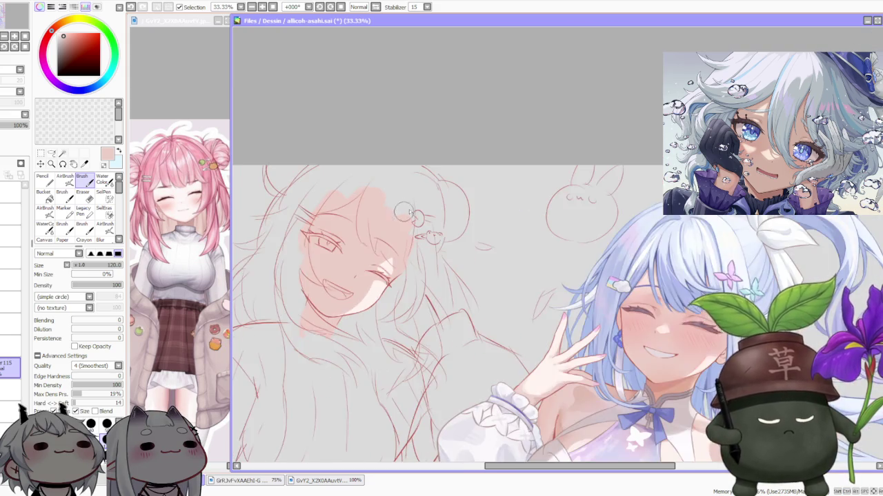
{"action": "scroll", "coordinate": [403, 221], "scroll_direction": "down", "scroll_amount": 1}
{"action": "scroll", "coordinate": [407, 224], "scroll_direction": "up", "scroll_amount": 1}
{"action": "scroll", "coordinate": [399, 230], "scroll_direction": "up", "scroll_amount": 1}
{"action": "scroll", "coordinate": [399, 230], "scroll_direction": "up", "scroll_amount": 1}
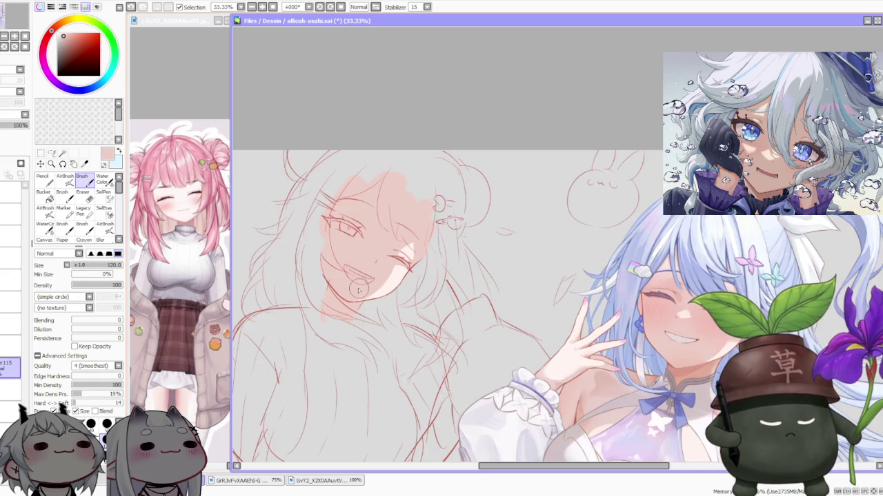
{"action": "scroll", "coordinate": [359, 303], "scroll_direction": "down", "scroll_amount": 2}
{"action": "scroll", "coordinate": [367, 288], "scroll_direction": "up", "scroll_amount": 3}
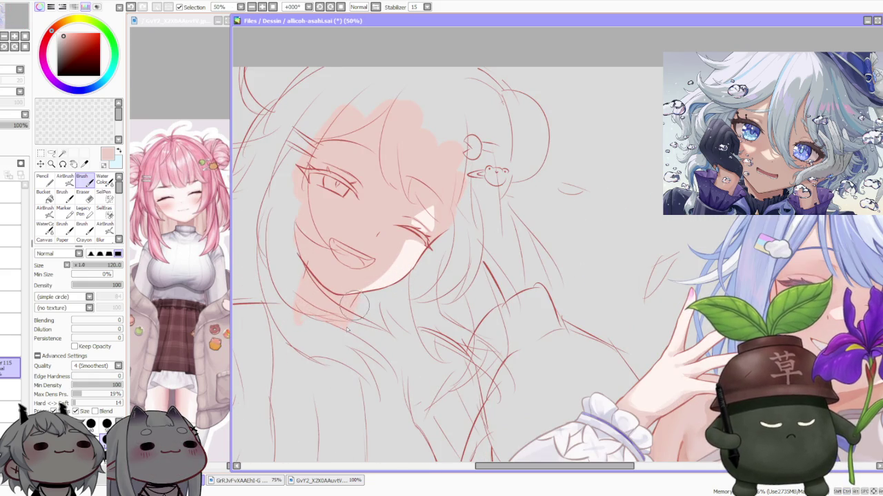
{"action": "scroll", "coordinate": [349, 329], "scroll_direction": "down", "scroll_amount": 3}
{"action": "scroll", "coordinate": [429, 177], "scroll_direction": "down", "scroll_amount": 1}
{"action": "scroll", "coordinate": [429, 177], "scroll_direction": "down", "scroll_amount": 1}
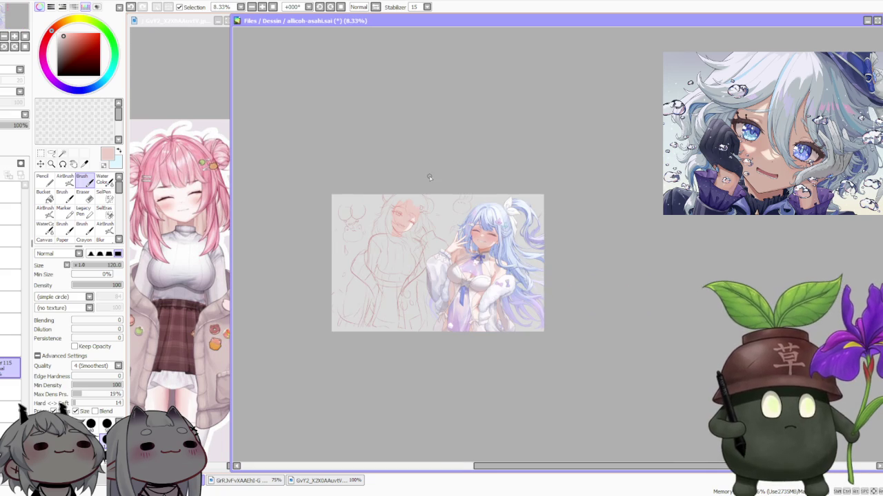
{"action": "scroll", "coordinate": [429, 177], "scroll_direction": "up", "scroll_amount": 1}
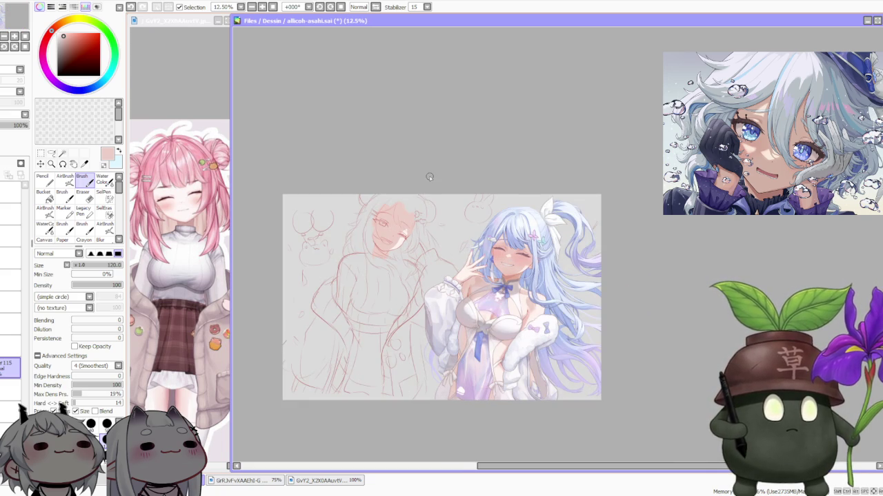
{"action": "scroll", "coordinate": [406, 207], "scroll_direction": "up", "scroll_amount": 3}
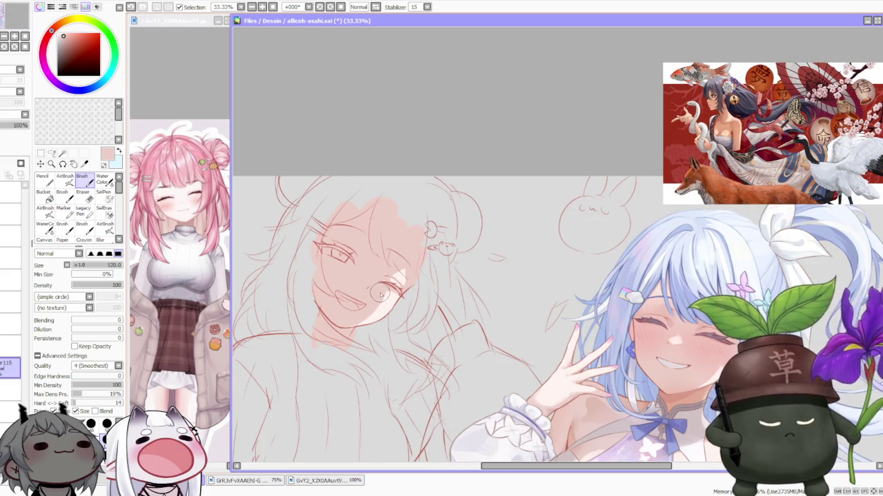
Eyedrop the pale skin tone, then a pinker tone, from the face near the eye
{"action": "scroll", "coordinate": [399, 276], "scroll_direction": "down", "scroll_amount": 1}
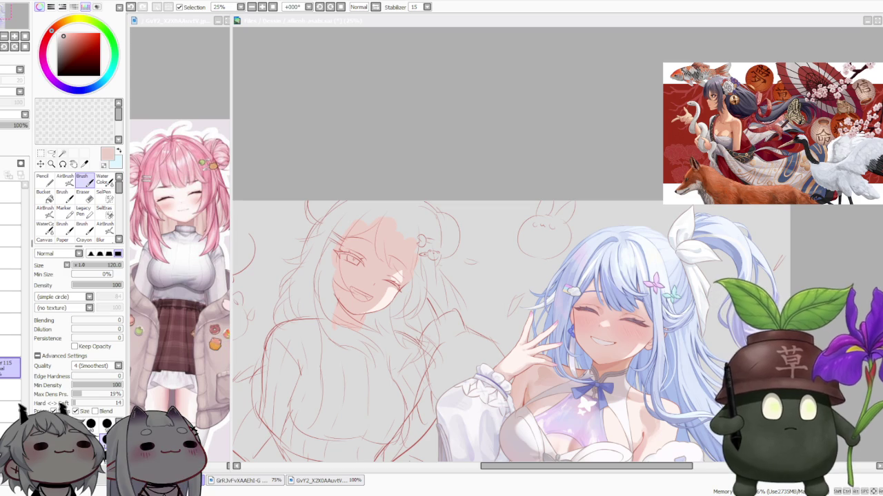
{"action": "right_click", "coordinate": [357, 268]}
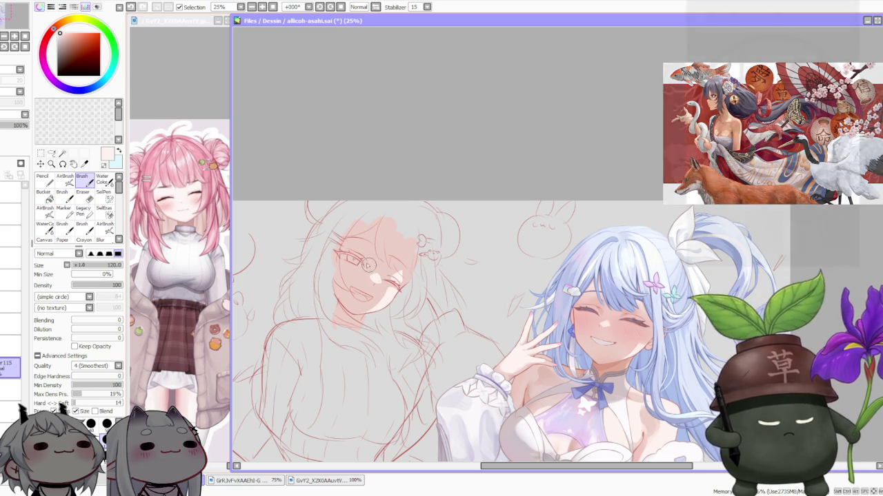
{"action": "left_click", "coordinate": [358, 265], "text": "alt"}
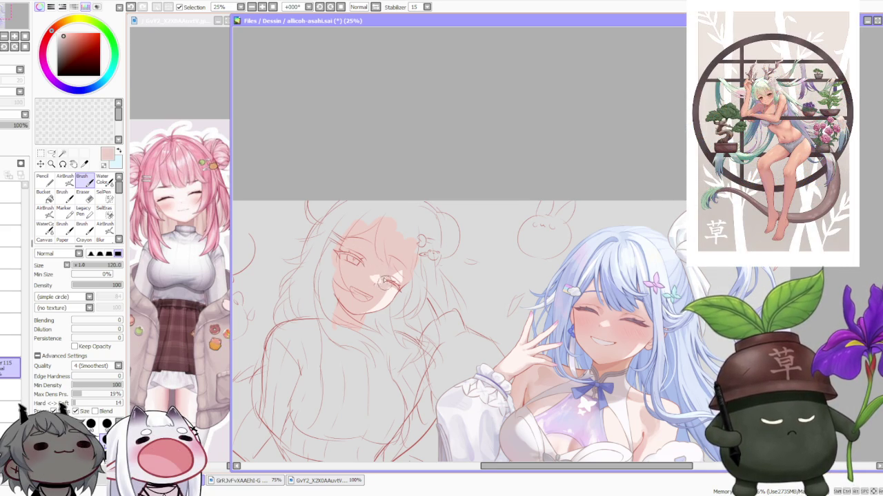
{"action": "scroll", "coordinate": [386, 262], "scroll_direction": "down", "scroll_amount": 1}
{"action": "scroll", "coordinate": [418, 219], "scroll_direction": "down", "scroll_amount": 4}
{"action": "scroll", "coordinate": [377, 234], "scroll_direction": "up", "scroll_amount": 1}
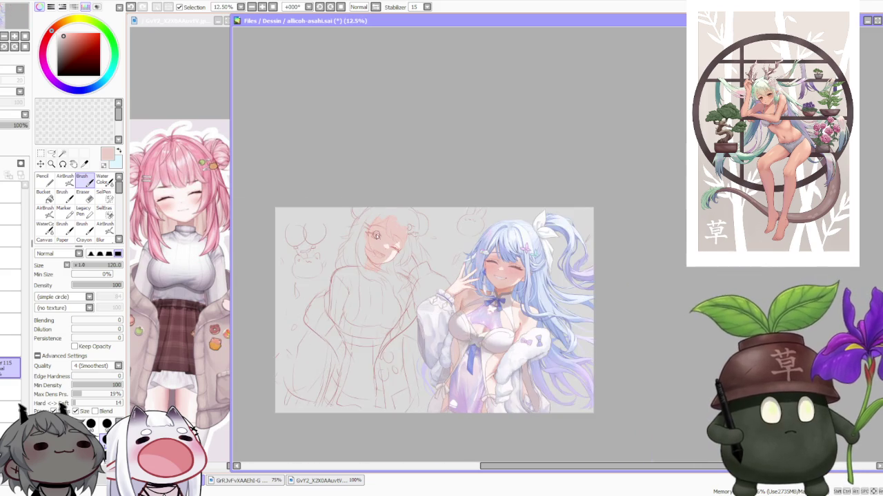
{"action": "scroll", "coordinate": [378, 235], "scroll_direction": "up", "scroll_amount": 1}
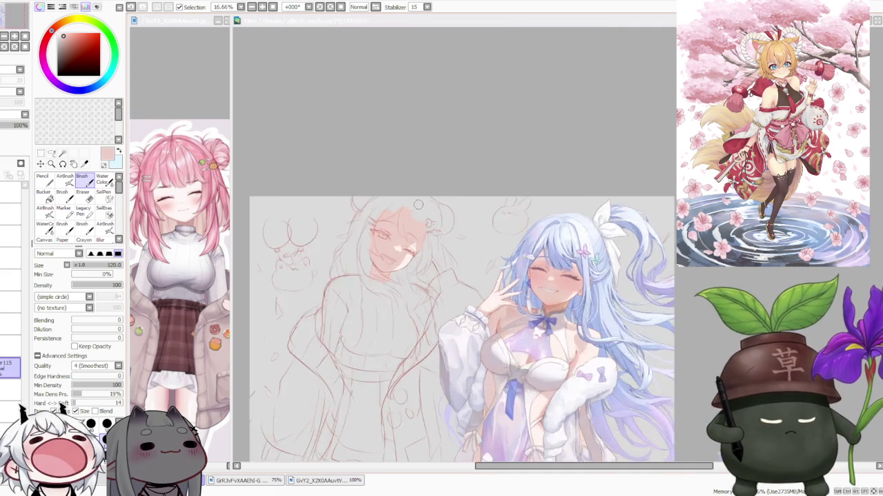
{"action": "left_click_drag", "start_coordinate": [443, 150], "coordinate": [422, 154]}
{"action": "scroll", "coordinate": [422, 155], "scroll_direction": "up", "scroll_amount": 2}
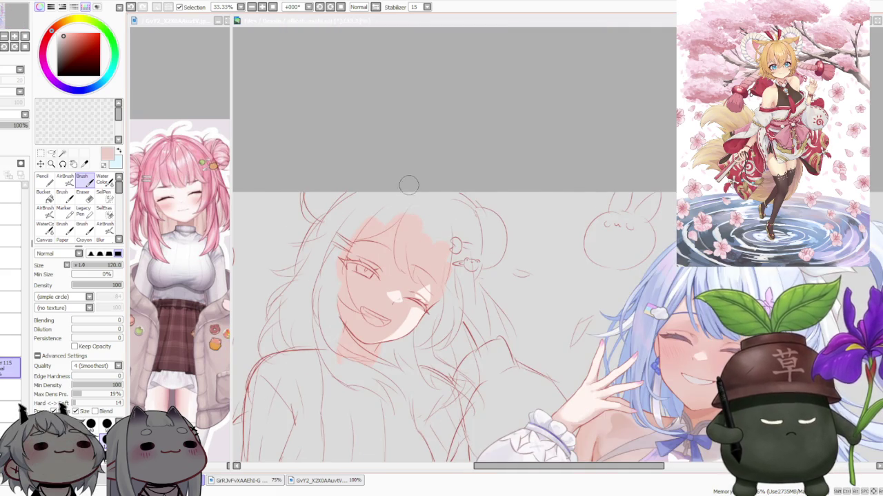
{"action": "scroll", "coordinate": [410, 180], "scroll_direction": "down", "scroll_amount": 1}
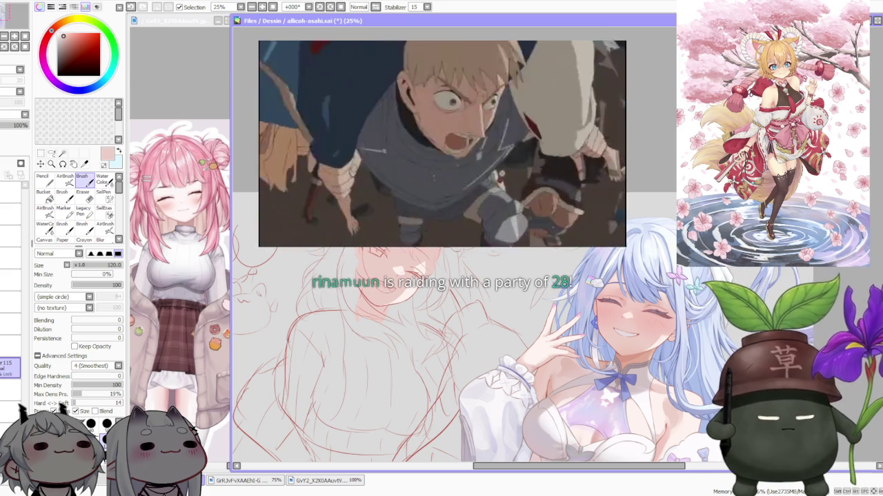
{"action": "scroll", "coordinate": [466, 301], "scroll_direction": "down", "scroll_amount": 1}
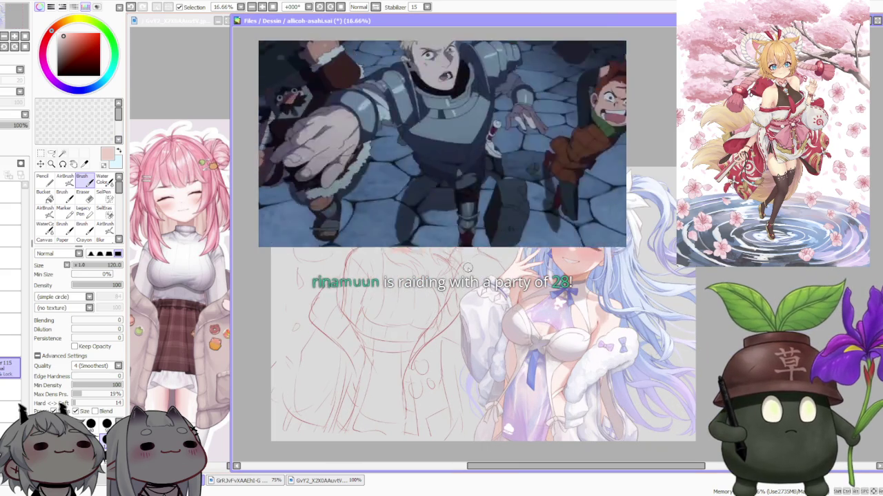
{"action": "scroll", "coordinate": [464, 301], "scroll_direction": "up", "scroll_amount": 1}
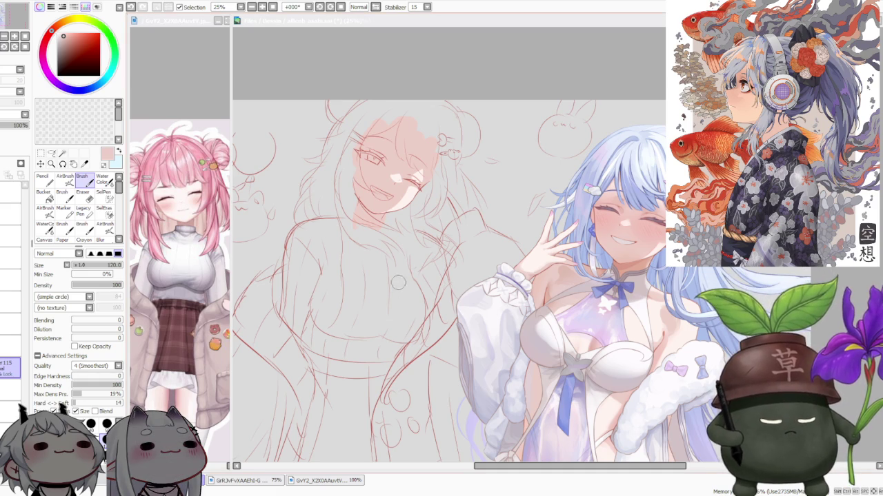
{"action": "scroll", "coordinate": [447, 219], "scroll_direction": "down", "scroll_amount": 2}
{"action": "scroll", "coordinate": [447, 219], "scroll_direction": "up", "scroll_amount": 1}
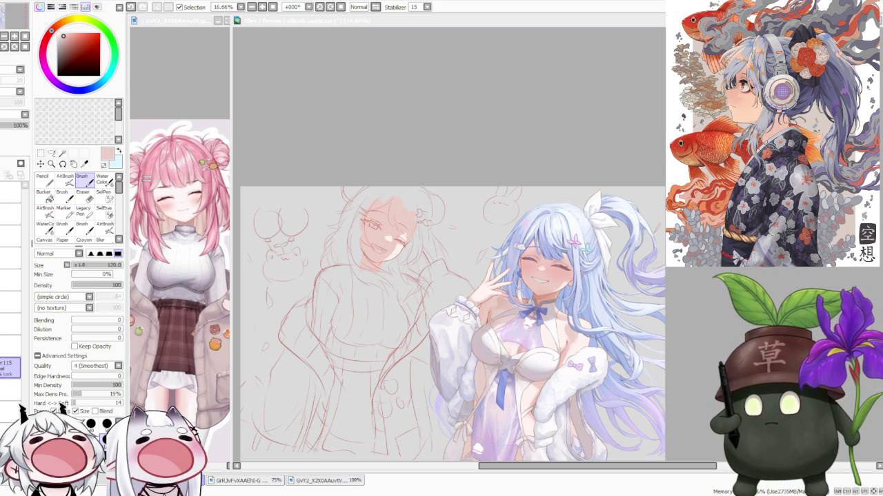
{"action": "scroll", "coordinate": [448, 310], "scroll_direction": "down", "scroll_amount": 1}
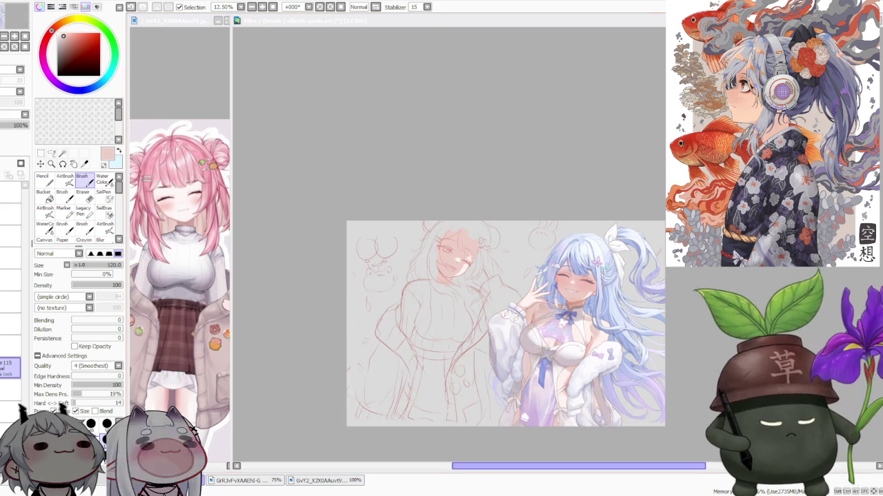
{"action": "scroll", "coordinate": [448, 310], "scroll_direction": "up", "scroll_amount": 1}
{"action": "scroll", "coordinate": [448, 311], "scroll_direction": "up", "scroll_amount": 1}
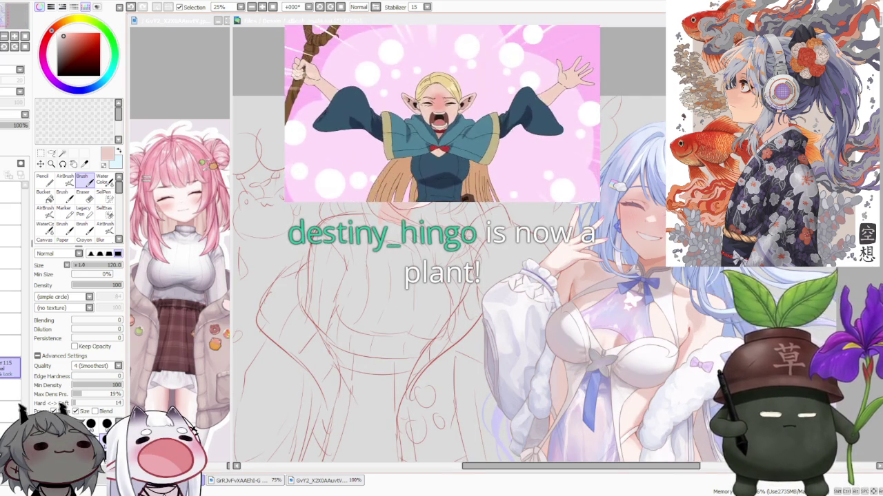
{"action": "scroll", "coordinate": [448, 311], "scroll_direction": "down", "scroll_amount": 2}
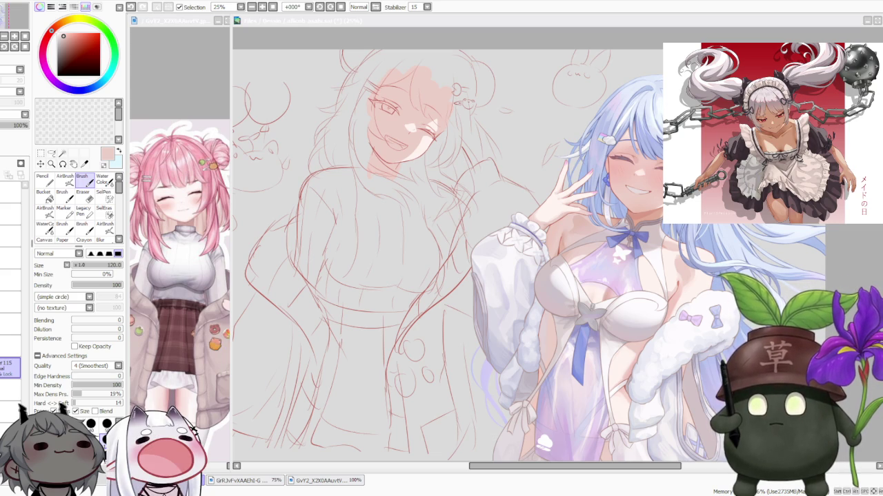
{"action": "scroll", "coordinate": [558, 184], "scroll_direction": "down", "scroll_amount": 2}
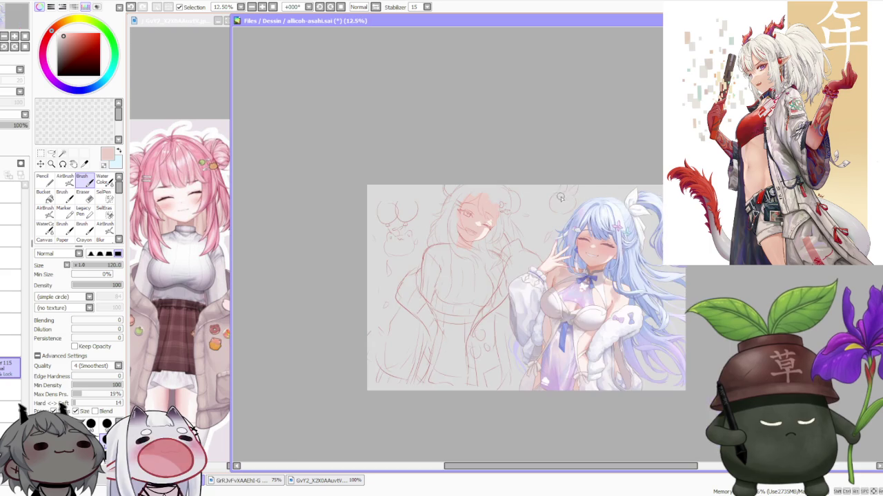
{"action": "scroll", "coordinate": [559, 185], "scroll_direction": "up", "scroll_amount": 1}
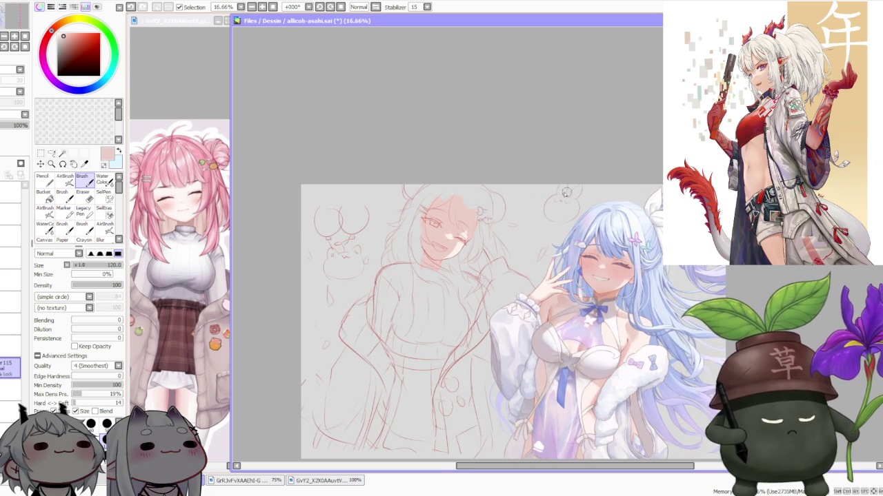
{"action": "scroll", "coordinate": [483, 259], "scroll_direction": "up", "scroll_amount": 2}
{"action": "scroll", "coordinate": [428, 269], "scroll_direction": "up", "scroll_amount": 1}
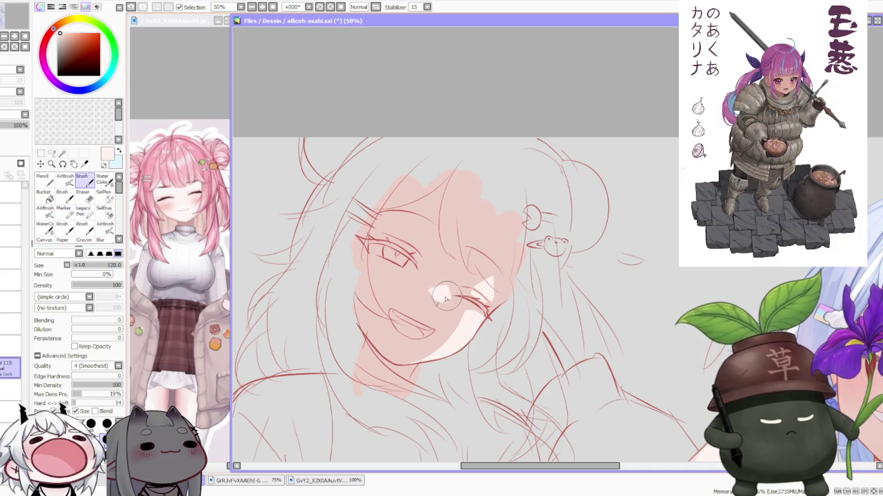
{"action": "scroll", "coordinate": [453, 278], "scroll_direction": "down", "scroll_amount": 2}
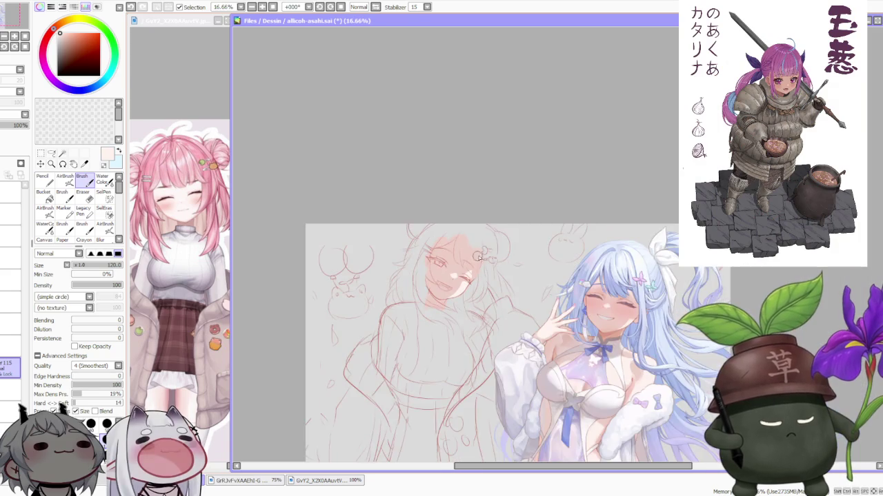
{"action": "scroll", "coordinate": [538, 234], "scroll_direction": "down", "scroll_amount": 2}
{"action": "scroll", "coordinate": [546, 235], "scroll_direction": "up", "scroll_amount": 1}
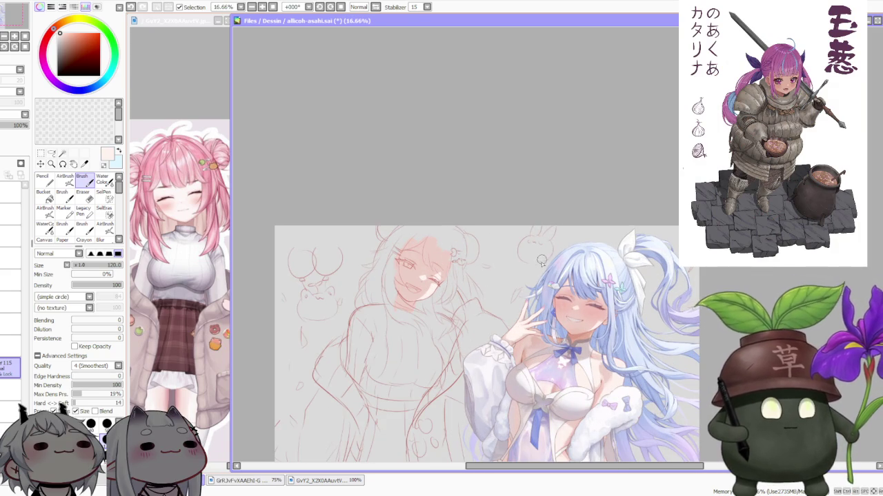
{"action": "scroll", "coordinate": [539, 263], "scroll_direction": "up", "scroll_amount": 1}
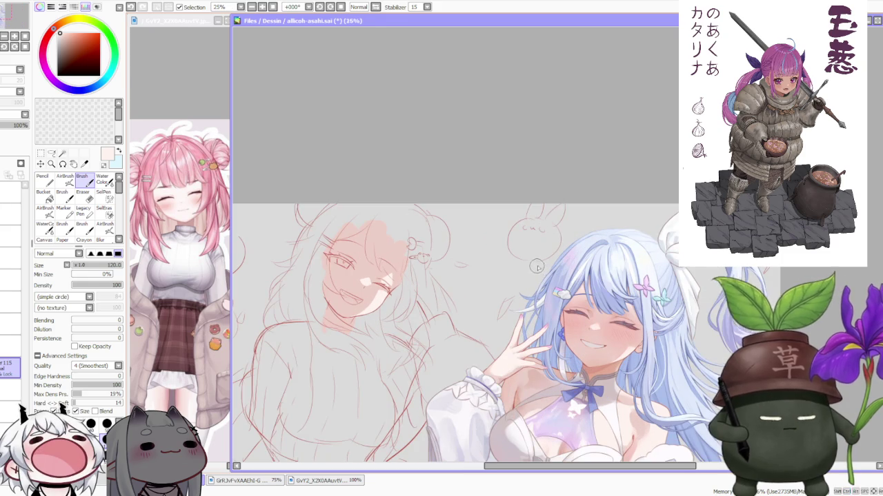
{"action": "scroll", "coordinate": [537, 269], "scroll_direction": "down", "scroll_amount": 2}
{"action": "scroll", "coordinate": [575, 303], "scroll_direction": "up", "scroll_amount": 1}
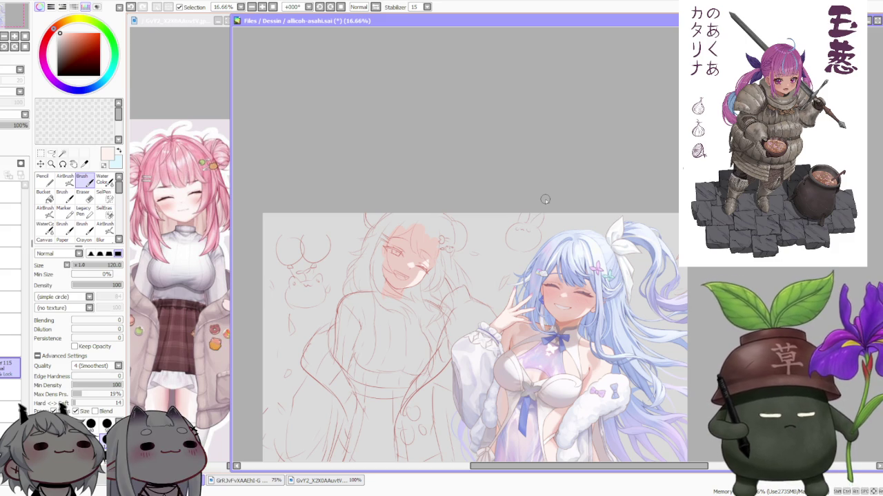
{"action": "scroll", "coordinate": [540, 324], "scroll_direction": "down", "scroll_amount": 1}
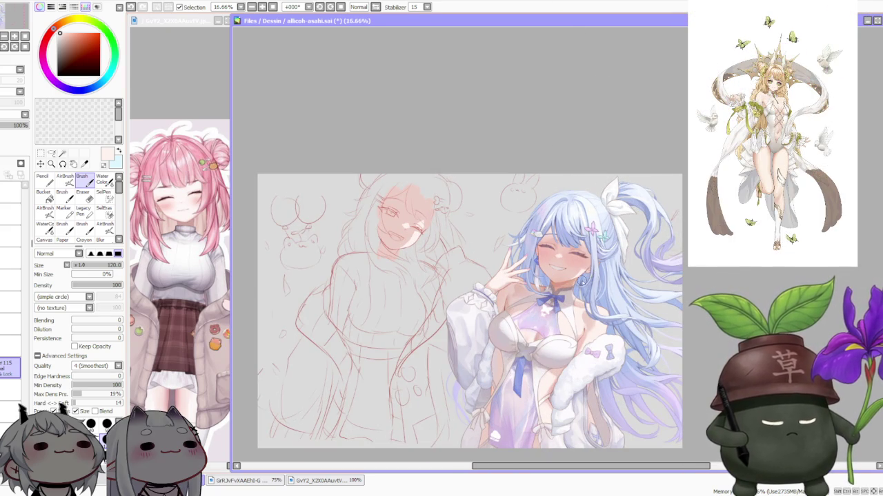
{"action": "scroll", "coordinate": [586, 282], "scroll_direction": "up", "scroll_amount": 1}
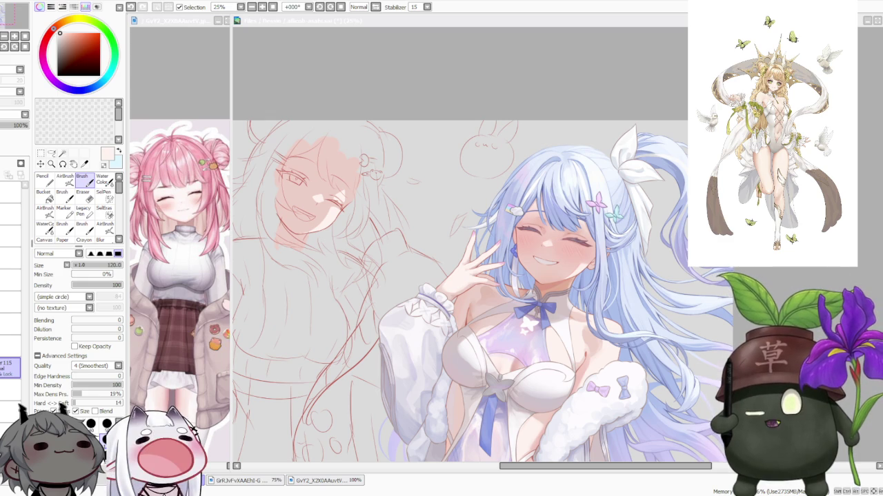
{"action": "left_click", "coordinate": [282, 83]}
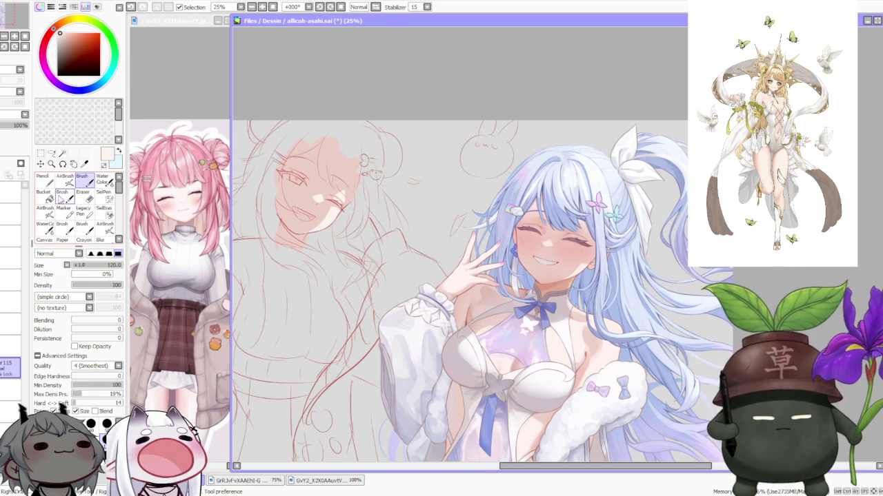
{"action": "left_click", "coordinate": [20, 210]}
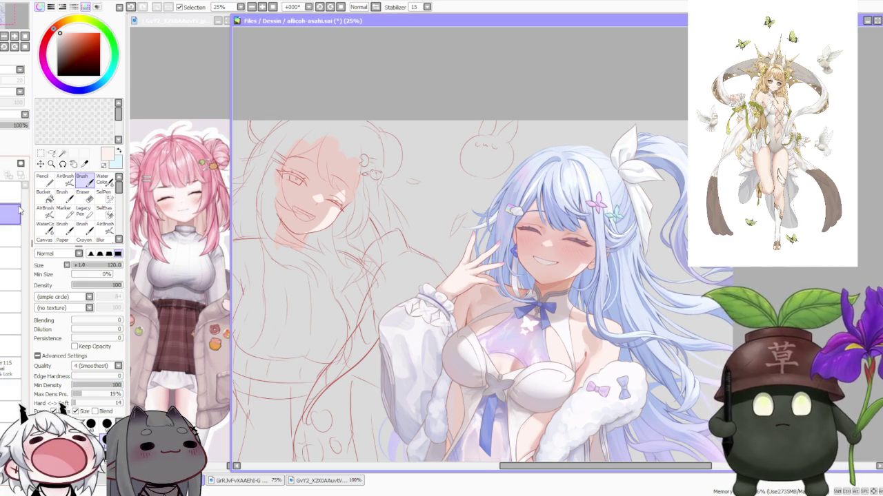
{"action": "key", "text": "ctrl"}
Paste the space-helmet painting onto the canvas and zoom around to inspect it
{"action": "key", "text": "ctrl+v"}
{"action": "scroll", "coordinate": [332, 327], "scroll_direction": "down", "scroll_amount": 2}
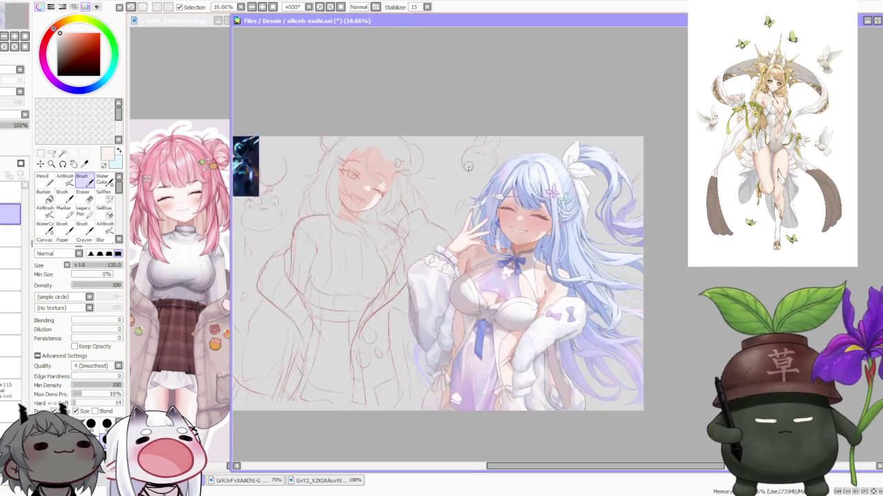
{"action": "scroll", "coordinate": [268, 142], "scroll_direction": "up", "scroll_amount": 4}
{"action": "scroll", "coordinate": [353, 172], "scroll_direction": "up", "scroll_amount": 2}
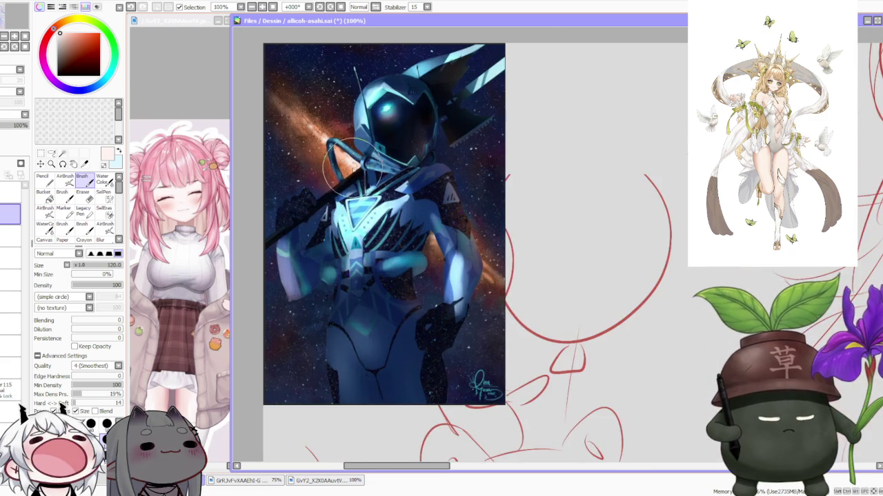
{"action": "scroll", "coordinate": [345, 147], "scroll_direction": "up", "scroll_amount": 1}
{"action": "scroll", "coordinate": [548, 142], "scroll_direction": "down", "scroll_amount": 3}
{"action": "scroll", "coordinate": [556, 172], "scroll_direction": "down", "scroll_amount": 2}
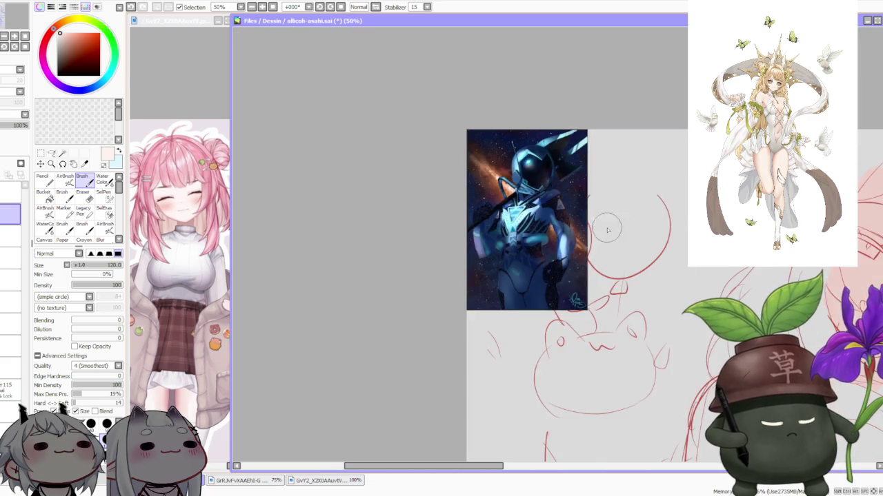
{"action": "scroll", "coordinate": [613, 173], "scroll_direction": "up", "scroll_amount": 2}
{"action": "scroll", "coordinate": [624, 142], "scroll_direction": "down", "scroll_amount": 2}
{"action": "scroll", "coordinate": [638, 118], "scroll_direction": "up", "scroll_amount": 2}
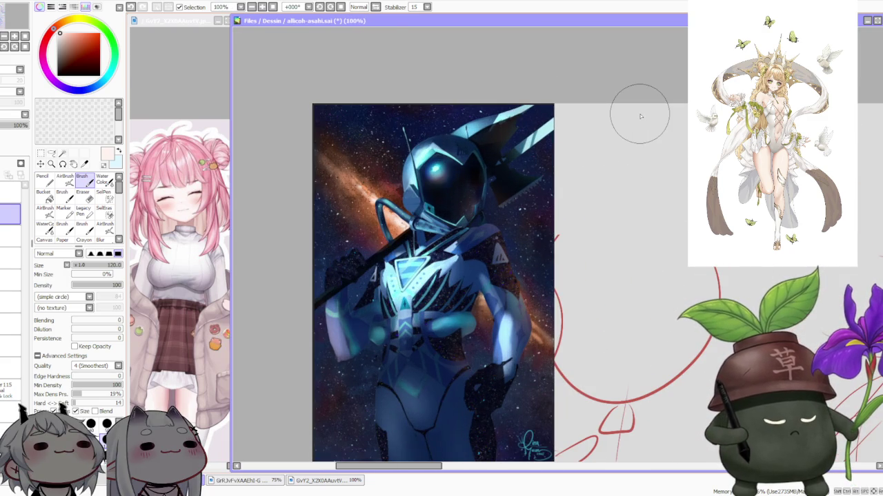
{"action": "scroll", "coordinate": [586, 118], "scroll_direction": "up", "scroll_amount": 1}
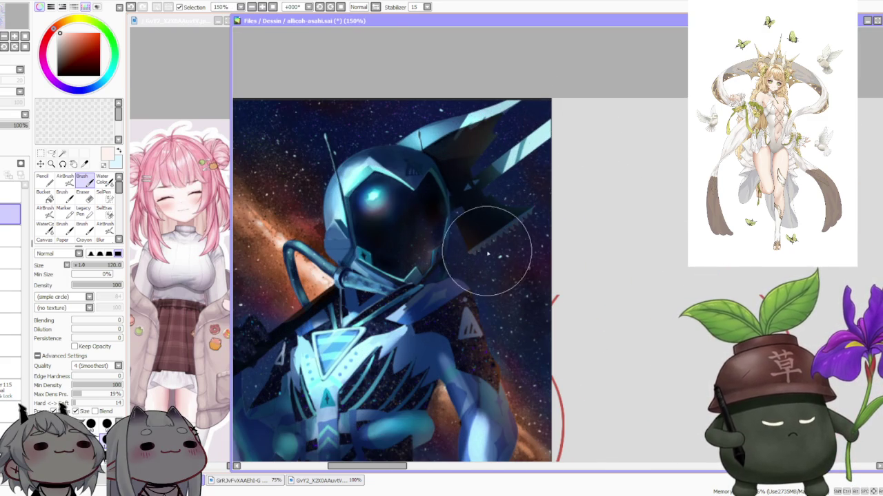
{"action": "scroll", "coordinate": [475, 128], "scroll_direction": "down", "scroll_amount": 2}
{"action": "scroll", "coordinate": [461, 159], "scroll_direction": "up", "scroll_amount": 3}
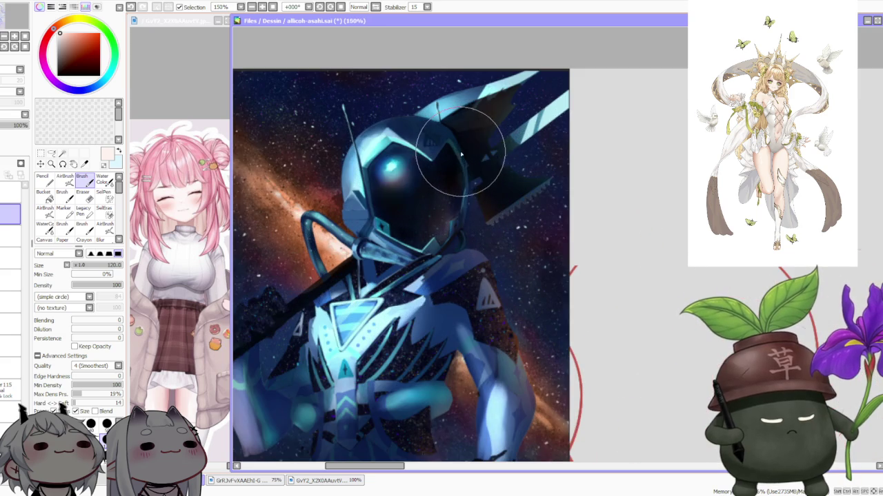
{"action": "scroll", "coordinate": [522, 198], "scroll_direction": "down", "scroll_amount": 3}
{"action": "scroll", "coordinate": [514, 173], "scroll_direction": "up", "scroll_amount": 1}
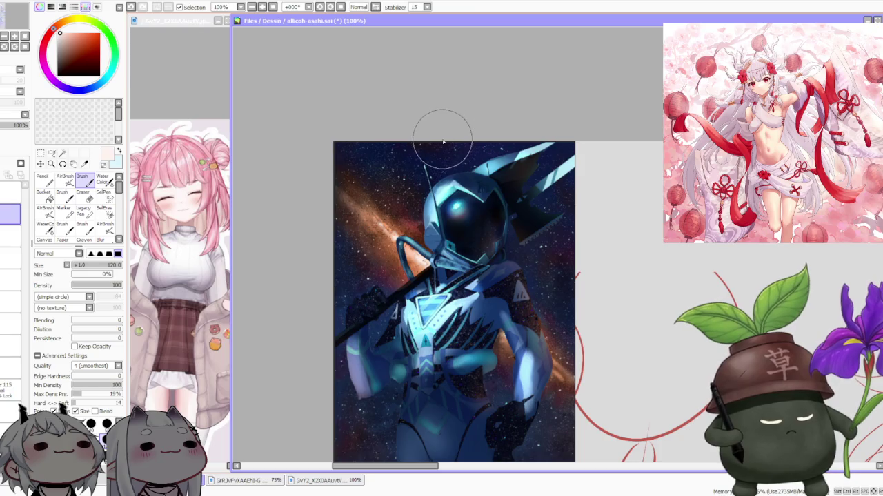
{"action": "scroll", "coordinate": [476, 193], "scroll_direction": "up", "scroll_amount": 2}
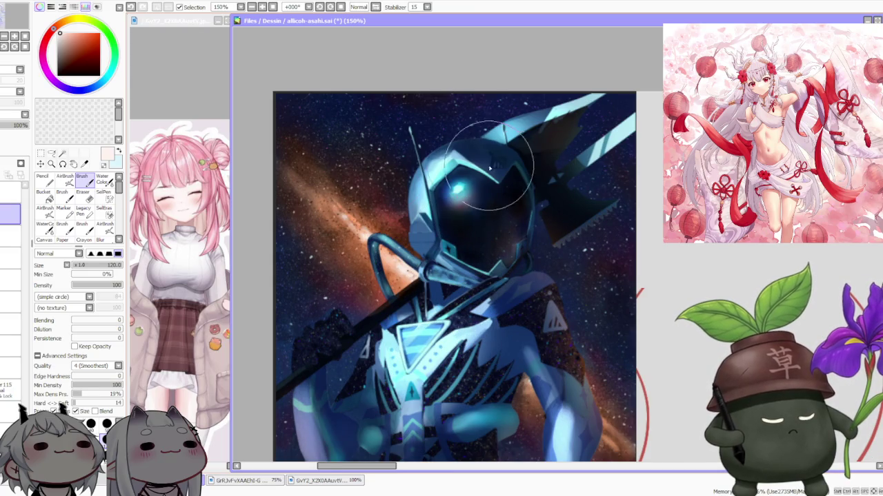
{"action": "scroll", "coordinate": [460, 163], "scroll_direction": "down", "scroll_amount": 1}
{"action": "scroll", "coordinate": [460, 163], "scroll_direction": "down", "scroll_amount": 1}
{"action": "scroll", "coordinate": [473, 292], "scroll_direction": "up", "scroll_amount": 1}
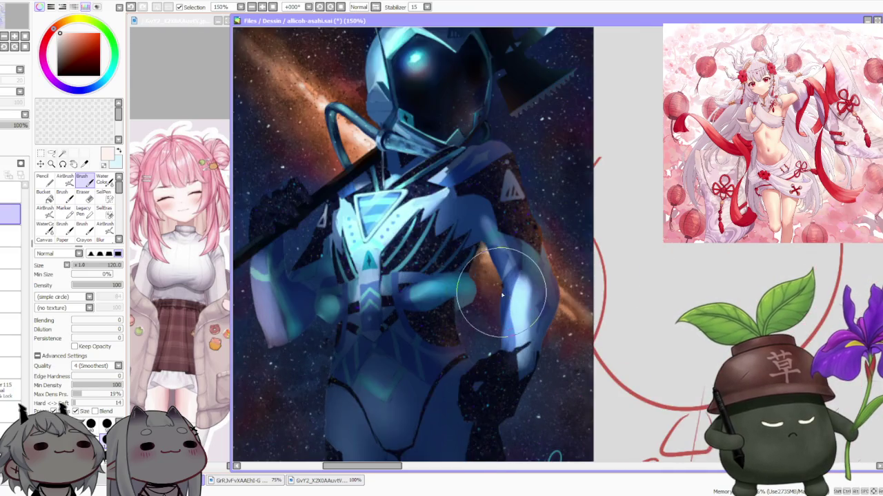
{"action": "scroll", "coordinate": [463, 256], "scroll_direction": "up", "scroll_amount": 1}
{"action": "scroll", "coordinate": [433, 276], "scroll_direction": "up", "scroll_amount": 1}
{"action": "scroll", "coordinate": [465, 262], "scroll_direction": "down", "scroll_amount": 1}
{"action": "scroll", "coordinate": [466, 262], "scroll_direction": "down", "scroll_amount": 2}
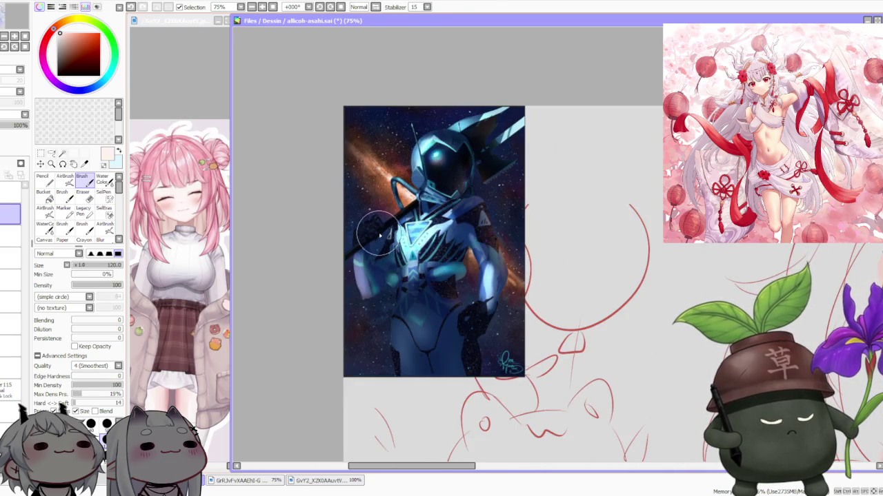
{"action": "scroll", "coordinate": [509, 345], "scroll_direction": "up", "scroll_amount": 2}
{"action": "scroll", "coordinate": [512, 256], "scroll_direction": "up", "scroll_amount": 2}
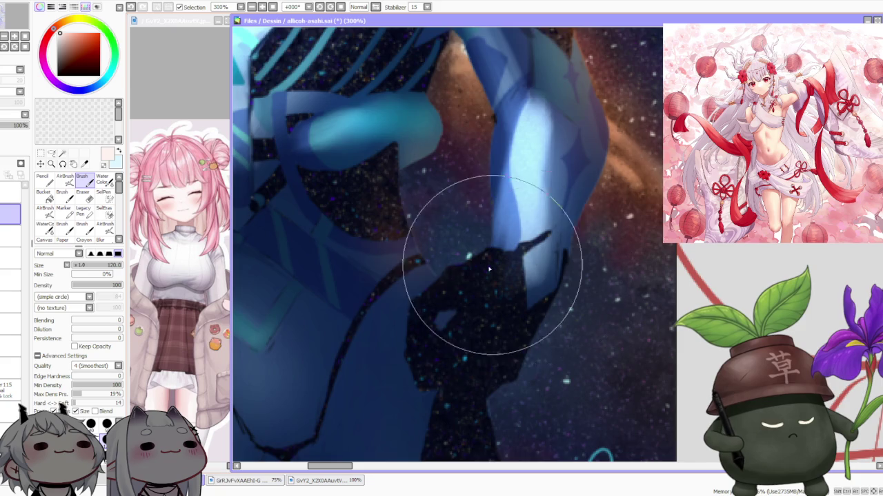
{"action": "scroll", "coordinate": [464, 331], "scroll_direction": "down", "scroll_amount": 4}
{"action": "scroll", "coordinate": [464, 332], "scroll_direction": "down", "scroll_amount": 2}
{"action": "scroll", "coordinate": [462, 304], "scroll_direction": "up", "scroll_amount": 2}
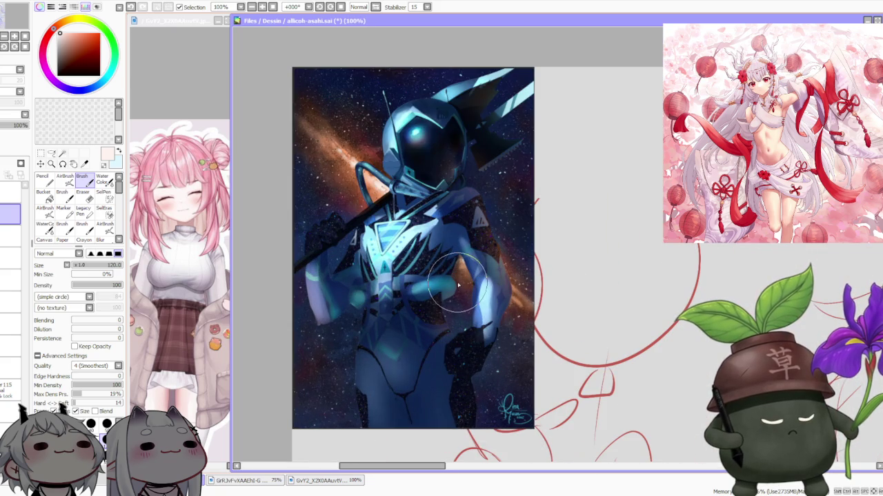
{"action": "scroll", "coordinate": [458, 285], "scroll_direction": "down", "scroll_amount": 1}
{"action": "scroll", "coordinate": [441, 304], "scroll_direction": "up", "scroll_amount": 2}
{"action": "scroll", "coordinate": [396, 303], "scroll_direction": "down", "scroll_amount": 2}
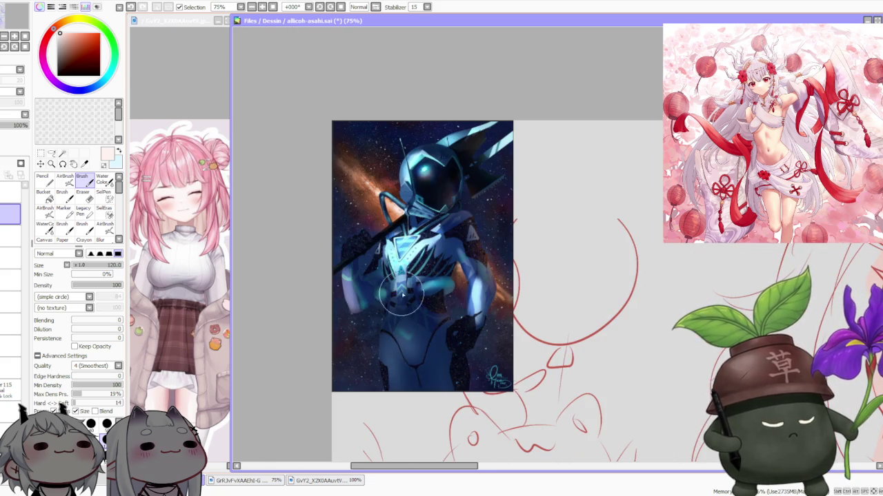
{"action": "scroll", "coordinate": [434, 187], "scroll_direction": "up", "scroll_amount": 1}
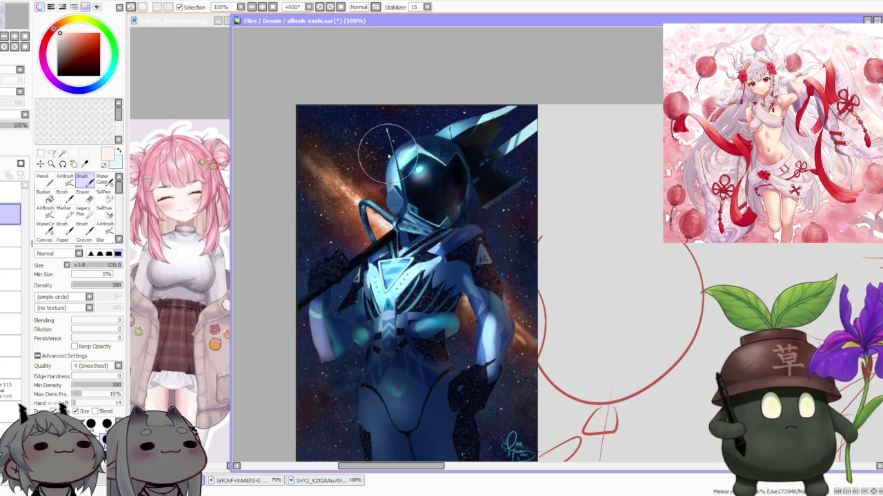
{"action": "scroll", "coordinate": [317, 207], "scroll_direction": "down", "scroll_amount": 1}
{"action": "scroll", "coordinate": [328, 209], "scroll_direction": "up", "scroll_amount": 2}
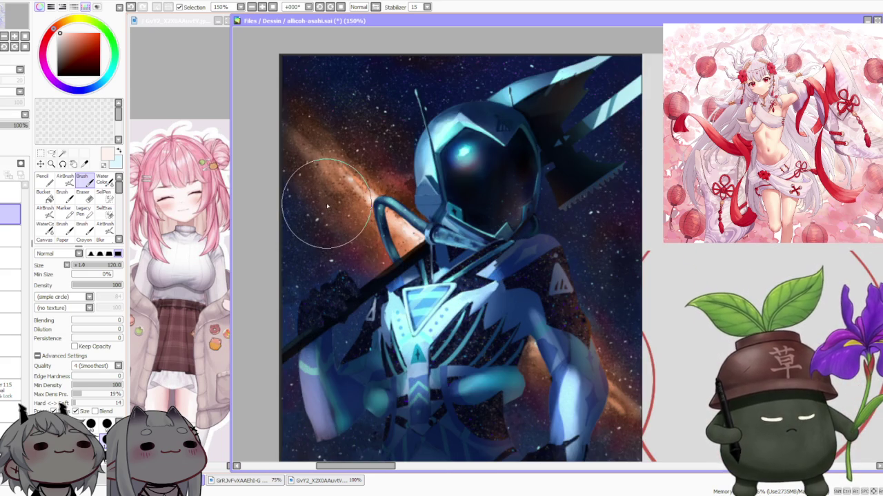
{"action": "scroll", "coordinate": [463, 210], "scroll_direction": "up", "scroll_amount": 1}
{"action": "scroll", "coordinate": [469, 241], "scroll_direction": "up", "scroll_amount": 1}
{"action": "scroll", "coordinate": [469, 241], "scroll_direction": "down", "scroll_amount": 2}
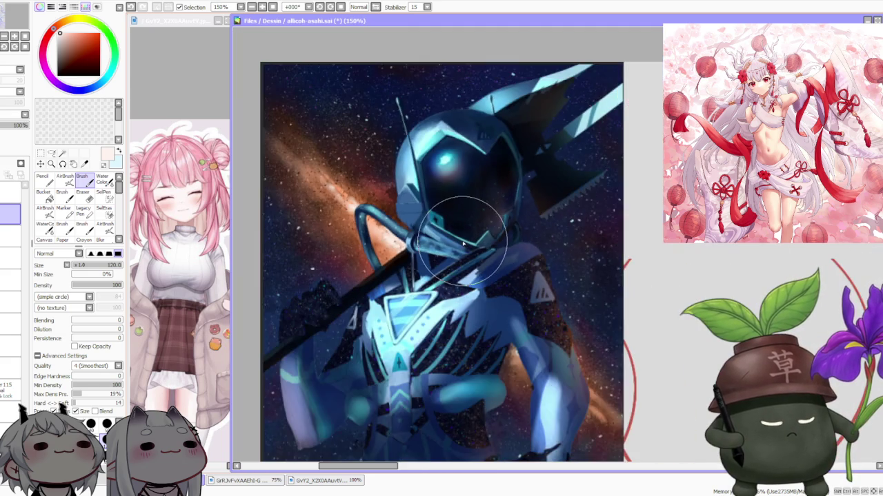
{"action": "scroll", "coordinate": [455, 227], "scroll_direction": "down", "scroll_amount": 1}
{"action": "scroll", "coordinate": [445, 224], "scroll_direction": "down", "scroll_amount": 1}
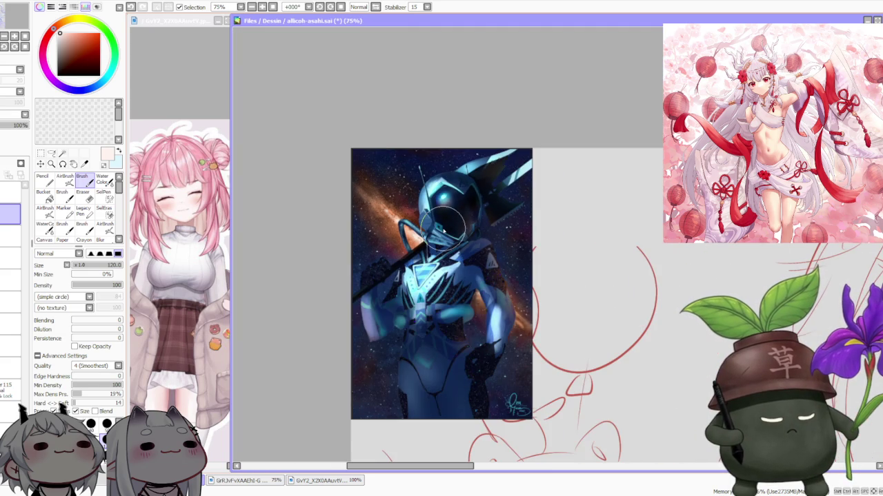
{"action": "scroll", "coordinate": [455, 172], "scroll_direction": "up", "scroll_amount": 3}
{"action": "scroll", "coordinate": [469, 180], "scroll_direction": "up", "scroll_amount": 1}
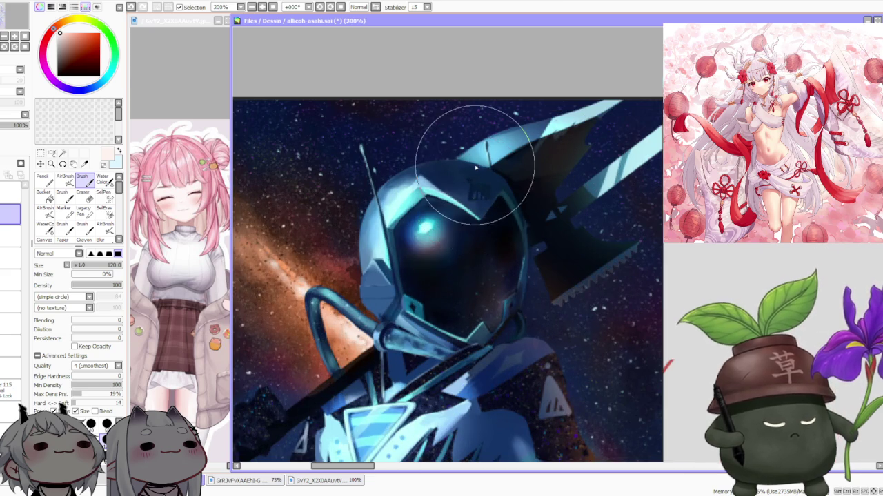
{"action": "scroll", "coordinate": [471, 190], "scroll_direction": "up", "scroll_amount": 1}
{"action": "scroll", "coordinate": [469, 179], "scroll_direction": "down", "scroll_amount": 4}
{"action": "scroll", "coordinate": [508, 266], "scroll_direction": "down", "scroll_amount": 2}
{"action": "scroll", "coordinate": [503, 315], "scroll_direction": "up", "scroll_amount": 4}
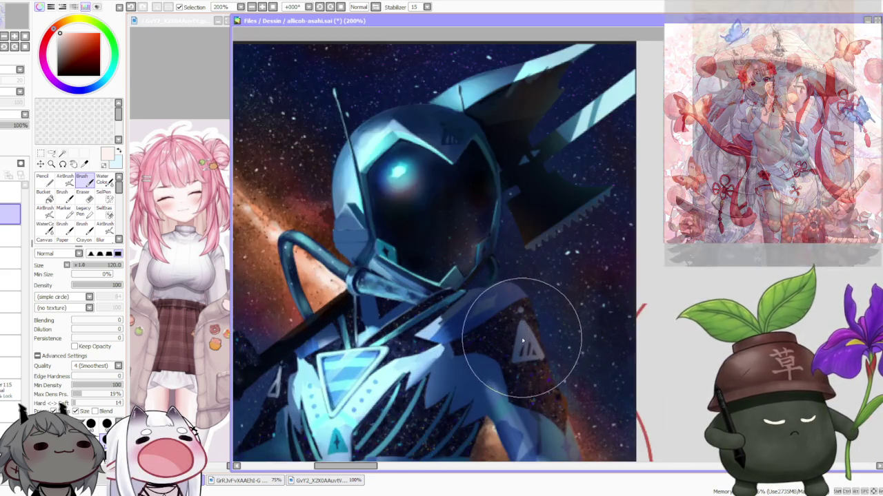
{"action": "scroll", "coordinate": [497, 297], "scroll_direction": "down", "scroll_amount": 1}
{"action": "scroll", "coordinate": [473, 173], "scroll_direction": "up", "scroll_amount": 1}
{"action": "scroll", "coordinate": [469, 183], "scroll_direction": "up", "scroll_amount": 1}
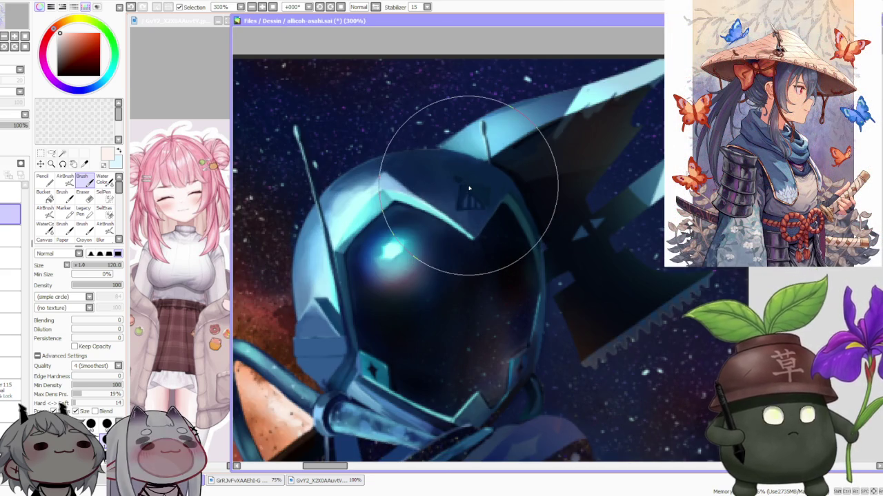
{"action": "scroll", "coordinate": [469, 187], "scroll_direction": "up", "scroll_amount": 1}
{"action": "scroll", "coordinate": [469, 190], "scroll_direction": "down", "scroll_amount": 1}
{"action": "scroll", "coordinate": [469, 197], "scroll_direction": "down", "scroll_amount": 2}
{"action": "scroll", "coordinate": [455, 276], "scroll_direction": "down", "scroll_amount": 2}
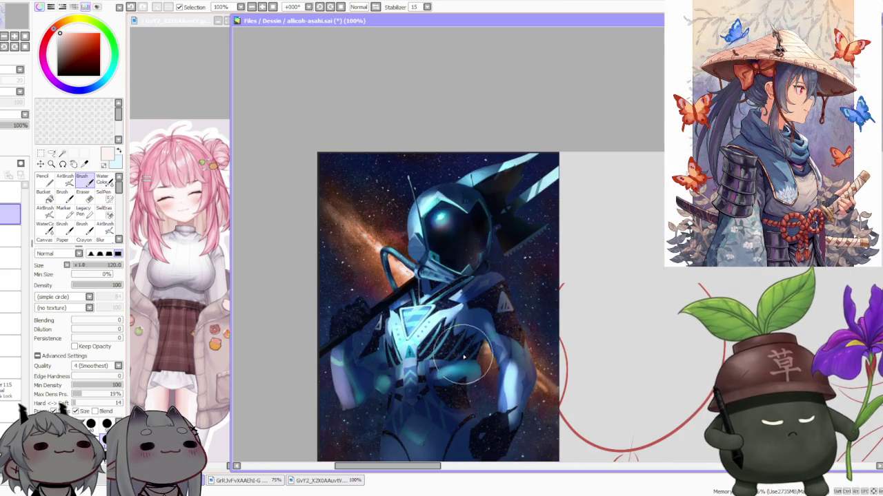
{"action": "scroll", "coordinate": [445, 353], "scroll_direction": "up", "scroll_amount": 1}
{"action": "scroll", "coordinate": [444, 354], "scroll_direction": "up", "scroll_amount": 2}
{"action": "scroll", "coordinate": [325, 375], "scroll_direction": "down", "scroll_amount": 1}
{"action": "scroll", "coordinate": [317, 365], "scroll_direction": "down", "scroll_amount": 3}
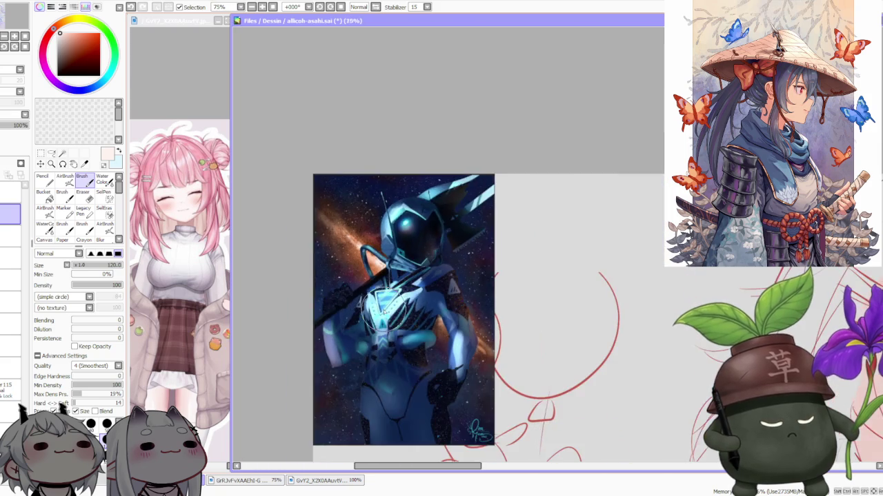
{"action": "scroll", "coordinate": [396, 414], "scroll_direction": "up", "scroll_amount": 1}
{"action": "scroll", "coordinate": [429, 374], "scroll_direction": "up", "scroll_amount": 1}
{"action": "scroll", "coordinate": [404, 366], "scroll_direction": "up", "scroll_amount": 1}
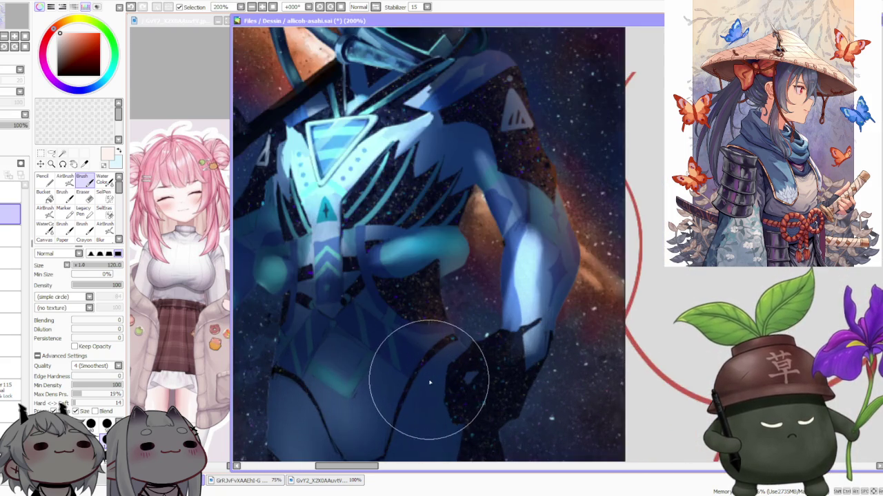
{"action": "scroll", "coordinate": [425, 371], "scroll_direction": "down", "scroll_amount": 2}
{"action": "scroll", "coordinate": [425, 371], "scroll_direction": "down", "scroll_amount": 1}
{"action": "scroll", "coordinate": [386, 269], "scroll_direction": "up", "scroll_amount": 2}
{"action": "scroll", "coordinate": [383, 269], "scroll_direction": "down", "scroll_amount": 2}
{"action": "scroll", "coordinate": [471, 377], "scroll_direction": "up", "scroll_amount": 1}
{"action": "scroll", "coordinate": [471, 377], "scroll_direction": "down", "scroll_amount": 1}
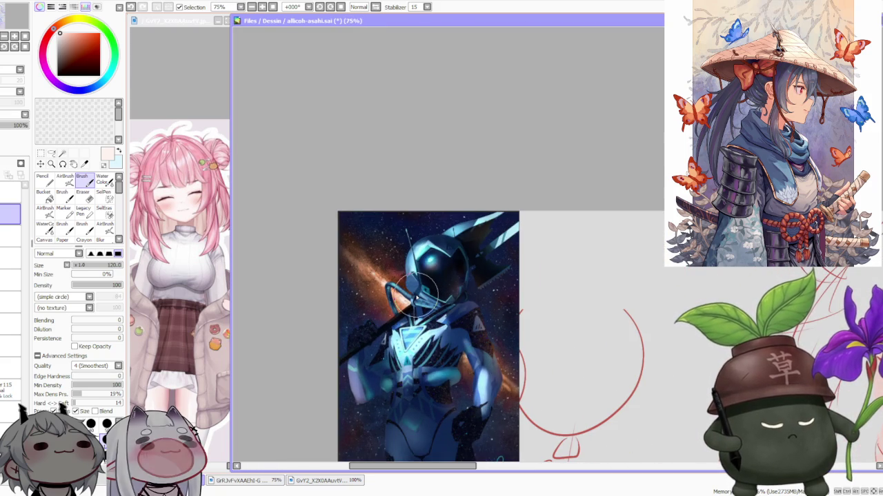
{"action": "scroll", "coordinate": [407, 273], "scroll_direction": "down", "scroll_amount": 1}
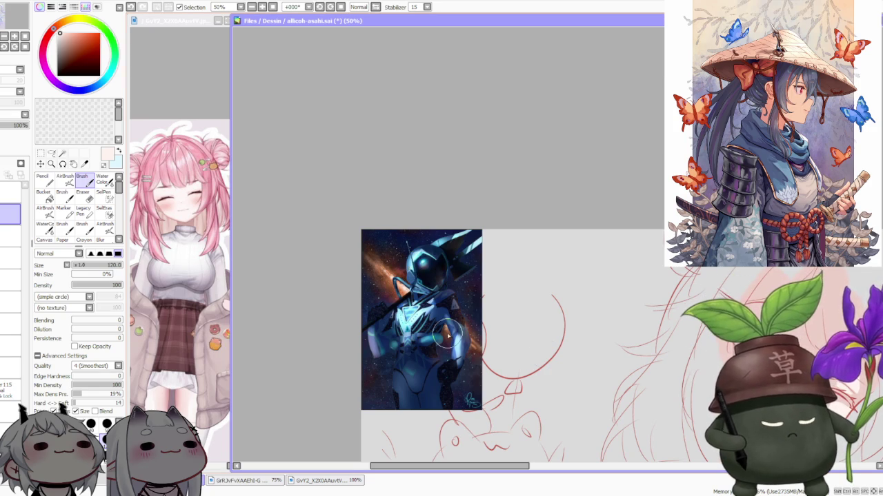
{"action": "scroll", "coordinate": [447, 335], "scroll_direction": "up", "scroll_amount": 3}
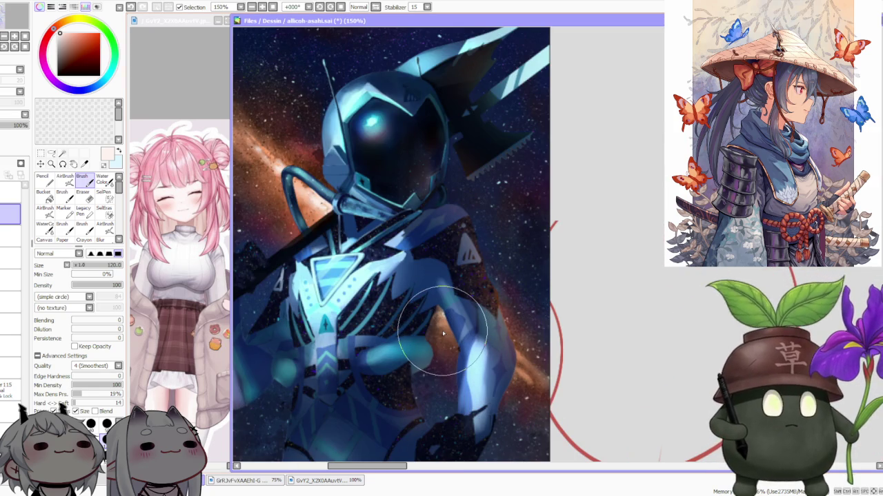
{"action": "scroll", "coordinate": [437, 315], "scroll_direction": "down", "scroll_amount": 1}
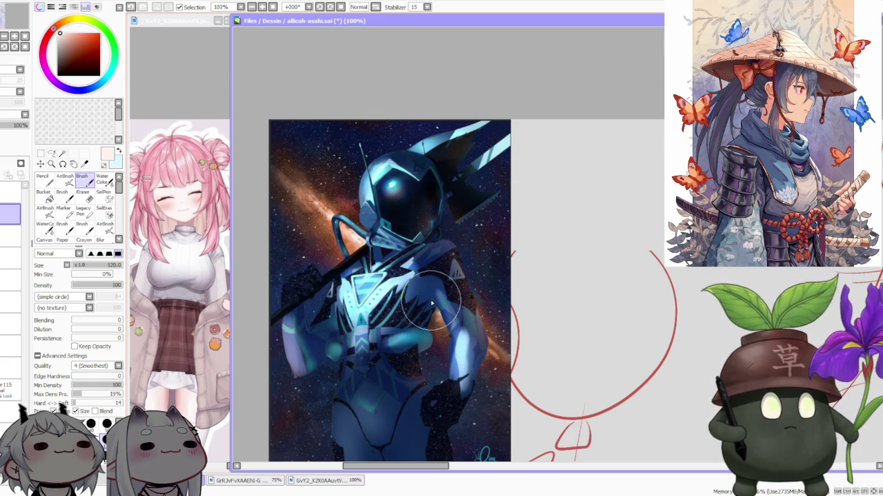
{"action": "scroll", "coordinate": [426, 195], "scroll_direction": "down", "scroll_amount": 1}
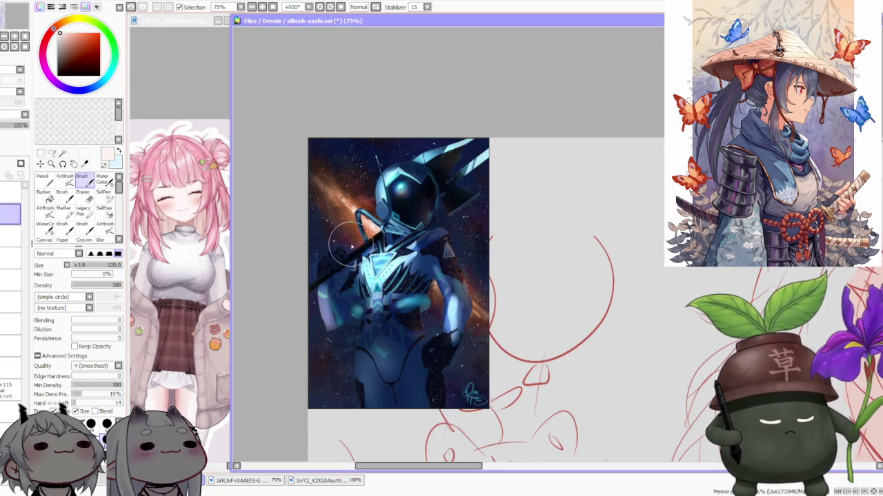
{"action": "scroll", "coordinate": [324, 247], "scroll_direction": "up", "scroll_amount": 1}
{"action": "scroll", "coordinate": [286, 275], "scroll_direction": "up", "scroll_amount": 1}
{"action": "scroll", "coordinate": [289, 276], "scroll_direction": "down", "scroll_amount": 2}
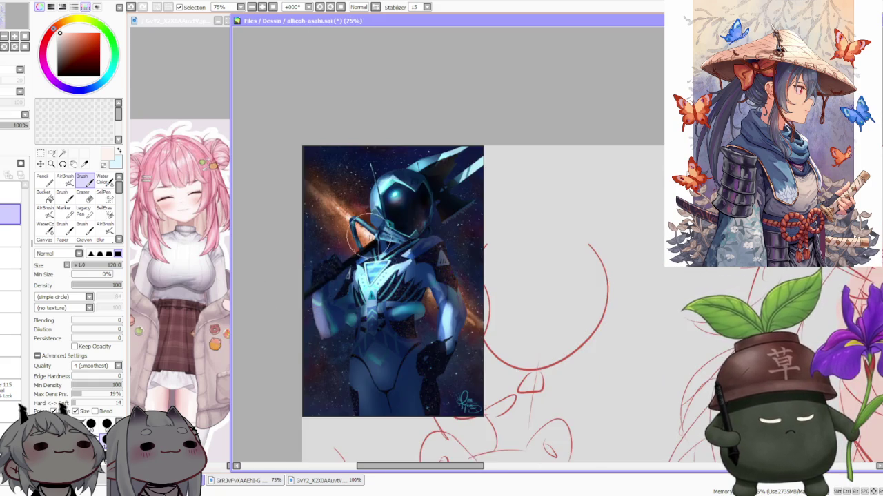
{"action": "scroll", "coordinate": [463, 132], "scroll_direction": "up", "scroll_amount": 2}
{"action": "scroll", "coordinate": [465, 151], "scroll_direction": "up", "scroll_amount": 1}
{"action": "scroll", "coordinate": [414, 147], "scroll_direction": "down", "scroll_amount": 1}
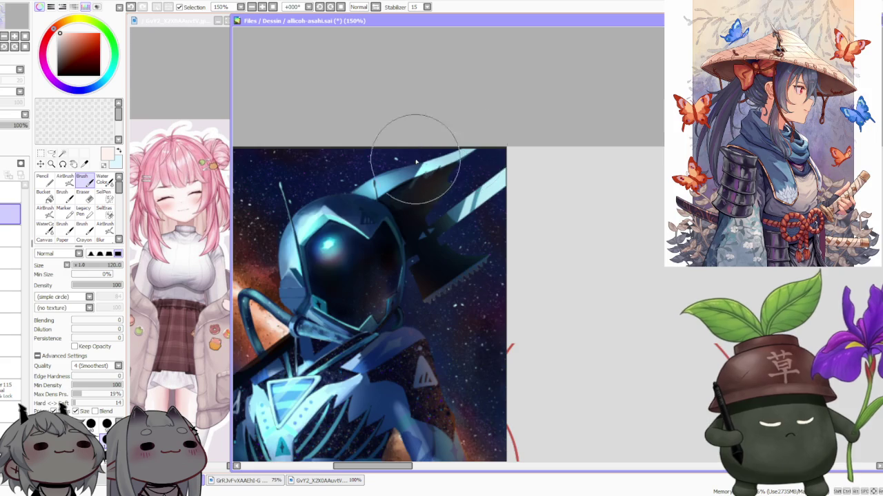
{"action": "scroll", "coordinate": [276, 187], "scroll_direction": "up", "scroll_amount": 1}
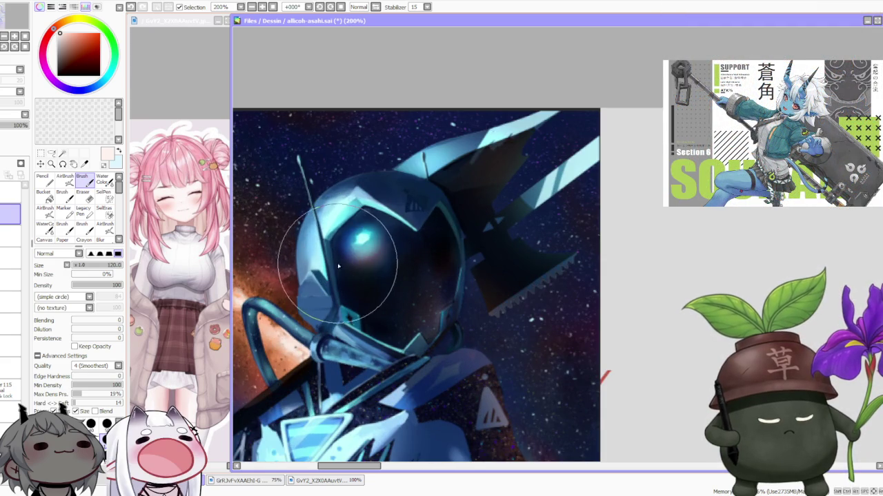
{"action": "scroll", "coordinate": [444, 232], "scroll_direction": "down", "scroll_amount": 1}
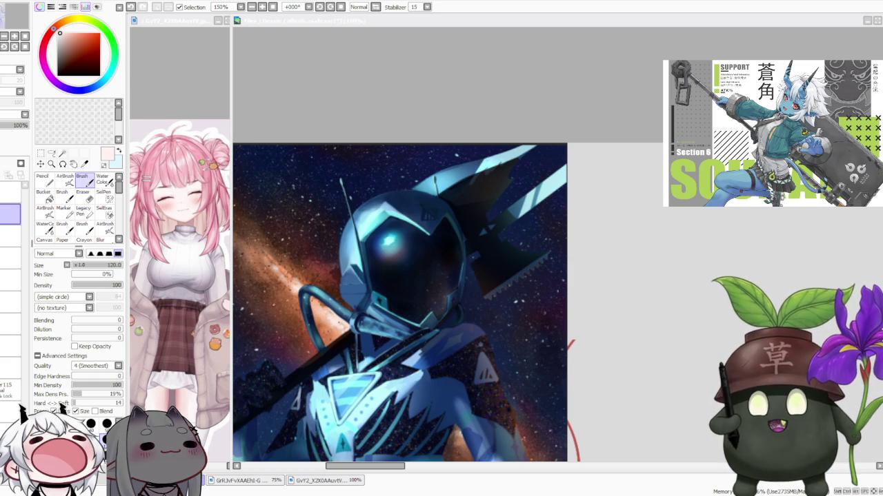
Zoom over the drawing once more, then undo the paste so the red sketch reappears
{"action": "left_click", "coordinate": [524, 402]}
{"action": "scroll", "coordinate": [437, 167], "scroll_direction": "down", "scroll_amount": 2}
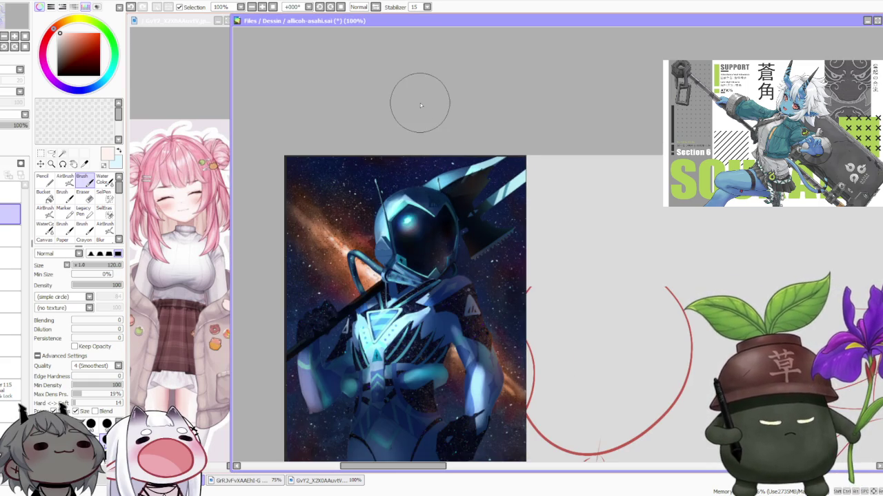
{"action": "scroll", "coordinate": [407, 145], "scroll_direction": "down", "scroll_amount": 1}
{"action": "scroll", "coordinate": [418, 182], "scroll_direction": "up", "scroll_amount": 1}
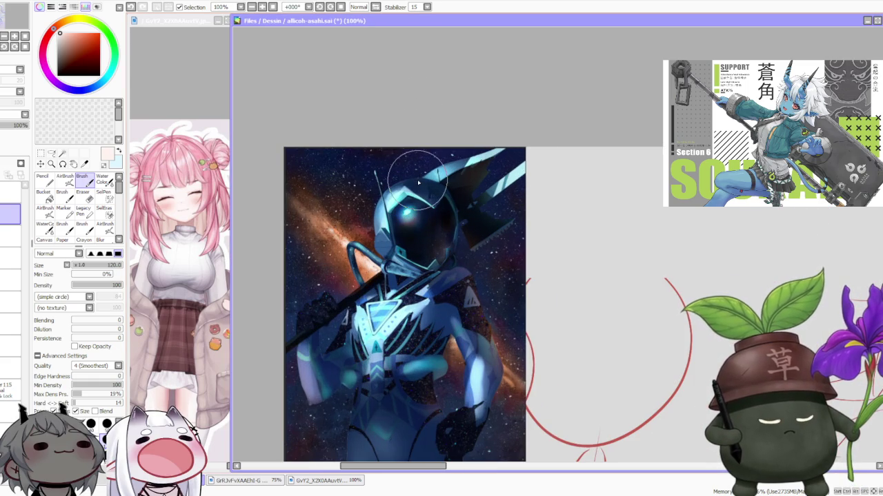
{"action": "scroll", "coordinate": [286, 236], "scroll_direction": "up", "scroll_amount": 2}
{"action": "scroll", "coordinate": [308, 242], "scroll_direction": "up", "scroll_amount": 1}
{"action": "scroll", "coordinate": [308, 242], "scroll_direction": "down", "scroll_amount": 2}
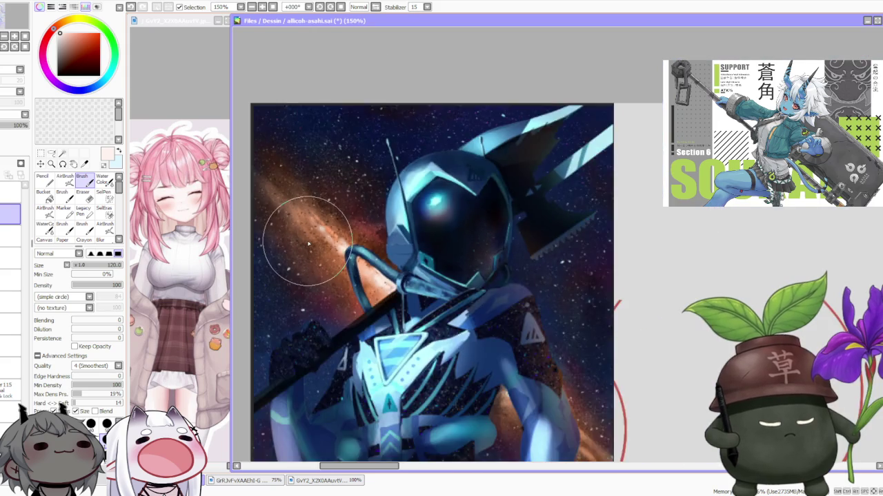
{"action": "scroll", "coordinate": [309, 243], "scroll_direction": "down", "scroll_amount": 2}
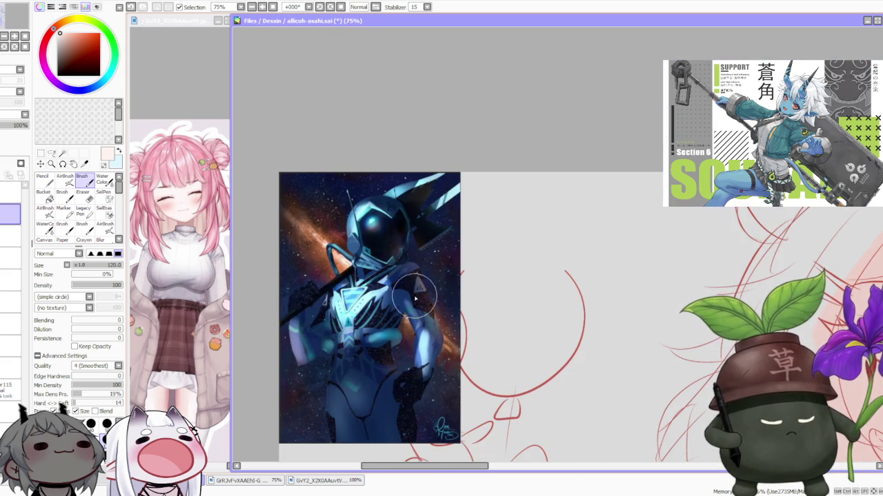
{"action": "scroll", "coordinate": [415, 299], "scroll_direction": "up", "scroll_amount": 1}
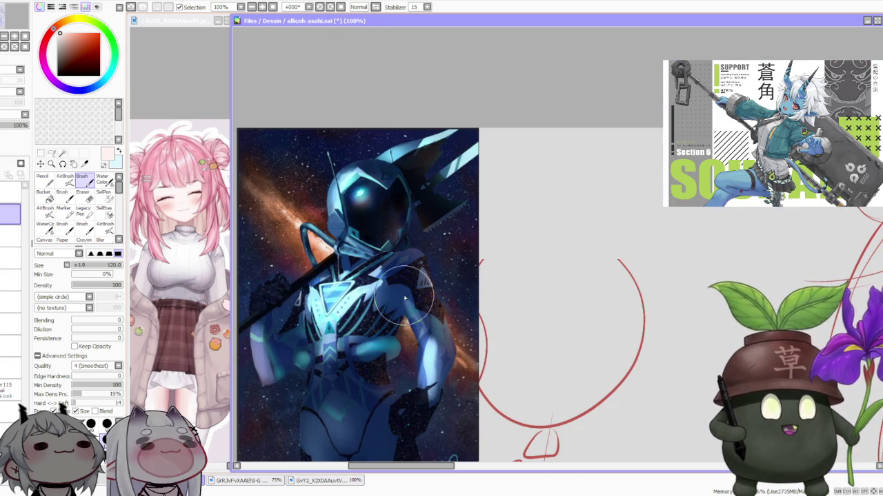
{"action": "scroll", "coordinate": [404, 297], "scroll_direction": "down", "scroll_amount": 1}
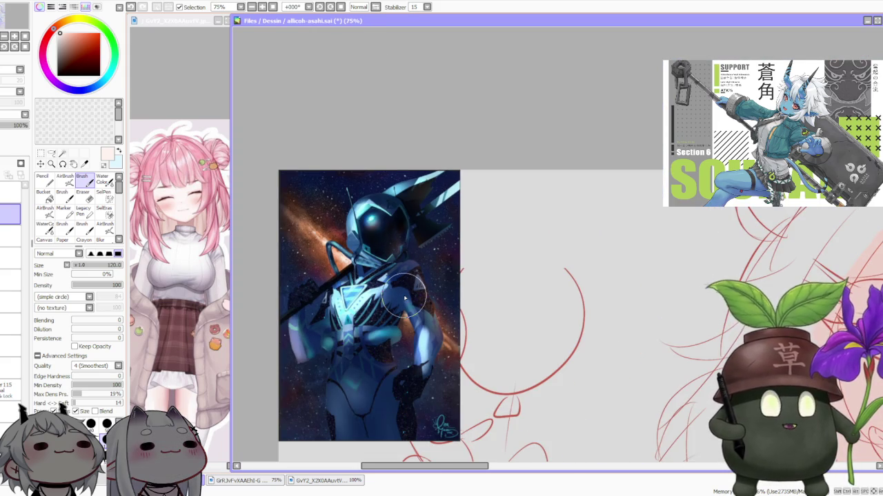
{"action": "scroll", "coordinate": [405, 298], "scroll_direction": "down", "scroll_amount": 1}
{"action": "scroll", "coordinate": [405, 298], "scroll_direction": "up", "scroll_amount": 1}
{"action": "scroll", "coordinate": [406, 297], "scroll_direction": "down", "scroll_amount": 1}
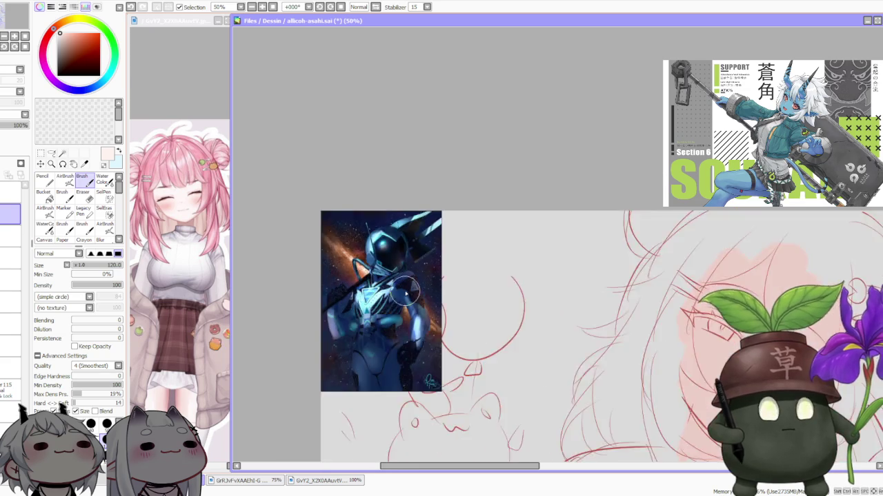
{"action": "scroll", "coordinate": [406, 295], "scroll_direction": "up", "scroll_amount": 1}
{"action": "scroll", "coordinate": [407, 293], "scroll_direction": "down", "scroll_amount": 1}
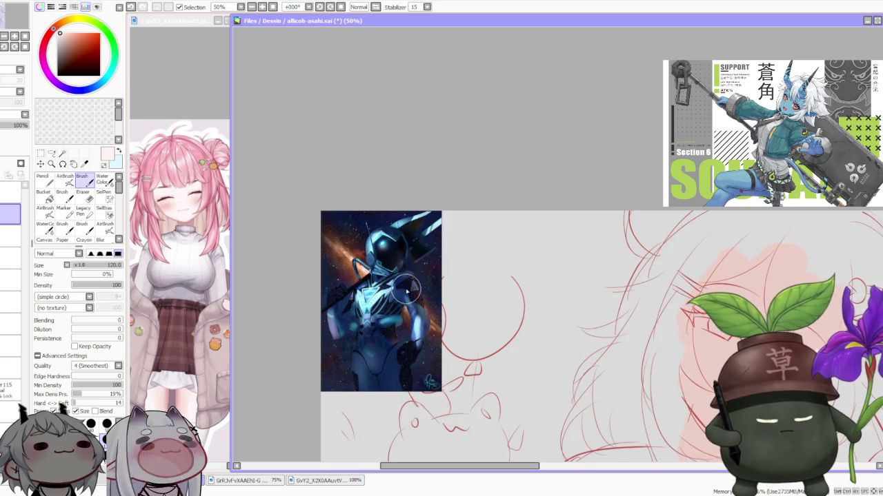
{"action": "scroll", "coordinate": [408, 289], "scroll_direction": "up", "scroll_amount": 1}
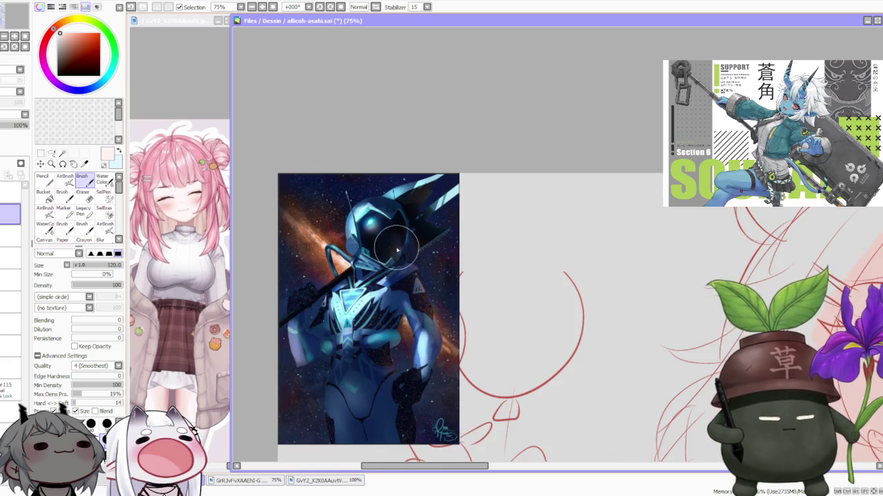
{"action": "scroll", "coordinate": [399, 258], "scroll_direction": "up", "scroll_amount": 1}
{"action": "scroll", "coordinate": [396, 245], "scroll_direction": "up", "scroll_amount": 2}
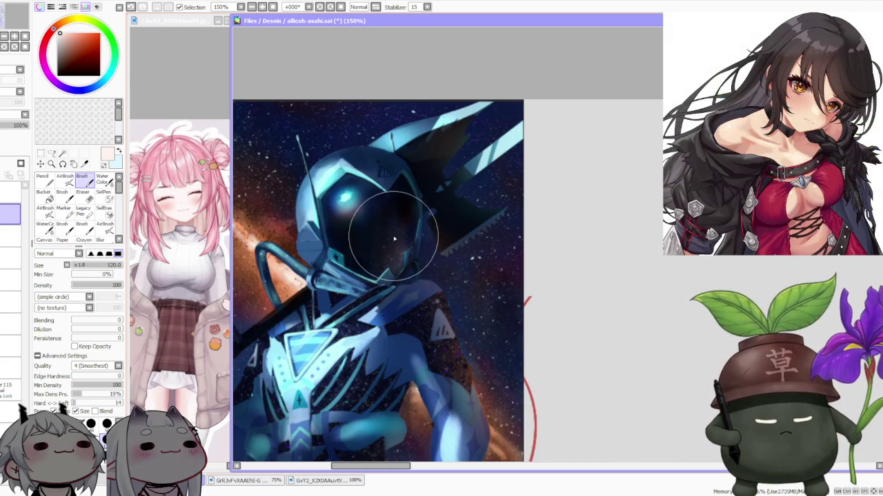
{"action": "scroll", "coordinate": [382, 214], "scroll_direction": "up", "scroll_amount": 1}
{"action": "scroll", "coordinate": [338, 183], "scroll_direction": "up", "scroll_amount": 1}
{"action": "scroll", "coordinate": [308, 164], "scroll_direction": "down", "scroll_amount": 3}
{"action": "scroll", "coordinate": [290, 141], "scroll_direction": "up", "scroll_amount": 1}
{"action": "scroll", "coordinate": [296, 155], "scroll_direction": "down", "scroll_amount": 1}
{"action": "scroll", "coordinate": [300, 234], "scroll_direction": "down", "scroll_amount": 1}
{"action": "scroll", "coordinate": [291, 321], "scroll_direction": "up", "scroll_amount": 1}
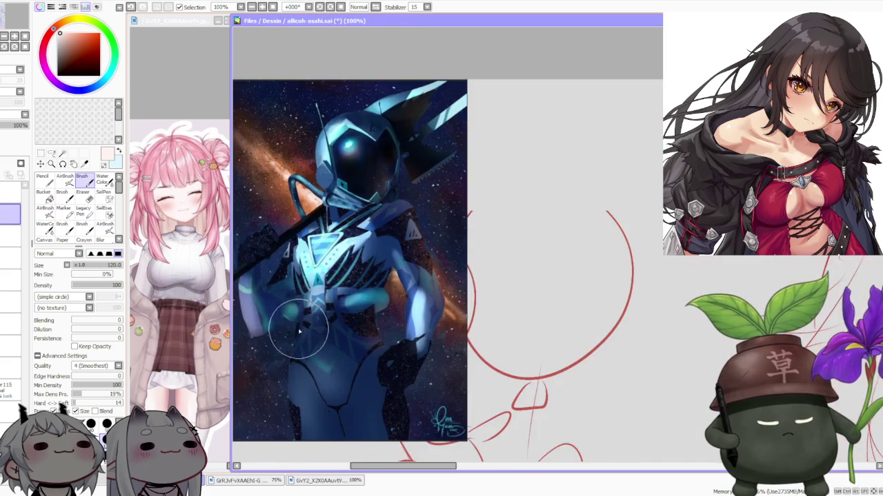
{"action": "scroll", "coordinate": [276, 310], "scroll_direction": "down", "scroll_amount": 1}
{"action": "scroll", "coordinate": [262, 299], "scroll_direction": "up", "scroll_amount": 1}
{"action": "scroll", "coordinate": [282, 276], "scroll_direction": "down", "scroll_amount": 1}
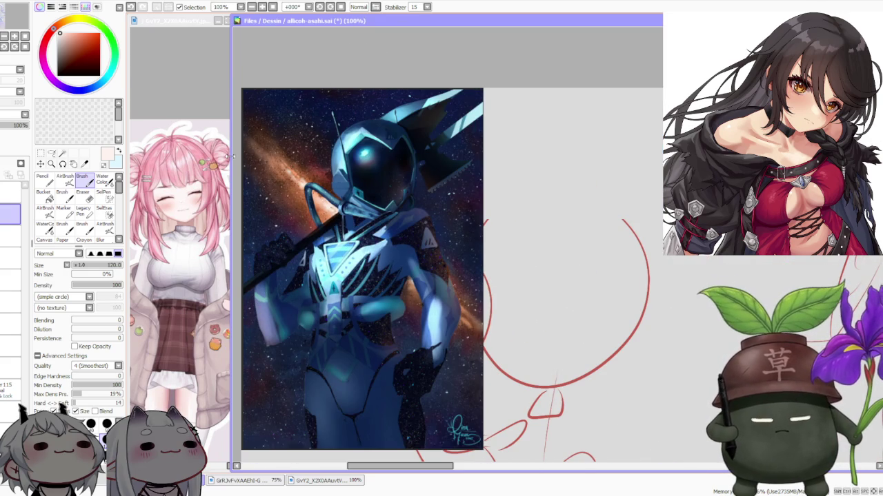
{"action": "scroll", "coordinate": [310, 177], "scroll_direction": "down", "scroll_amount": 1}
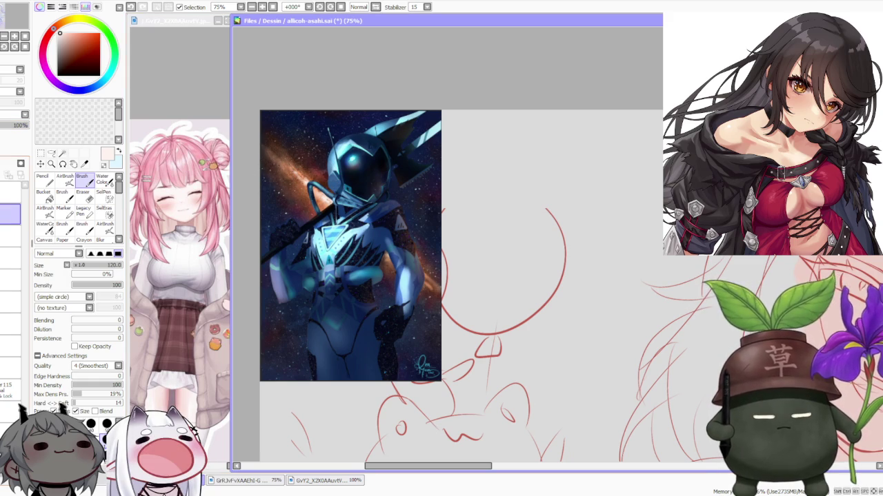
{"action": "key", "text": "ctrl+z"}
{"action": "scroll", "coordinate": [321, 177], "scroll_direction": "down", "scroll_amount": 2}
{"action": "scroll", "coordinate": [321, 177], "scroll_direction": "down", "scroll_amount": 2}
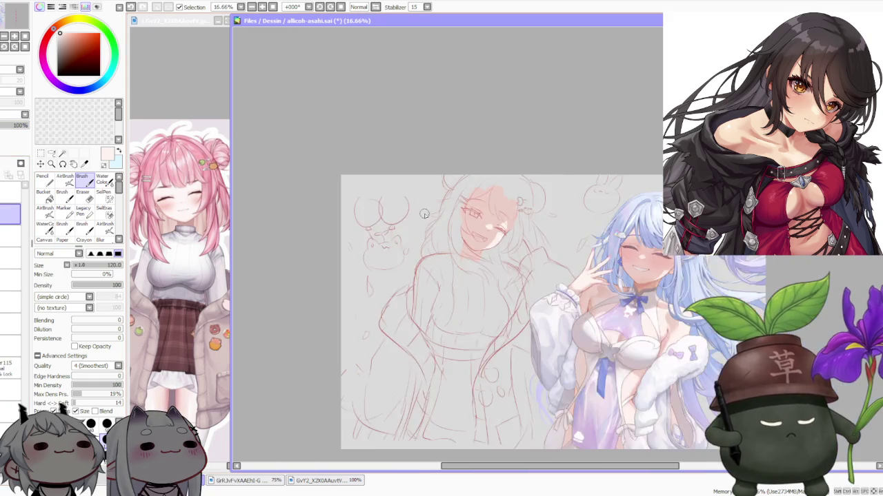
{"action": "scroll", "coordinate": [600, 150], "scroll_direction": "down", "scroll_amount": 1}
{"action": "scroll", "coordinate": [531, 189], "scroll_direction": "up", "scroll_amount": 1}
{"action": "scroll", "coordinate": [503, 195], "scroll_direction": "up", "scroll_amount": 1}
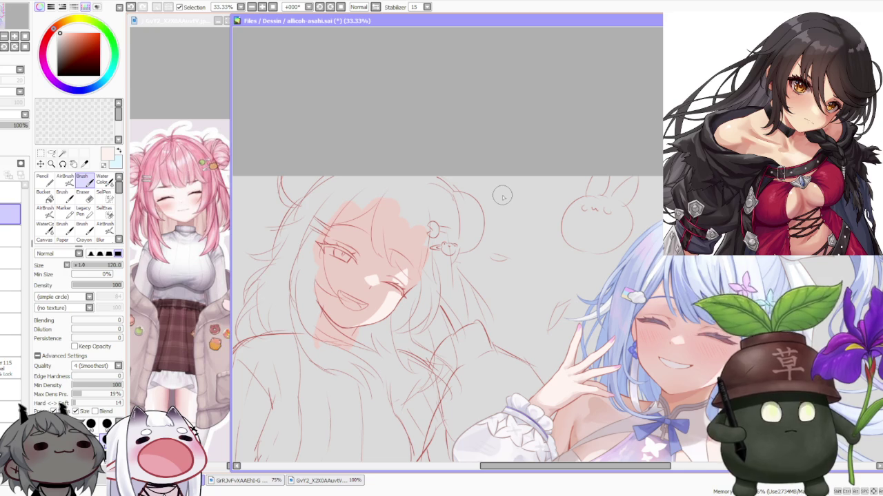
{"action": "scroll", "coordinate": [490, 171], "scroll_direction": "down", "scroll_amount": 1}
{"action": "scroll", "coordinate": [490, 171], "scroll_direction": "down", "scroll_amount": 1}
{"action": "scroll", "coordinate": [489, 172], "scroll_direction": "up", "scroll_amount": 1}
{"action": "scroll", "coordinate": [481, 178], "scroll_direction": "up", "scroll_amount": 1}
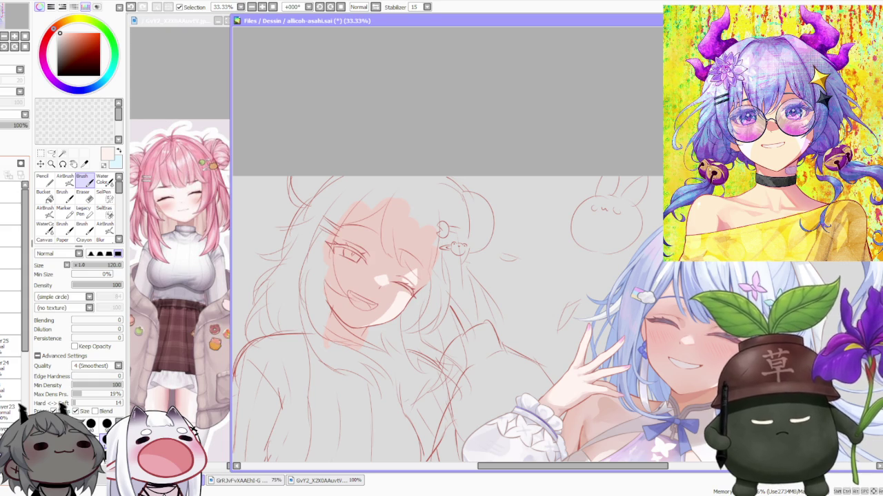
Test-delete the eye lines and undo it, then lasso-select the open eye
{"action": "left_click", "coordinate": [63, 163]}
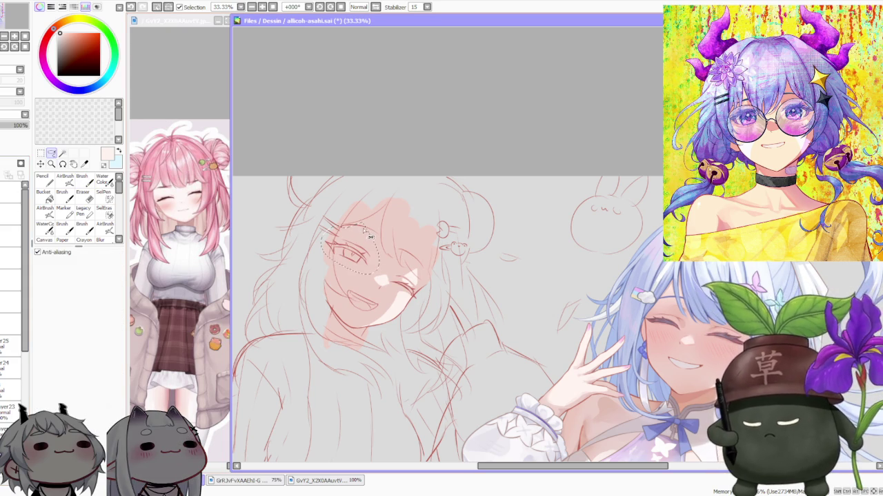
{"action": "key", "text": "Delete"}
{"action": "key", "text": "ctrl+d"}
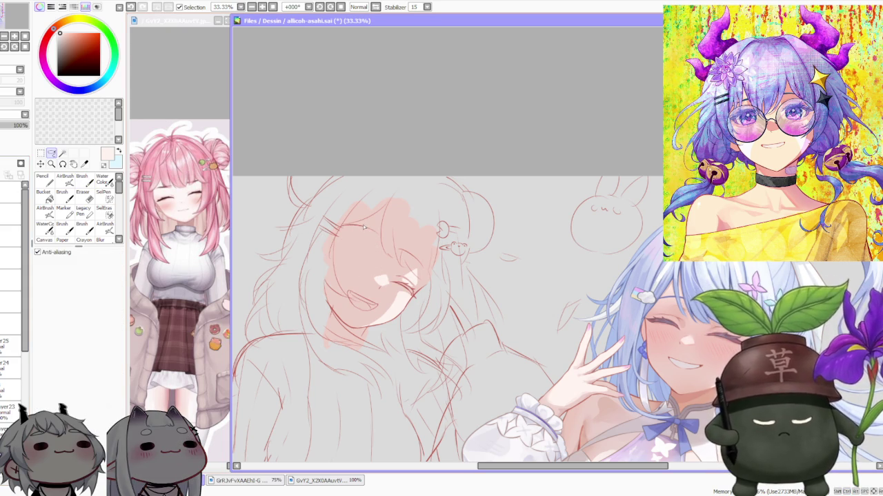
{"action": "key", "text": "ctrl+z"}
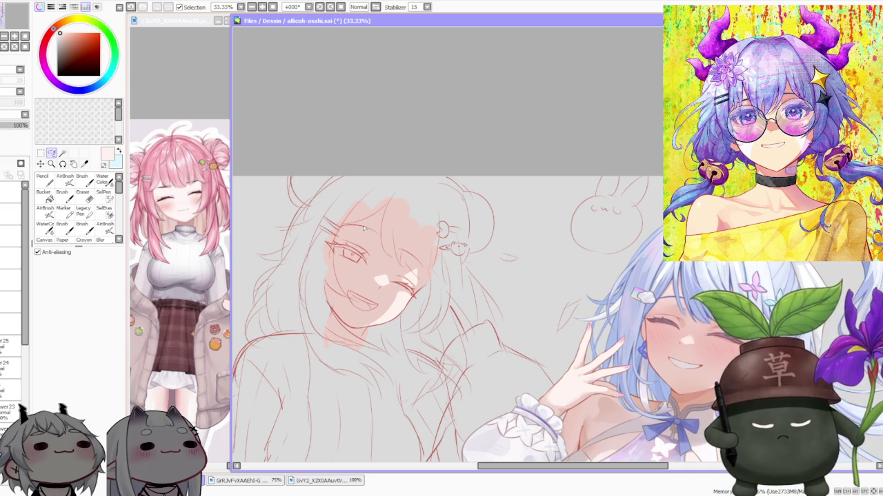
{"action": "left_click_drag", "start_coordinate": [364, 230], "coordinate": [370, 236]}
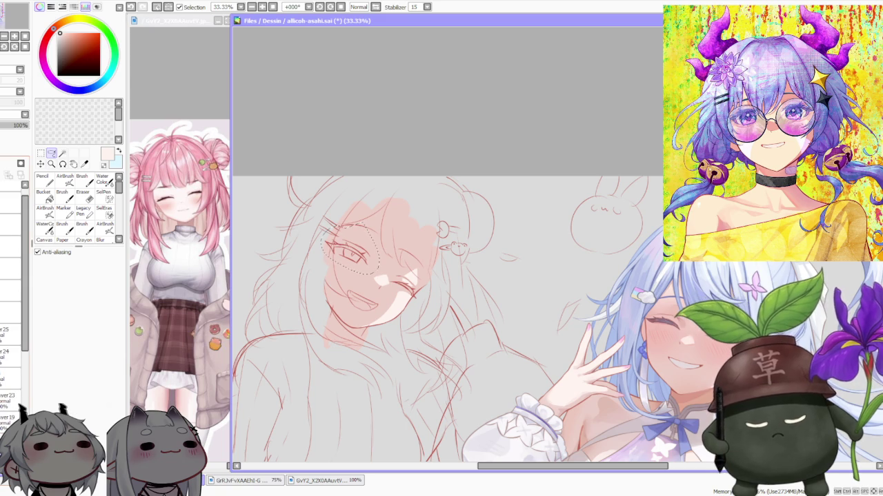
{"action": "key", "text": "e"}
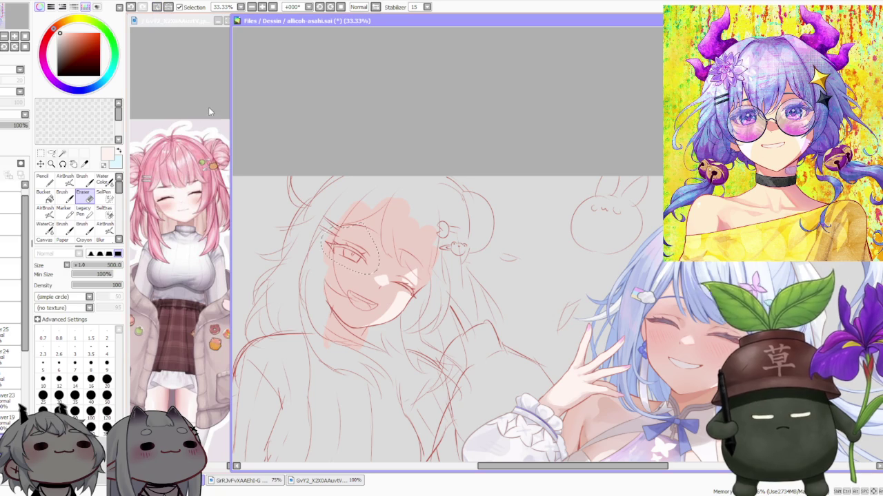
{"action": "key", "text": "b"}
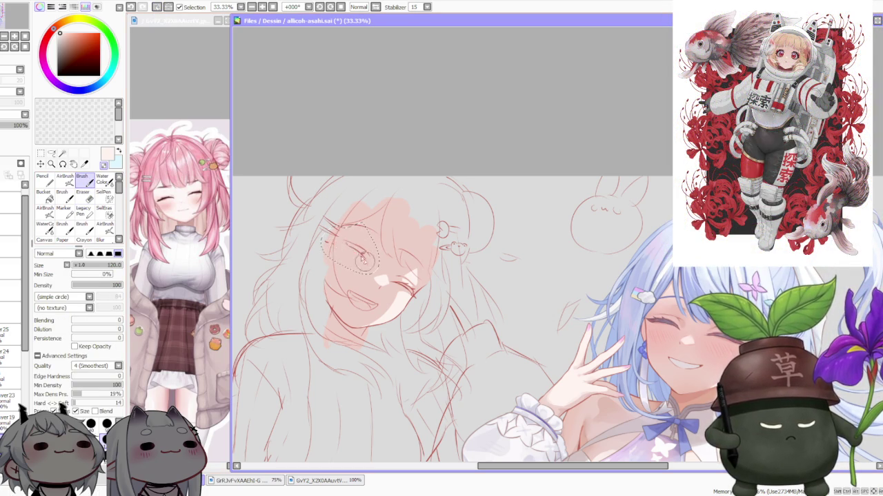
Sample the sketch's red and brush a closed left eye inside the lasso, undoing one bad stroke
{"action": "scroll", "coordinate": [350, 249], "scroll_direction": "up", "scroll_amount": 2}
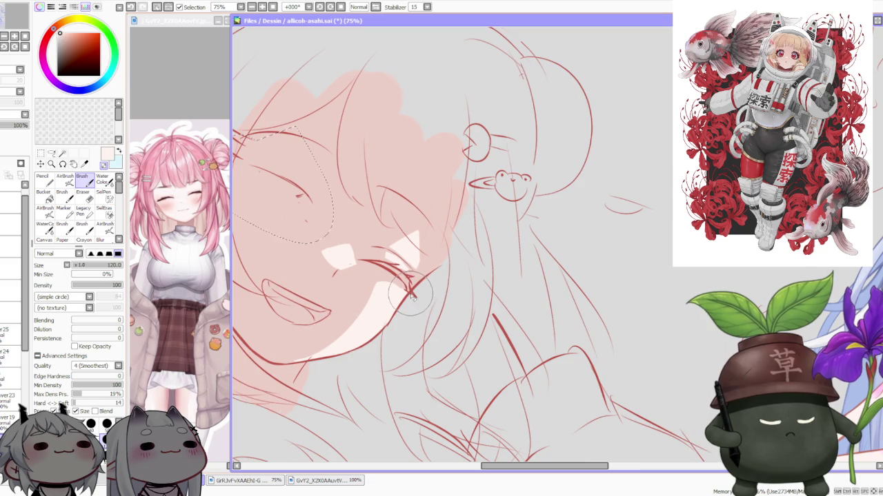
{"action": "scroll", "coordinate": [315, 219], "scroll_direction": "down", "scroll_amount": 1}
{"action": "left_click", "coordinate": [315, 220], "text": "alt"}
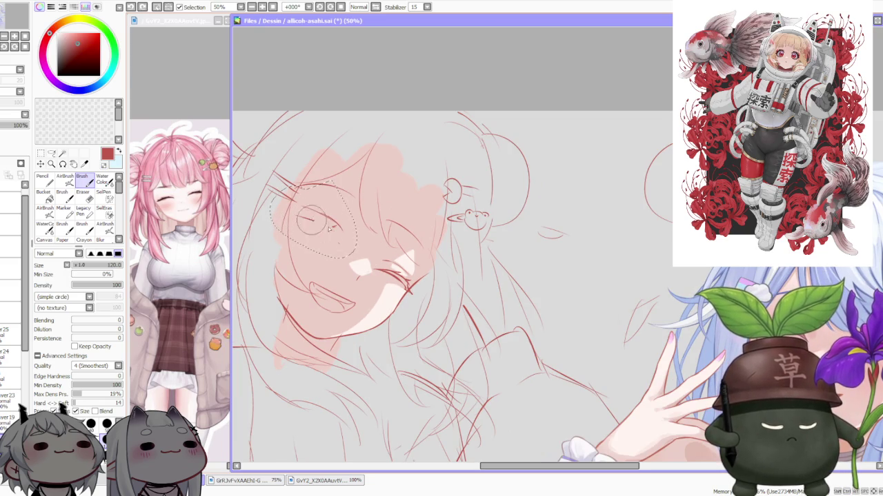
{"action": "left_click_drag", "start_coordinate": [327, 236], "coordinate": [303, 210]}
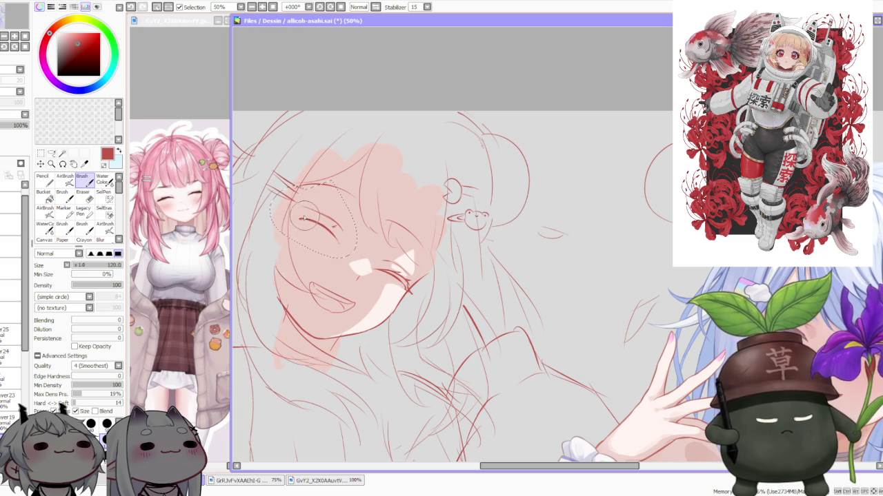
{"action": "key", "text": "ctrl+z"}
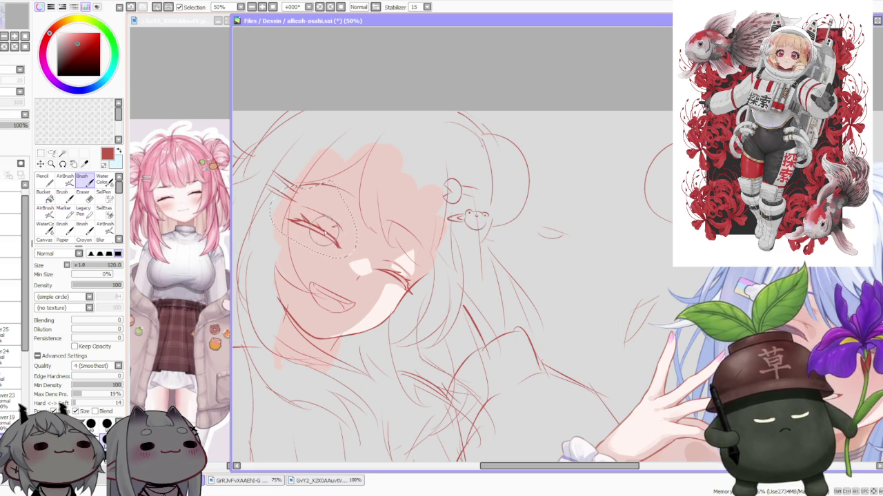
{"action": "scroll", "coordinate": [274, 210], "scroll_direction": "down", "scroll_amount": 3}
{"action": "scroll", "coordinate": [305, 169], "scroll_direction": "down", "scroll_amount": 1}
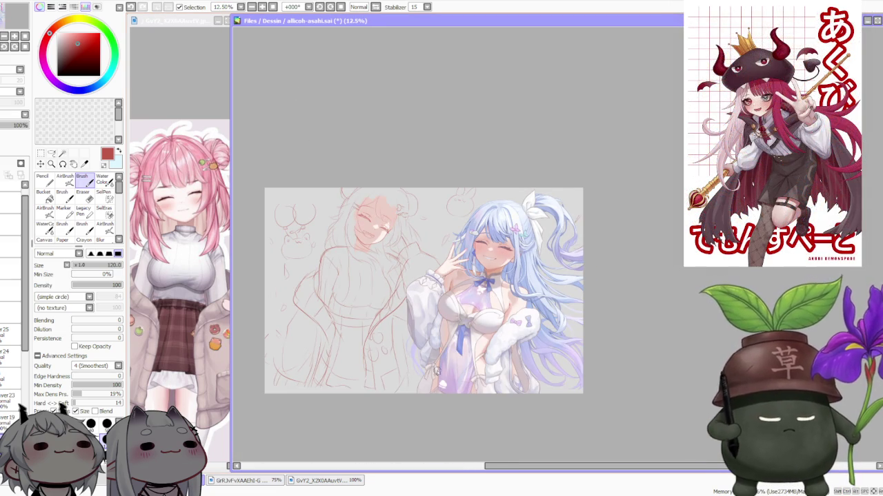
Move the selected eye lines slightly up and to the left
{"action": "scroll", "coordinate": [276, 198], "scroll_direction": "up", "scroll_amount": 3}
{"action": "scroll", "coordinate": [536, 233], "scroll_direction": "down", "scroll_amount": 3}
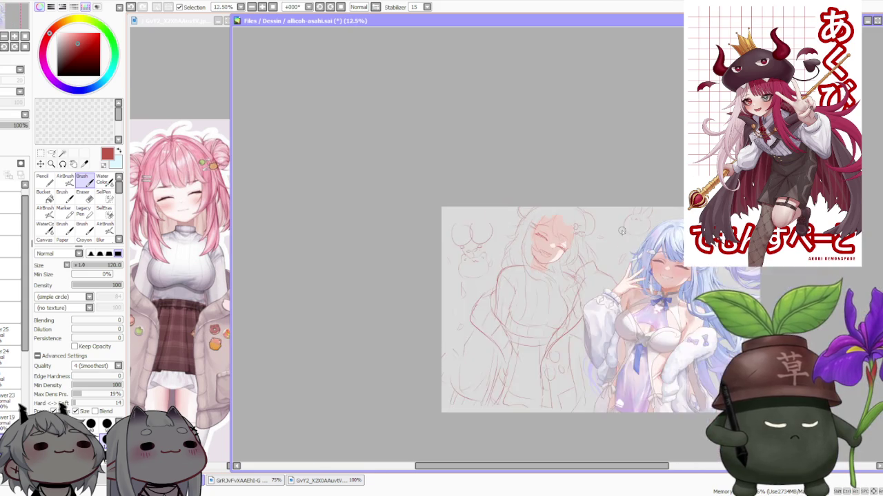
{"action": "scroll", "coordinate": [488, 219], "scroll_direction": "up", "scroll_amount": 3}
{"action": "key", "text": "ctrl"}
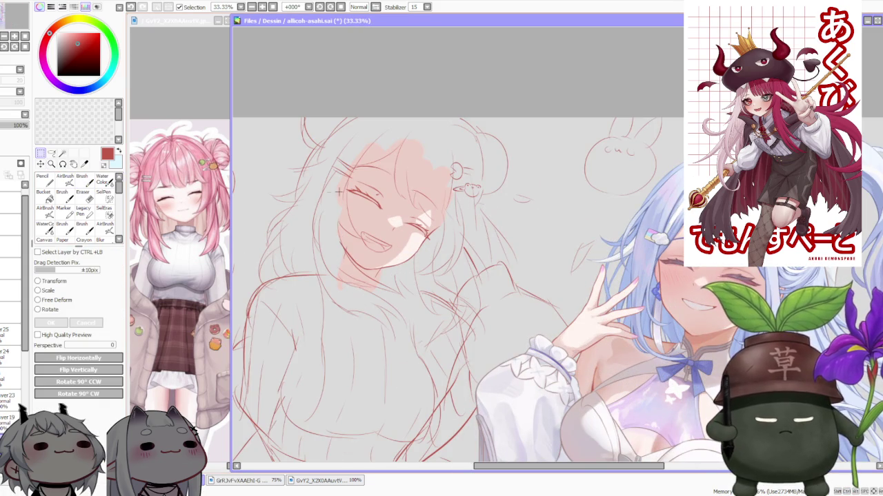
{"action": "left_click_drag", "start_coordinate": [393, 222], "coordinate": [384, 220]}
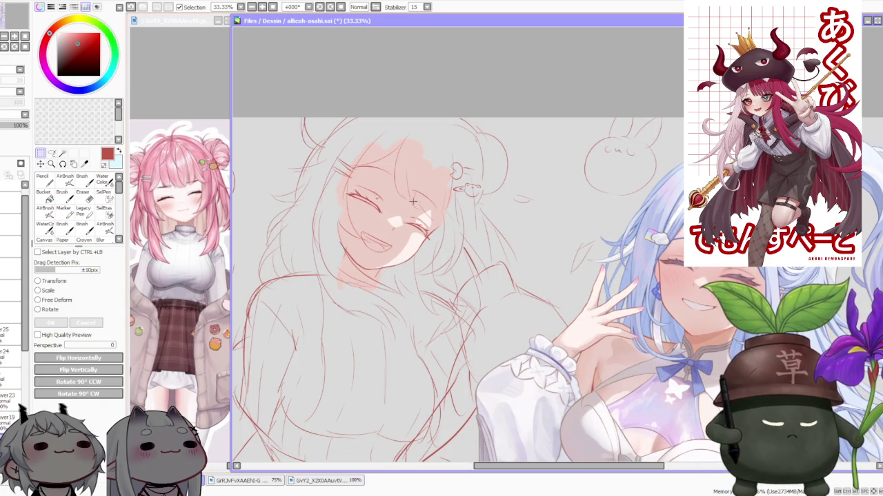
Free Deform the eye by dragging two corners to skew it, then apply
{"action": "scroll", "coordinate": [414, 200], "scroll_direction": "down", "scroll_amount": 2}
{"action": "scroll", "coordinate": [400, 200], "scroll_direction": "up", "scroll_amount": 1}
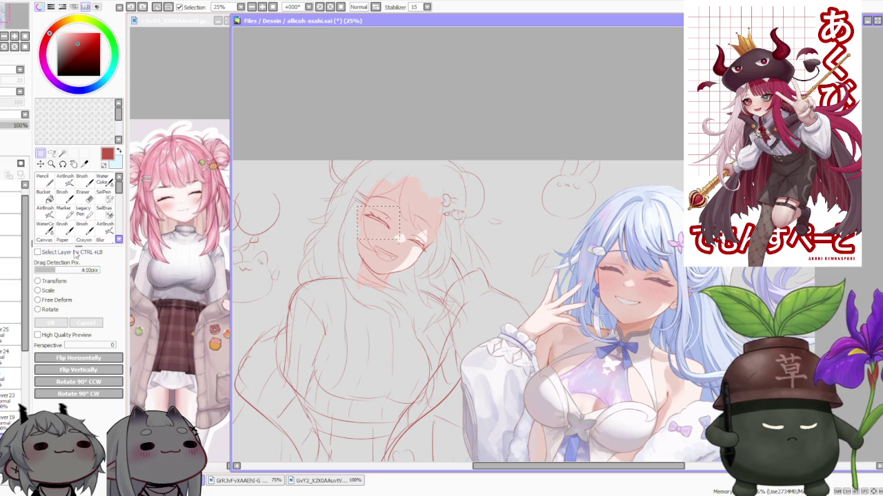
{"action": "left_click", "coordinate": [37, 300]}
{"action": "scroll", "coordinate": [300, 234], "scroll_direction": "up", "scroll_amount": 2}
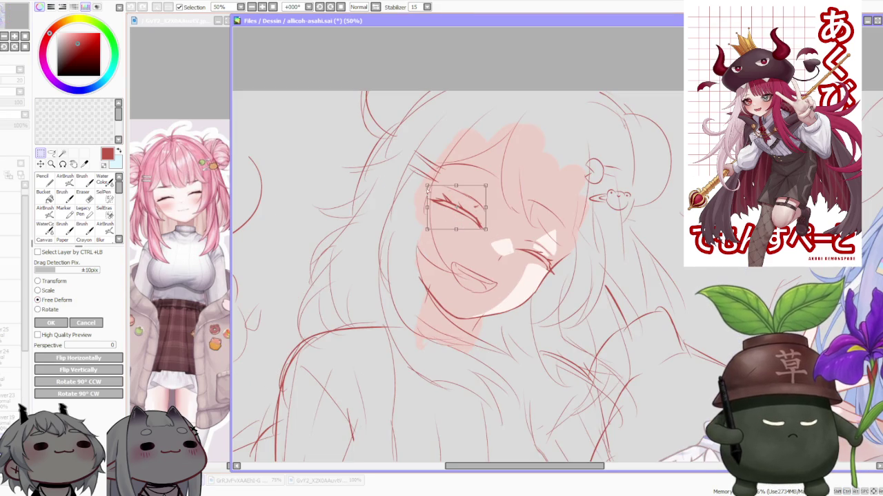
{"action": "left_click_drag", "start_coordinate": [427, 187], "coordinate": [424, 192]}
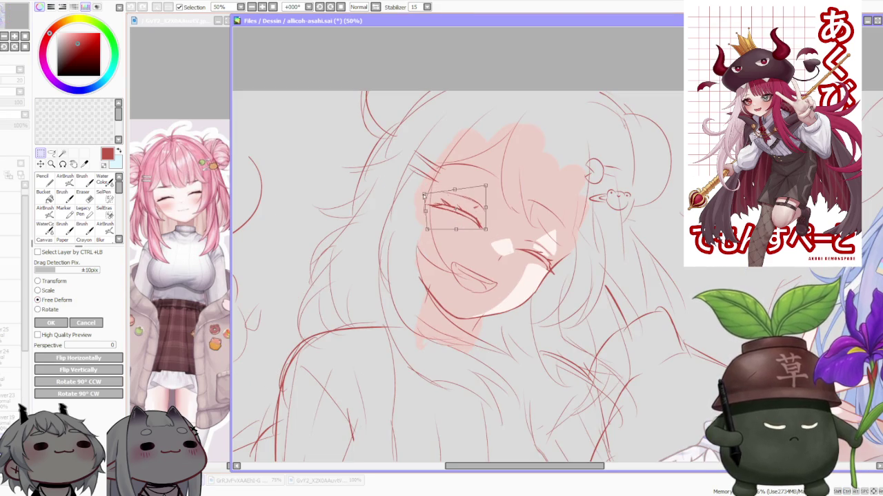
{"action": "left_click_drag", "start_coordinate": [485, 212], "coordinate": [483, 217]}
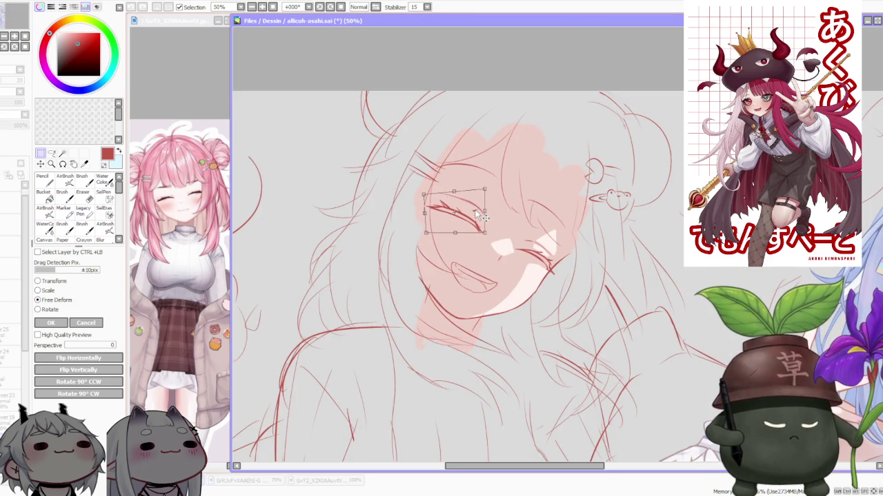
{"action": "key", "text": "Return"}
Finish and apply the eye reshape on the sketched girl's face
{"action": "scroll", "coordinate": [571, 216], "scroll_direction": "down", "scroll_amount": 3}
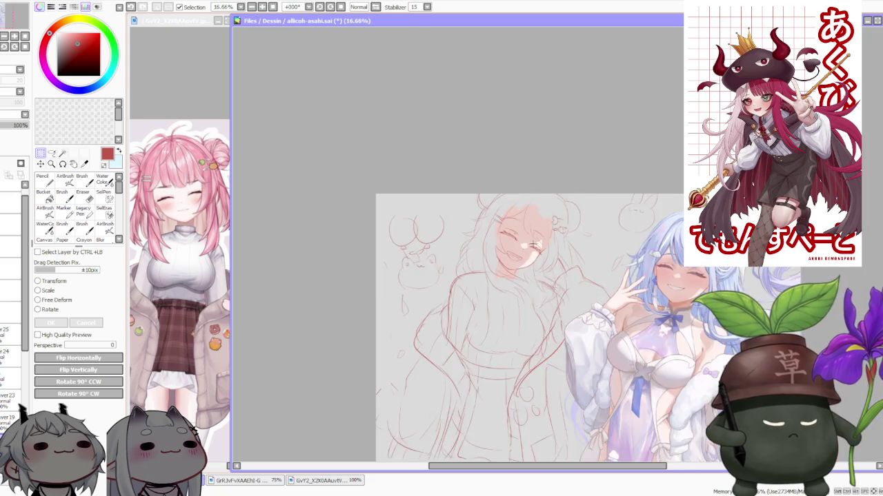
{"action": "scroll", "coordinate": [571, 216], "scroll_direction": "down", "scroll_amount": 1}
{"action": "scroll", "coordinate": [571, 216], "scroll_direction": "up", "scroll_amount": 1}
{"action": "scroll", "coordinate": [572, 220], "scroll_direction": "up", "scroll_amount": 1}
{"action": "scroll", "coordinate": [578, 229], "scroll_direction": "down", "scroll_amount": 1}
{"action": "scroll", "coordinate": [615, 288], "scroll_direction": "down", "scroll_amount": 1}
{"action": "scroll", "coordinate": [616, 288], "scroll_direction": "up", "scroll_amount": 1}
{"action": "scroll", "coordinate": [617, 269], "scroll_direction": "up", "scroll_amount": 1}
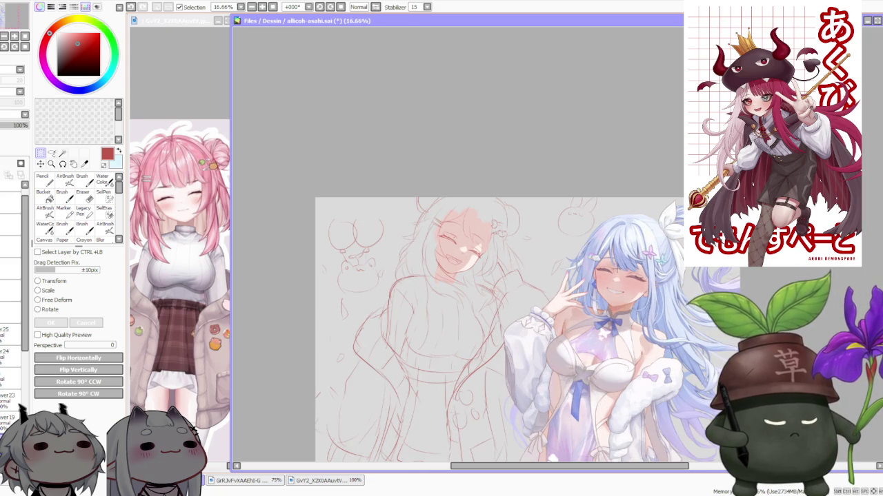
{"action": "left_click_drag", "start_coordinate": [742, 414], "coordinate": [682, 350]}
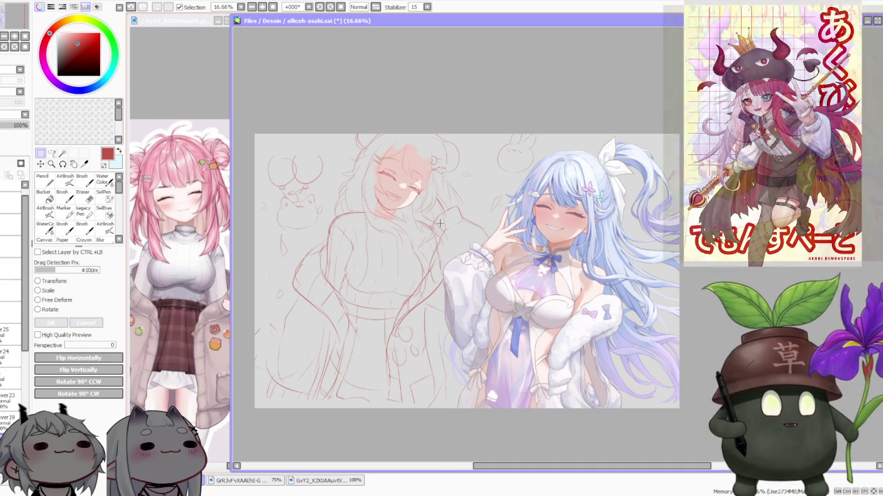
{"action": "scroll", "coordinate": [430, 188], "scroll_direction": "down", "scroll_amount": 1}
{"action": "scroll", "coordinate": [436, 178], "scroll_direction": "up", "scroll_amount": 2}
{"action": "scroll", "coordinate": [435, 178], "scroll_direction": "up", "scroll_amount": 1}
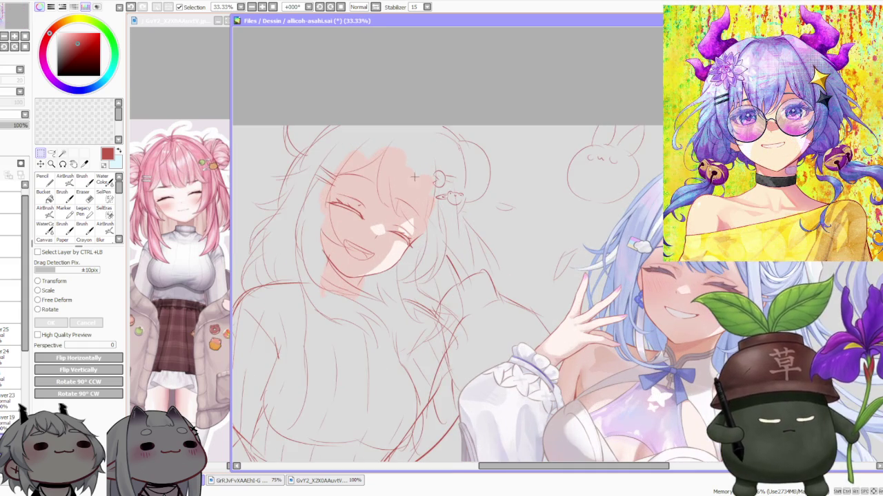
{"action": "scroll", "coordinate": [464, 192], "scroll_direction": "down", "scroll_amount": 2}
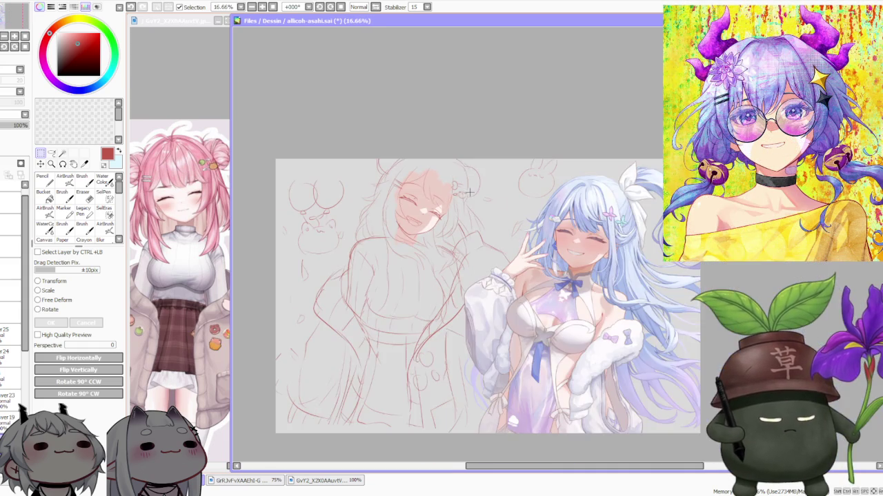
{"action": "scroll", "coordinate": [456, 207], "scroll_direction": "up", "scroll_amount": 1}
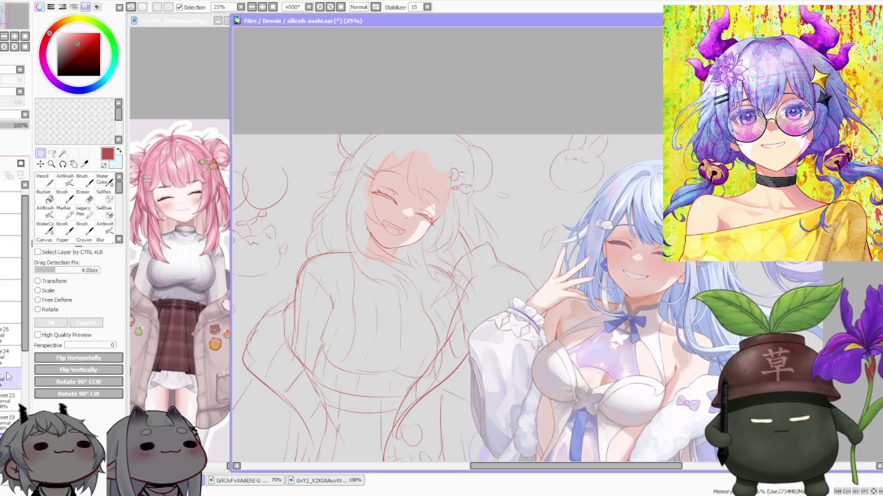
{"action": "scroll", "coordinate": [14, 311], "scroll_direction": "down", "scroll_amount": 3}
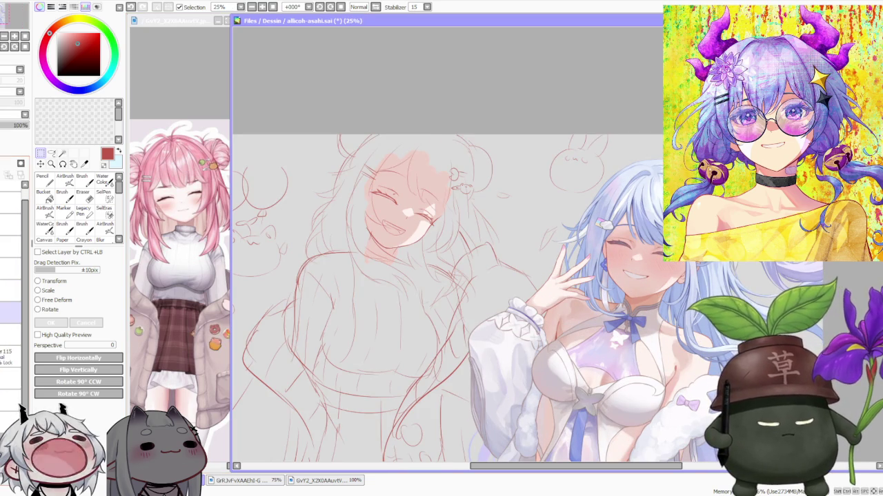
Fade the red sketch layer to about 66% opacity, then select a lower layer
{"action": "left_click", "coordinate": [15, 125]}
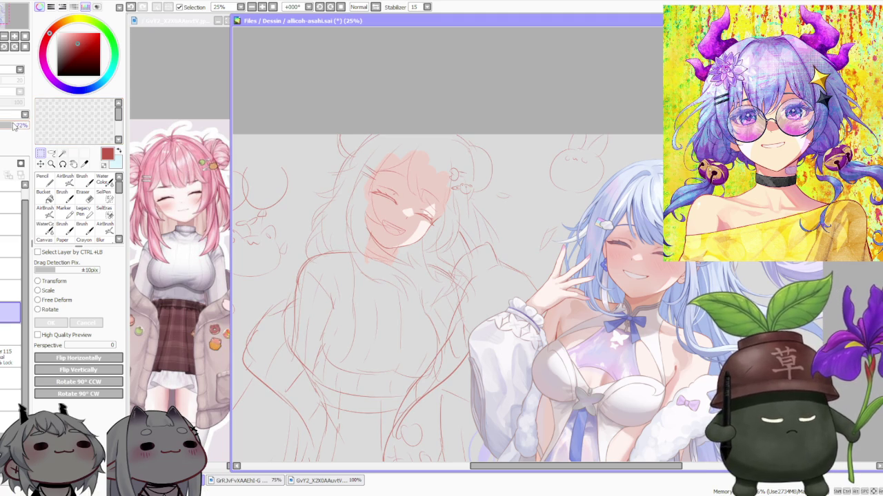
{"action": "left_click_drag", "start_coordinate": [14, 126], "coordinate": [11, 127]}
{"action": "left_click", "coordinate": [10, 356]}
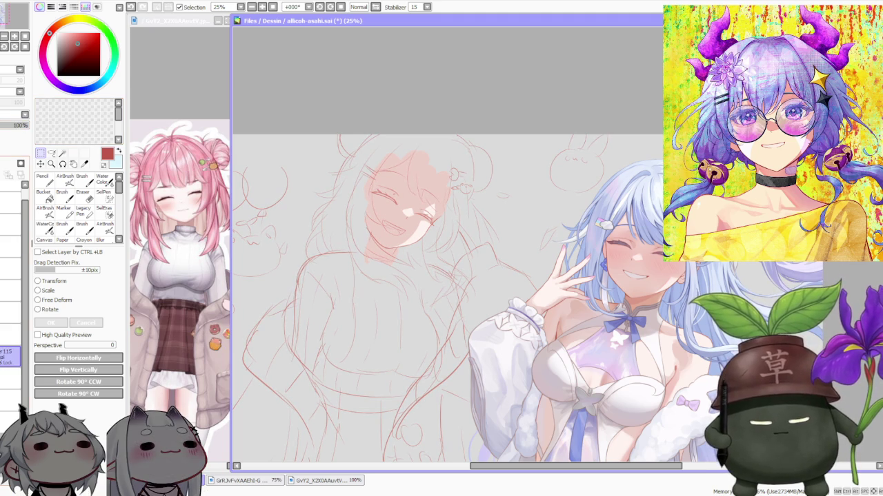
{"action": "scroll", "coordinate": [429, 182], "scroll_direction": "down", "scroll_amount": 1}
{"action": "scroll", "coordinate": [414, 190], "scroll_direction": "up", "scroll_amount": 1}
{"action": "scroll", "coordinate": [380, 202], "scroll_direction": "up", "scroll_amount": 1}
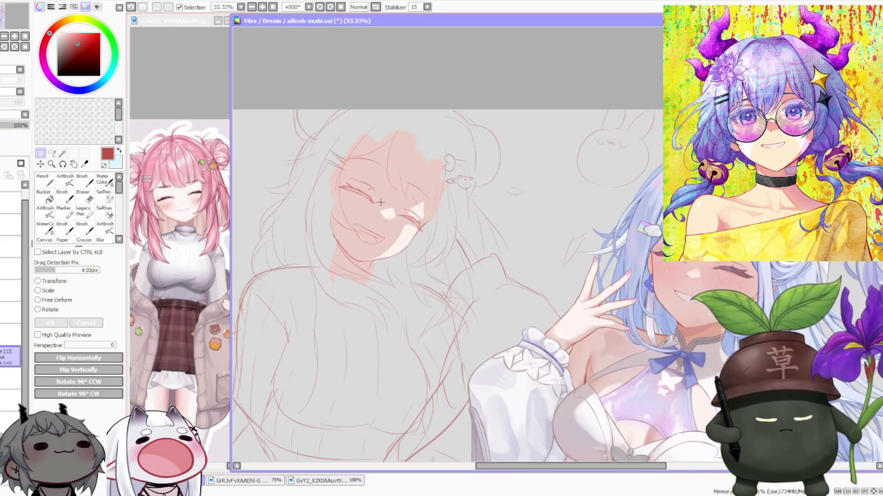
Add a new empty layer and switch back to the Brush tool
{"action": "key", "text": "ctrl+shift+n"}
{"action": "scroll", "coordinate": [487, 186], "scroll_direction": "down", "scroll_amount": 1}
{"action": "scroll", "coordinate": [489, 176], "scroll_direction": "down", "scroll_amount": 1}
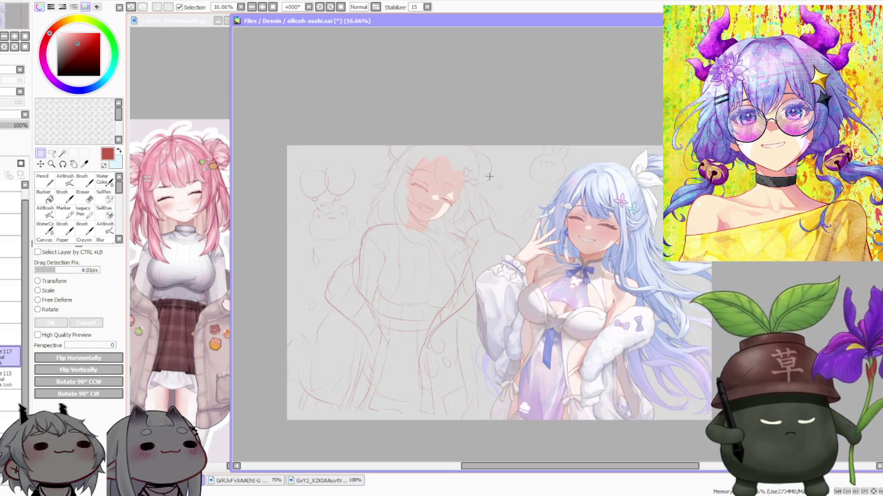
{"action": "scroll", "coordinate": [545, 172], "scroll_direction": "up", "scroll_amount": 1}
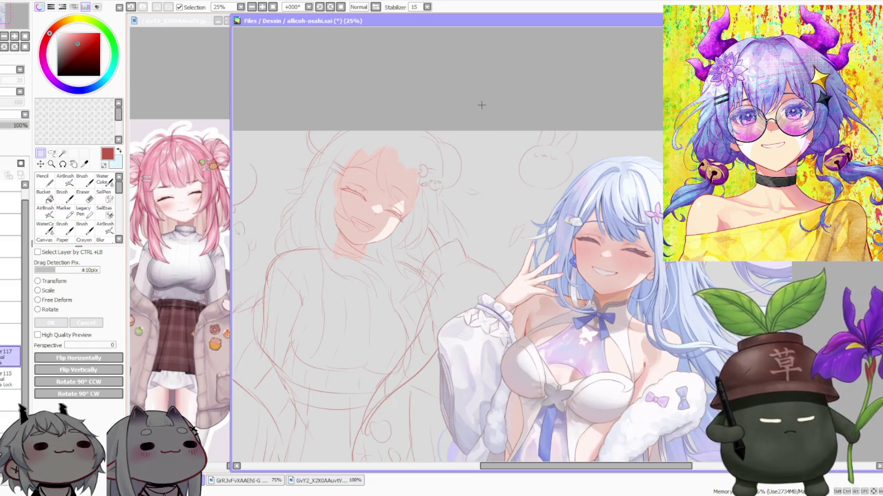
{"action": "left_click", "coordinate": [83, 181]}
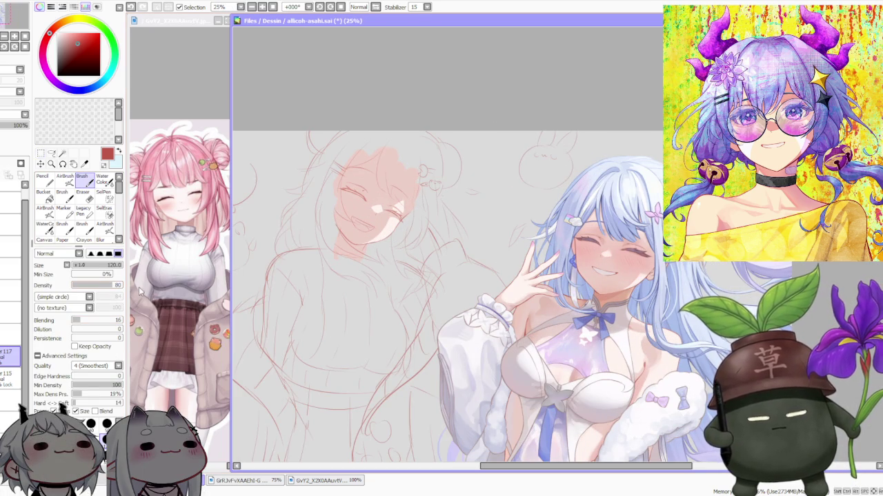
Set the brush density to 74
{"action": "left_click", "coordinate": [108, 287]}
{"action": "scroll", "coordinate": [522, 256], "scroll_direction": "down", "scroll_amount": 1}
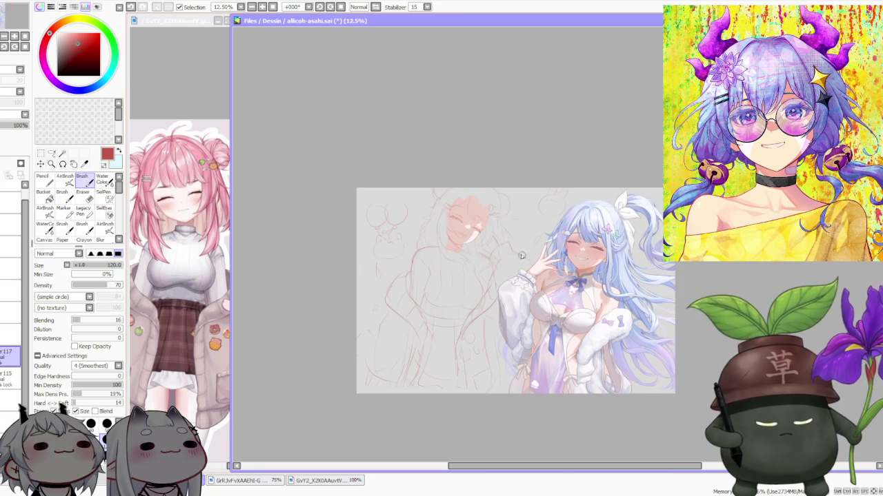
{"action": "left_click_drag", "start_coordinate": [105, 287], "coordinate": [108, 287]}
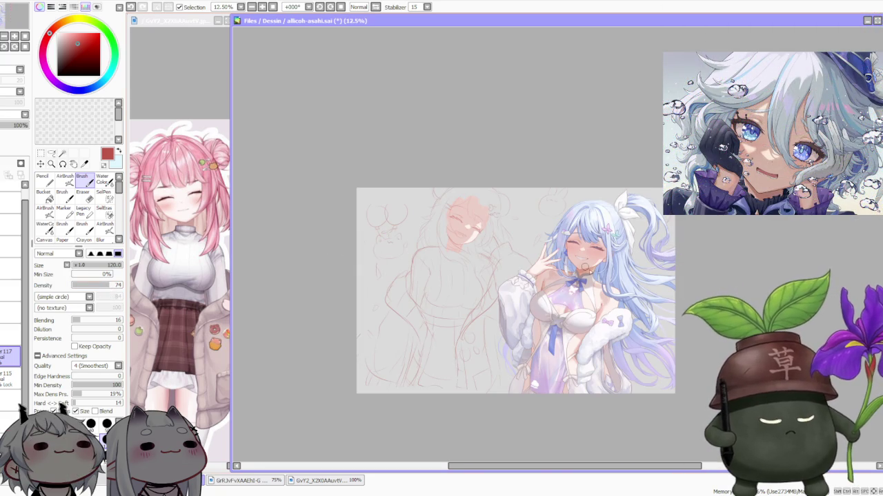
{"action": "scroll", "coordinate": [584, 267], "scroll_direction": "up", "scroll_amount": 2}
{"action": "scroll", "coordinate": [509, 205], "scroll_direction": "up", "scroll_amount": 1}
{"action": "scroll", "coordinate": [498, 219], "scroll_direction": "up", "scroll_amount": 1}
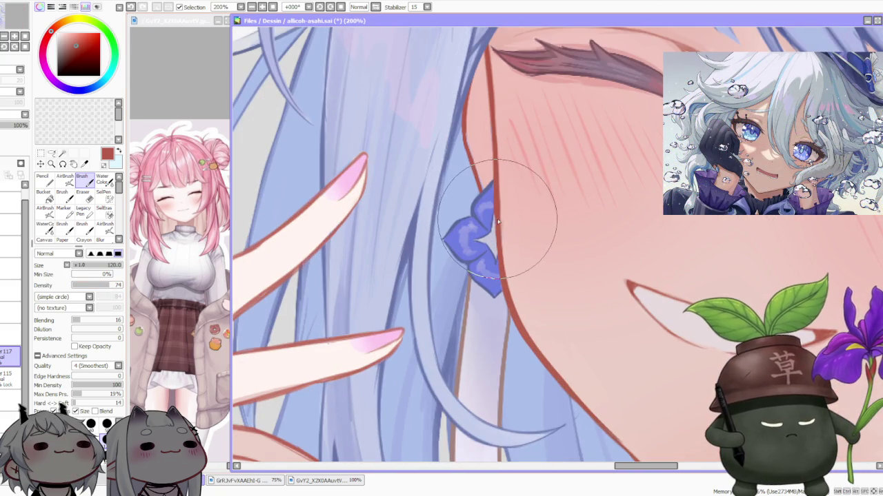
{"action": "scroll", "coordinate": [498, 221], "scroll_direction": "down", "scroll_amount": 3}
{"action": "scroll", "coordinate": [494, 192], "scroll_direction": "down", "scroll_amount": 1}
{"action": "scroll", "coordinate": [421, 163], "scroll_direction": "up", "scroll_amount": 1}
{"action": "scroll", "coordinate": [423, 218], "scroll_direction": "up", "scroll_amount": 1}
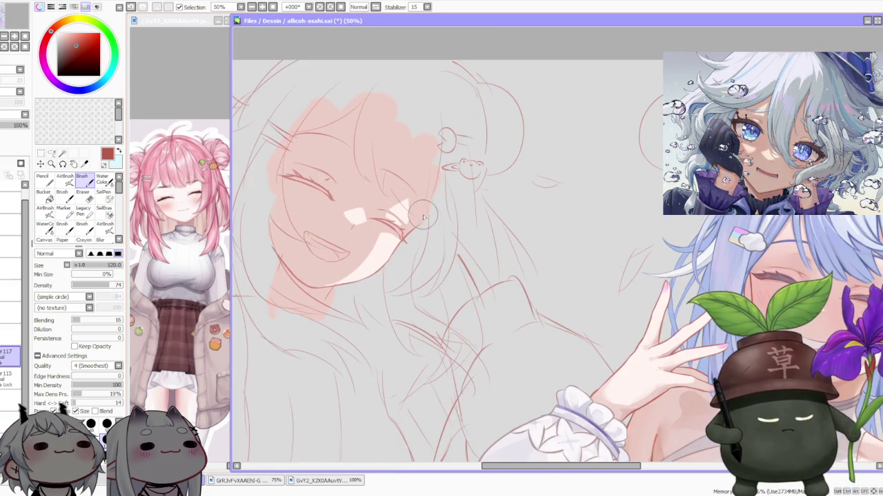
{"action": "scroll", "coordinate": [279, 241], "scroll_direction": "up", "scroll_amount": 1}
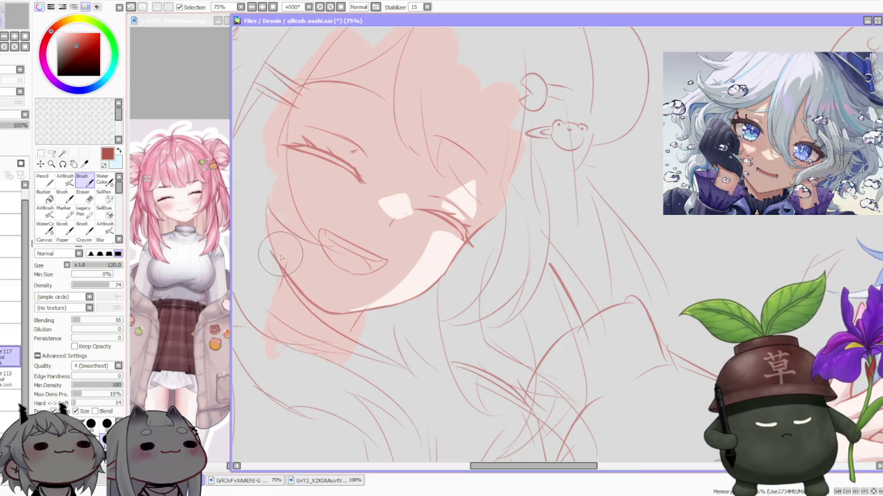
{"action": "scroll", "coordinate": [282, 258], "scroll_direction": "down", "scroll_amount": 1}
Undo the stray stroke and draw a darker jawline on the full-opacity lineart layer
{"action": "key", "text": "ctrl+z"}
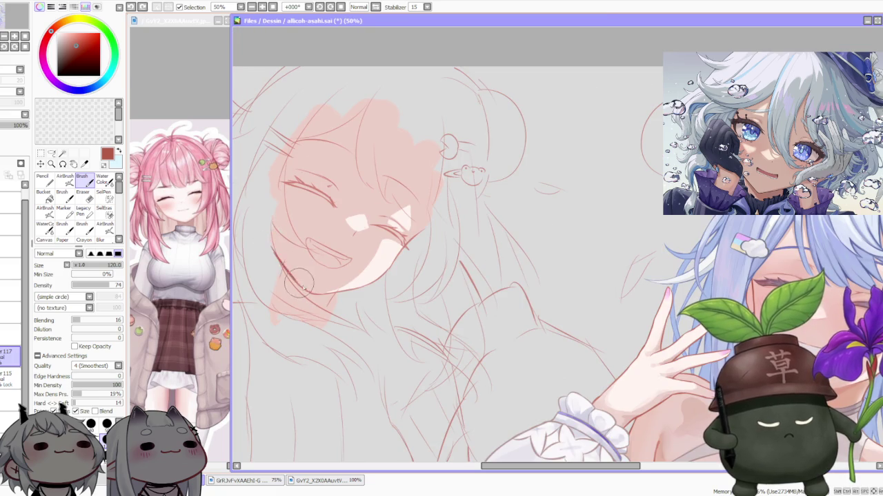
{"action": "left_click", "coordinate": [10, 314]}
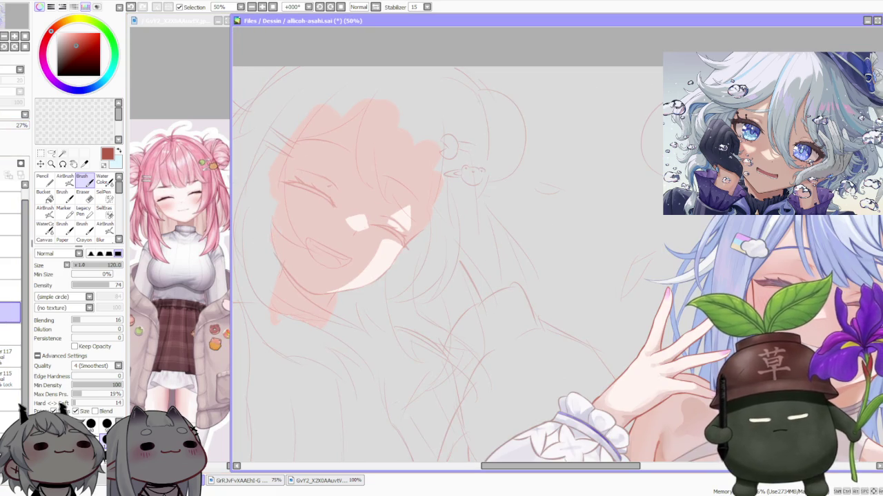
{"action": "left_click", "coordinate": [9, 357]}
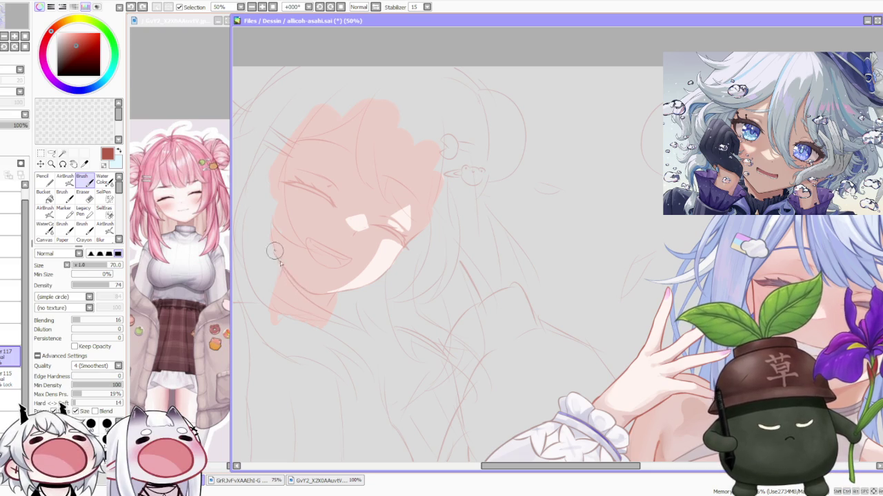
{"action": "left_click_drag", "start_coordinate": [274, 252], "coordinate": [330, 292]}
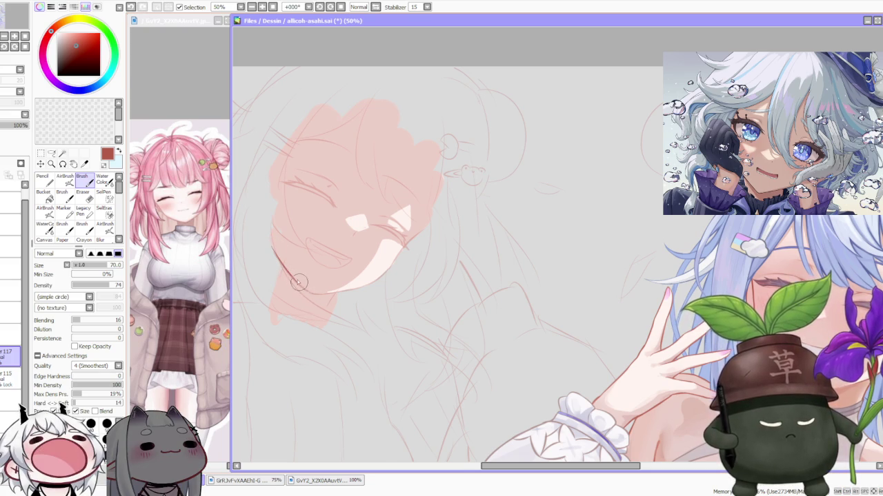
Rotate the canvas to angle the face for line drawing
{"action": "scroll", "coordinate": [271, 248], "scroll_direction": "up", "scroll_amount": 1}
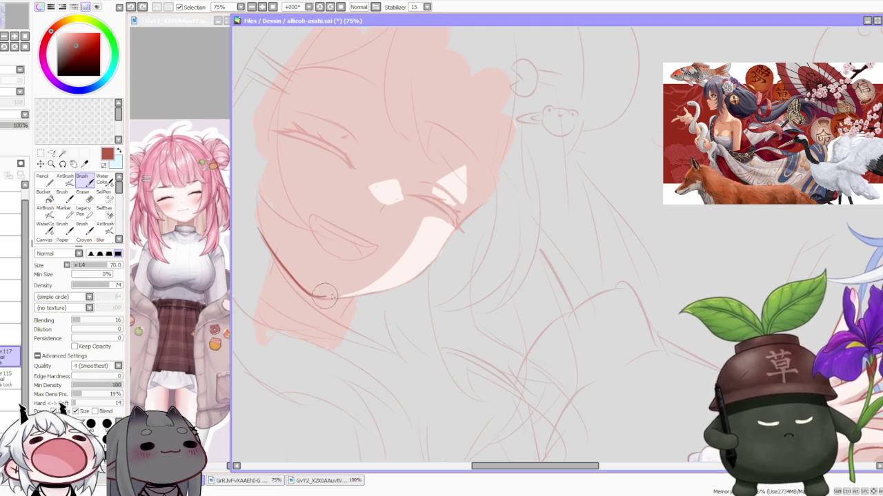
{"action": "scroll", "coordinate": [334, 298], "scroll_direction": "down", "scroll_amount": 3}
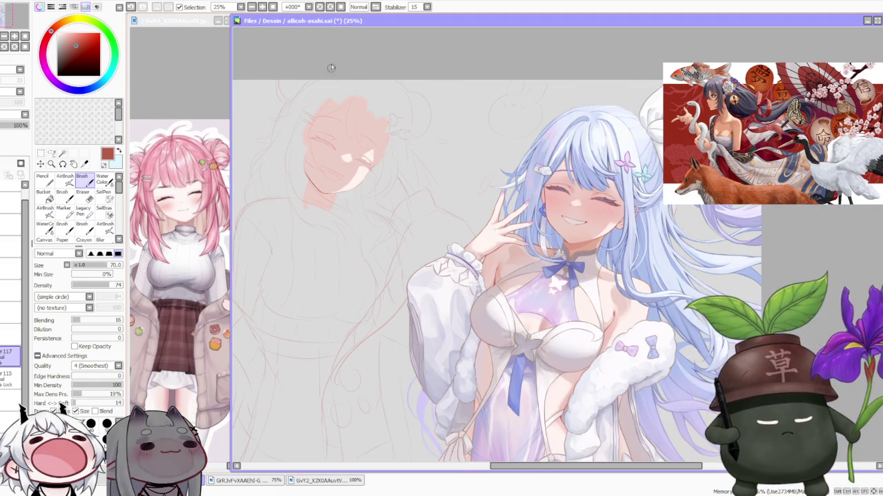
{"action": "scroll", "coordinate": [325, 207], "scroll_direction": "up", "scroll_amount": 4}
{"action": "scroll", "coordinate": [317, 290], "scroll_direction": "up", "scroll_amount": 2}
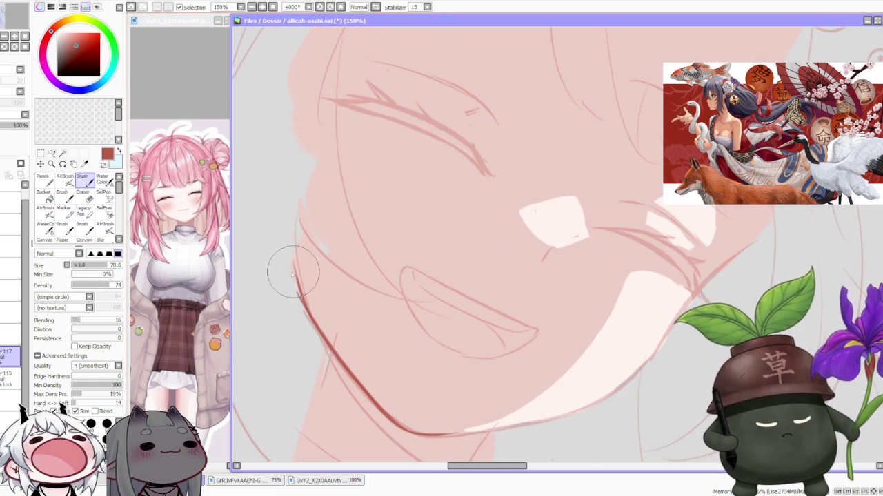
{"action": "scroll", "coordinate": [310, 324], "scroll_direction": "down", "scroll_amount": 2}
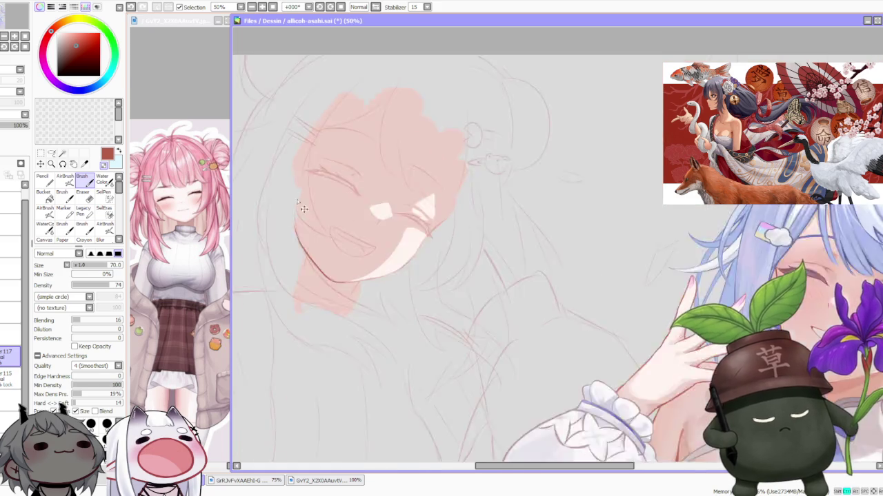
{"action": "scroll", "coordinate": [310, 324], "scroll_direction": "down", "scroll_amount": 2}
{"action": "left_click_drag", "start_coordinate": [414, 207], "coordinate": [460, 264]}
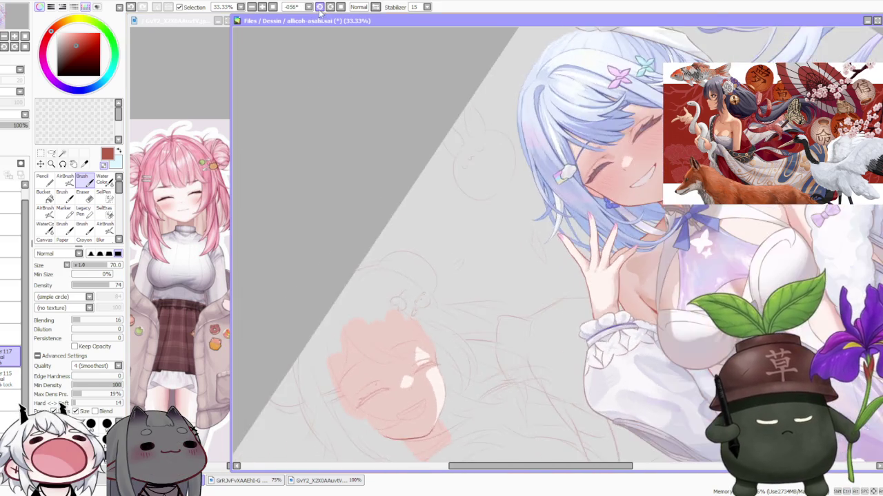
Redraw the jaw as a darker stroke, undoing the first attempt
{"action": "scroll", "coordinate": [460, 264], "scroll_direction": "down", "scroll_amount": 1}
{"action": "scroll", "coordinate": [473, 295], "scroll_direction": "up", "scroll_amount": 1}
{"action": "scroll", "coordinate": [476, 297], "scroll_direction": "up", "scroll_amount": 2}
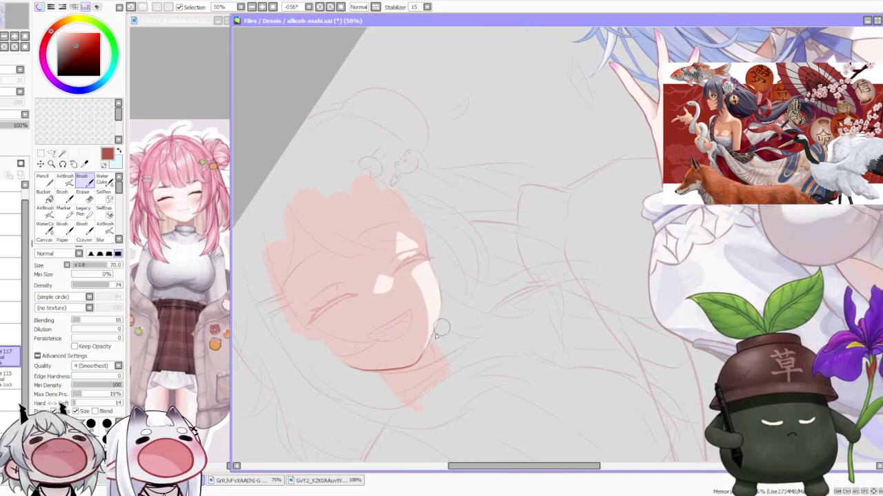
{"action": "scroll", "coordinate": [442, 331], "scroll_direction": "up", "scroll_amount": 1}
{"action": "scroll", "coordinate": [420, 359], "scroll_direction": "up", "scroll_amount": 1}
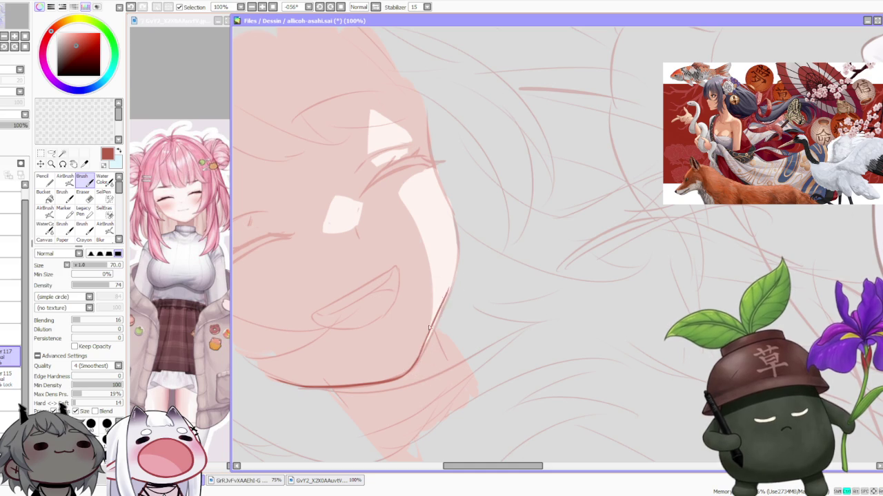
{"action": "left_click_drag", "start_coordinate": [429, 328], "coordinate": [414, 372]}
{"action": "key", "text": "ctrl+z"}
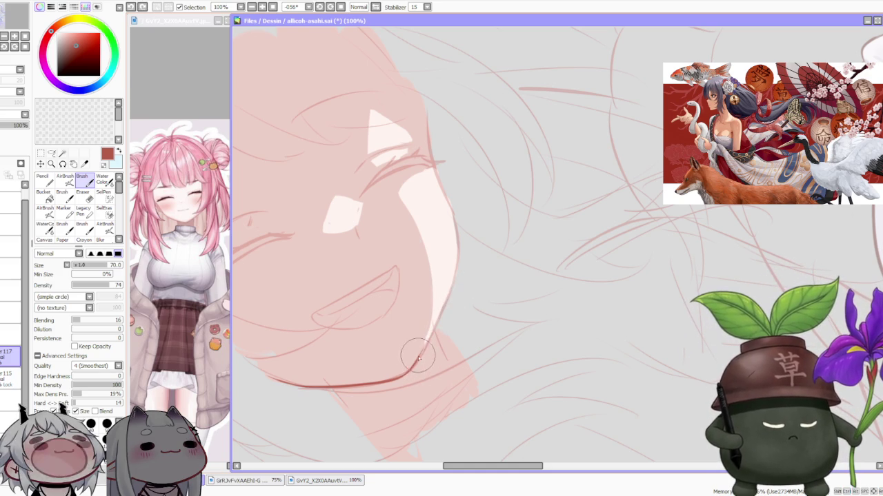
{"action": "mouse_move", "coordinate": [442, 296]}
{"action": "left_mouse_down"}
{"action": "mouse_move", "coordinate": [418, 365]}
{"action": "mouse_move", "coordinate": [433, 315]}
{"action": "left_mouse_up"}
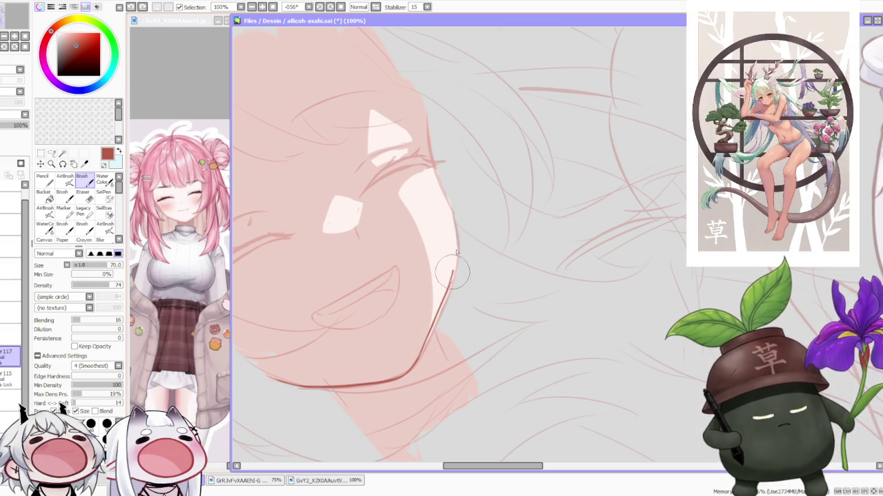
Extend the jaw line up the cheek and, with the view mirrored, draw the cheek down to the jaw
{"action": "left_click_drag", "start_coordinate": [442, 296], "coordinate": [453, 252]}
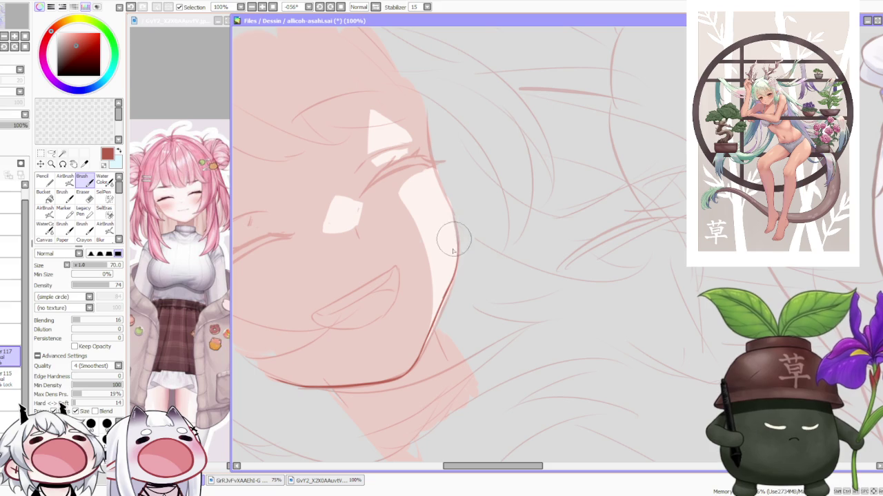
{"action": "scroll", "coordinate": [445, 290], "scroll_direction": "down", "scroll_amount": 1}
{"action": "scroll", "coordinate": [449, 234], "scroll_direction": "down", "scroll_amount": 1}
{"action": "scroll", "coordinate": [457, 272], "scroll_direction": "down", "scroll_amount": 1}
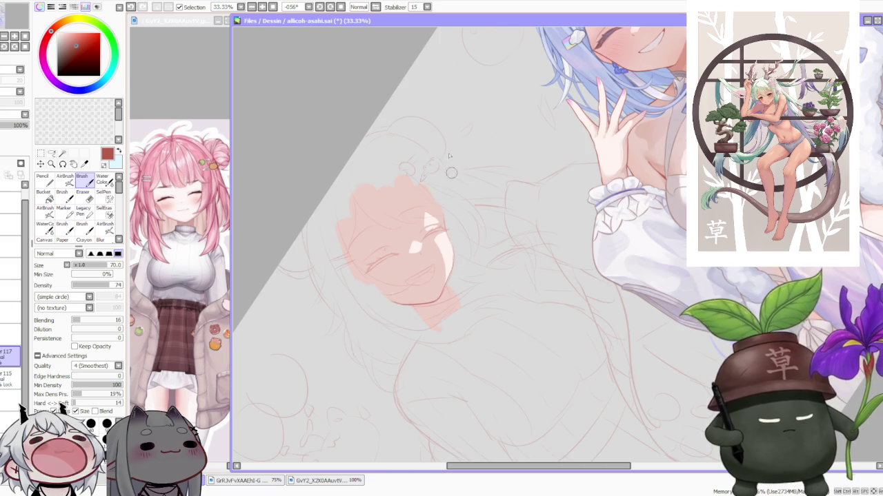
{"action": "left_click", "coordinate": [375, 7]}
{"action": "scroll", "coordinate": [516, 312], "scroll_direction": "up", "scroll_amount": 2}
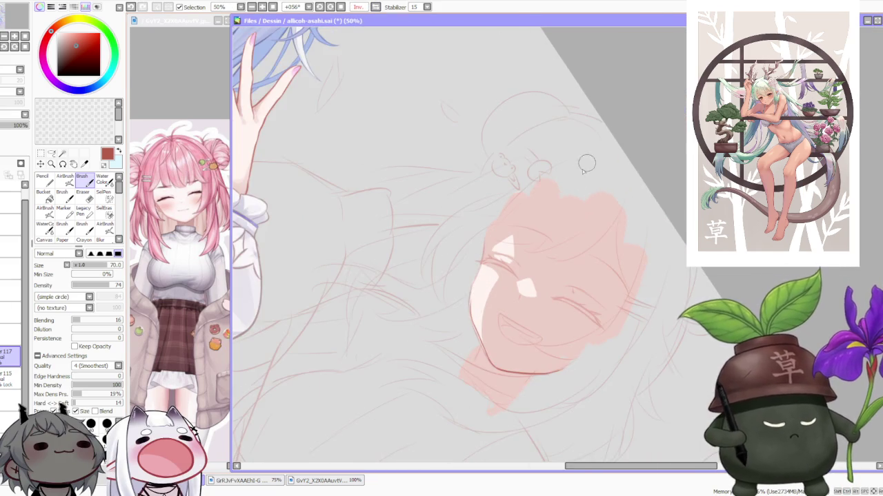
{"action": "scroll", "coordinate": [516, 312], "scroll_direction": "up", "scroll_amount": 1}
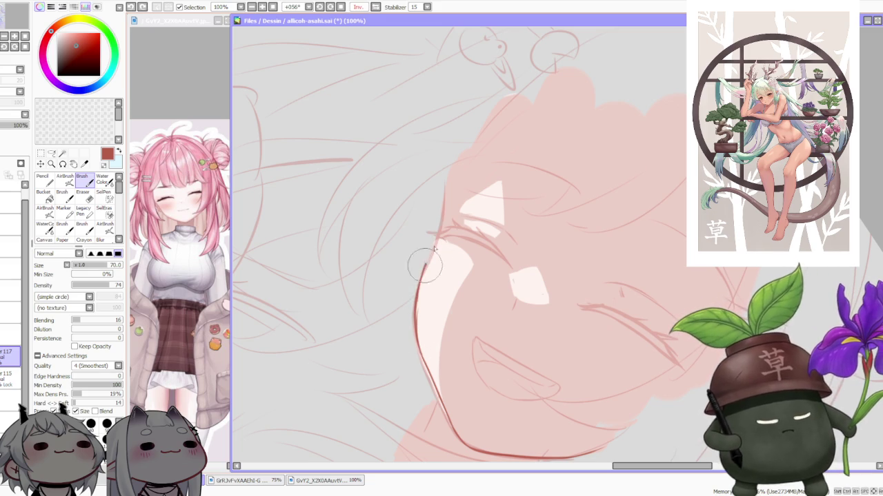
{"action": "left_click_drag", "start_coordinate": [438, 235], "coordinate": [416, 307]}
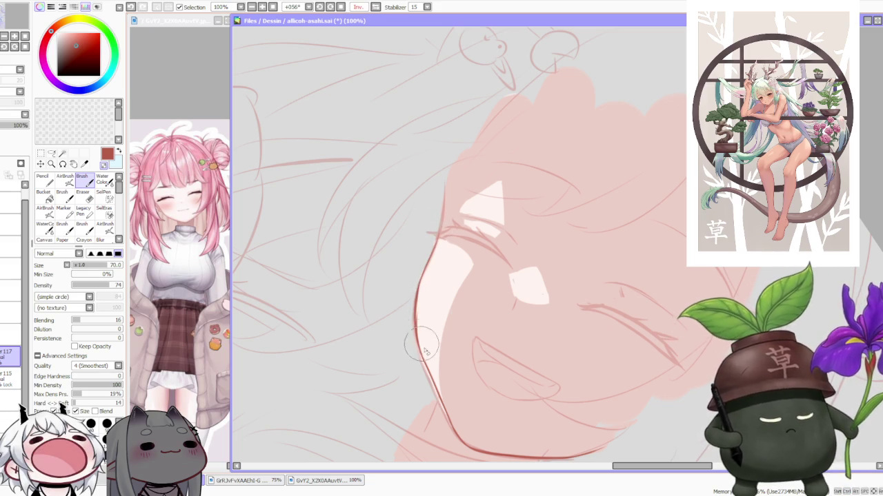
Extend the cheek contour up toward the eye and lasso-select the face and jaw
{"action": "scroll", "coordinate": [433, 290], "scroll_direction": "down", "scroll_amount": 3}
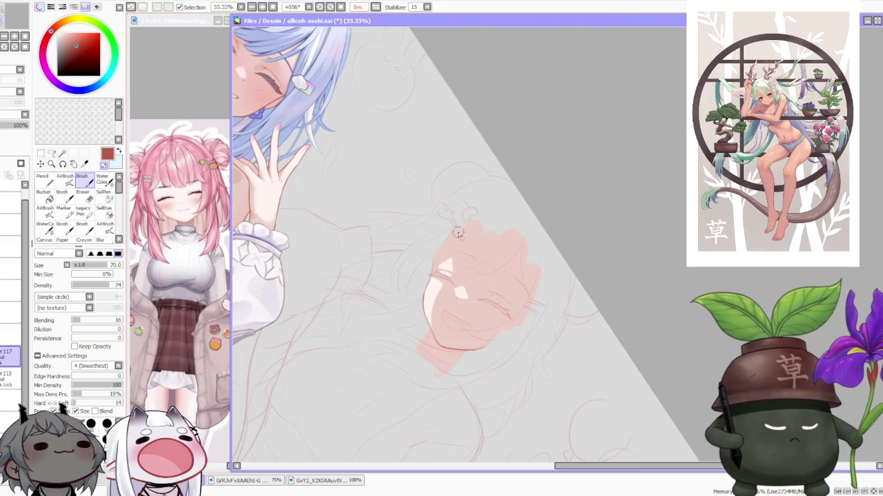
{"action": "scroll", "coordinate": [458, 234], "scroll_direction": "up", "scroll_amount": 3}
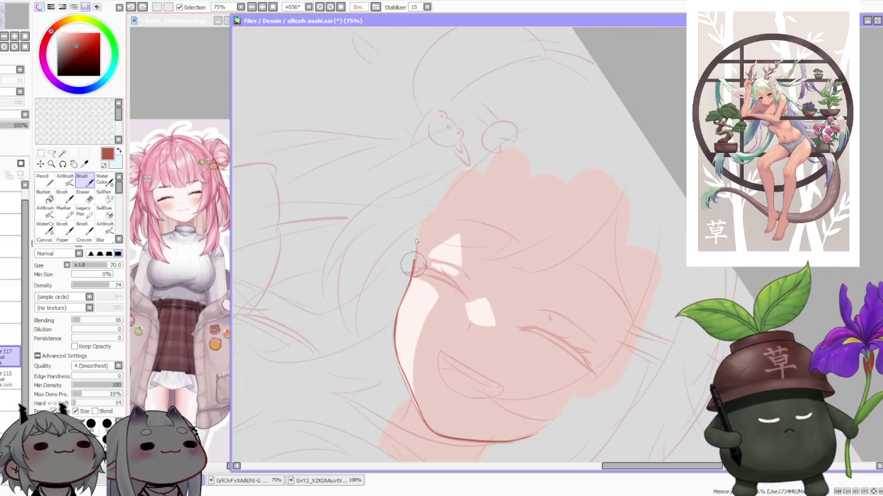
{"action": "left_click_drag", "start_coordinate": [412, 272], "coordinate": [428, 202]}
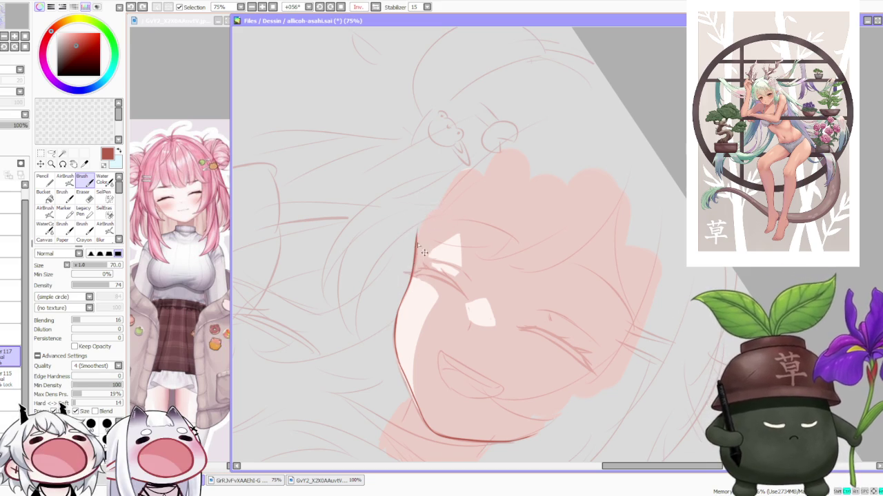
{"action": "scroll", "coordinate": [418, 225], "scroll_direction": "down", "scroll_amount": 2}
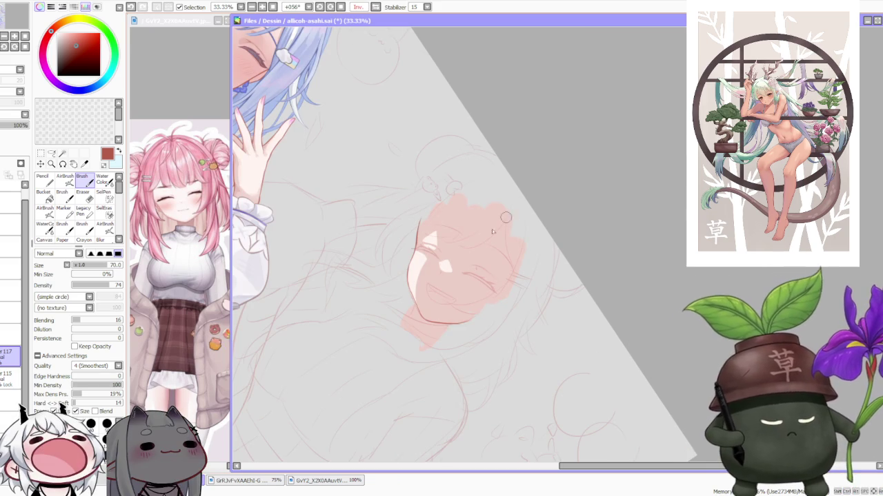
{"action": "key", "text": "l"}
{"action": "left_click_drag", "start_coordinate": [447, 197], "coordinate": [424, 211]}
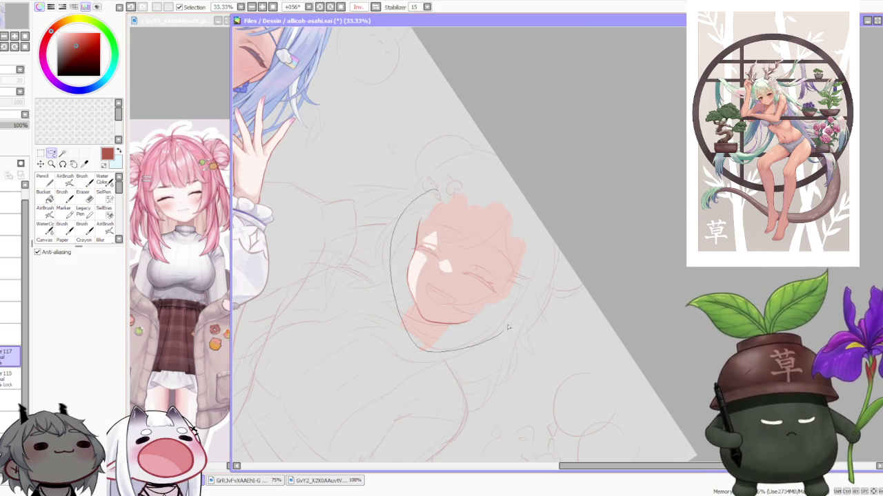
Free Deform the lassoed cheek and jaw into a new shape, apply it, and unflip the view
{"action": "key", "text": "ctrl+t"}
{"action": "left_click", "coordinate": [66, 300]}
{"action": "scroll", "coordinate": [494, 324], "scroll_direction": "up", "scroll_amount": 1}
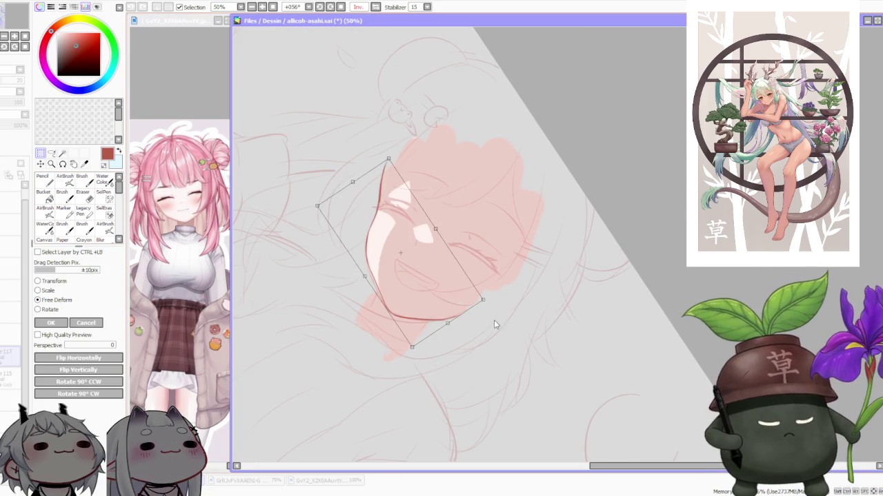
{"action": "left_click_drag", "start_coordinate": [478, 301], "coordinate": [486, 295]}
{"action": "left_click_drag", "start_coordinate": [317, 209], "coordinate": [312, 220]}
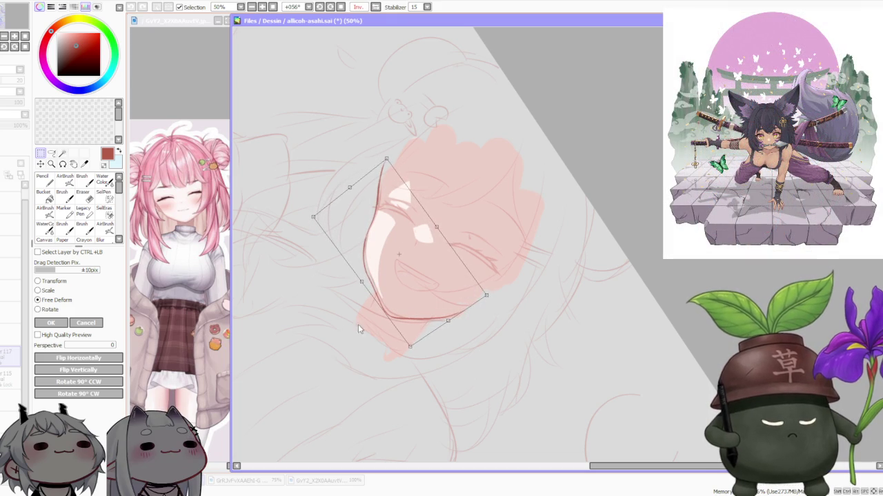
{"action": "left_click_drag", "start_coordinate": [442, 321], "coordinate": [450, 324]}
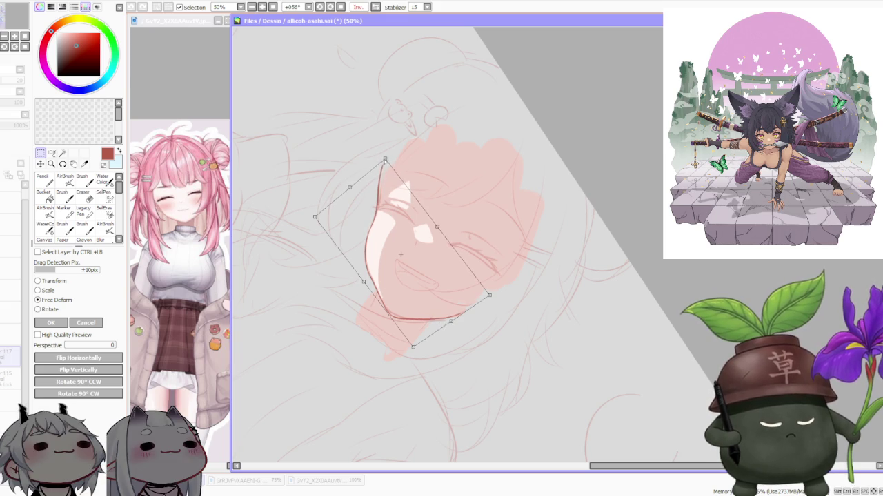
{"action": "scroll", "coordinate": [400, 153], "scroll_direction": "down", "scroll_amount": 1}
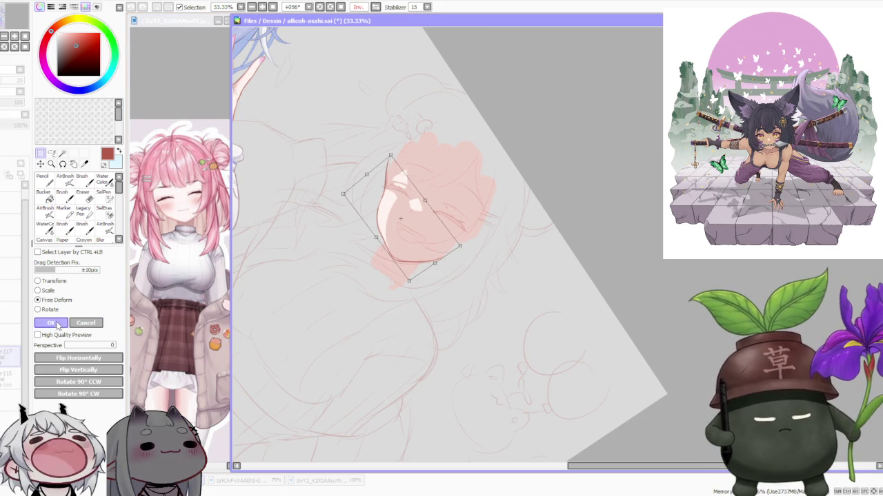
{"action": "key", "text": "Return"}
{"action": "left_click", "coordinate": [375, 7]}
{"action": "scroll", "coordinate": [382, 73], "scroll_direction": "down", "scroll_amount": 1}
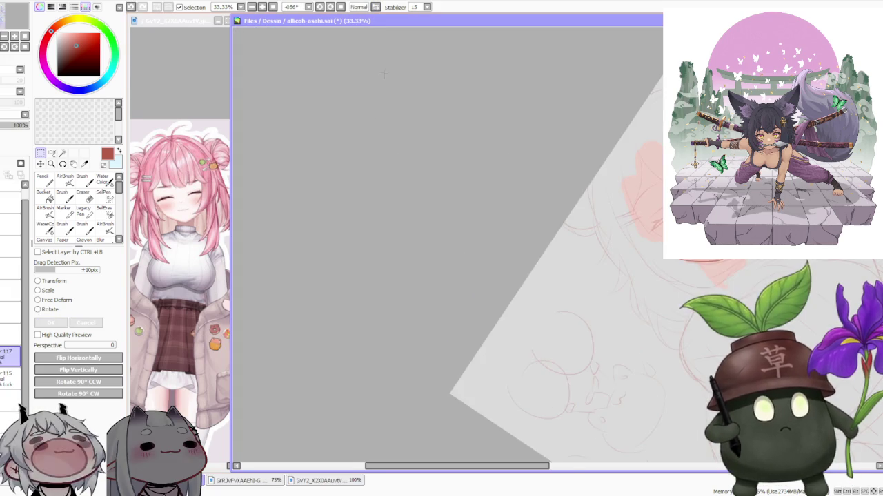
{"action": "left_click", "coordinate": [340, 7]}
{"action": "scroll", "coordinate": [528, 181], "scroll_direction": "down", "scroll_amount": 2}
{"action": "scroll", "coordinate": [528, 181], "scroll_direction": "up", "scroll_amount": 2}
{"action": "scroll", "coordinate": [615, 330], "scroll_direction": "down", "scroll_amount": 2}
{"action": "scroll", "coordinate": [615, 329], "scroll_direction": "up", "scroll_amount": 3}
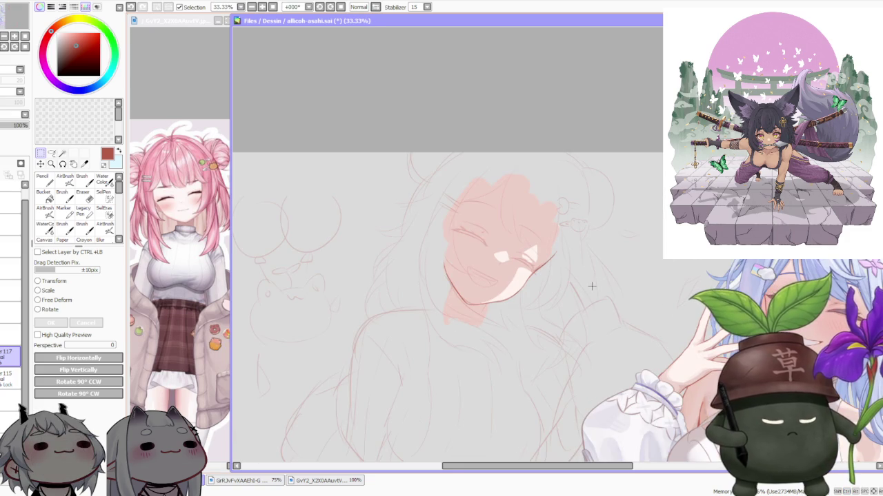
{"action": "scroll", "coordinate": [592, 285], "scroll_direction": "down", "scroll_amount": 1}
{"action": "scroll", "coordinate": [593, 286], "scroll_direction": "down", "scroll_amount": 1}
{"action": "scroll", "coordinate": [600, 285], "scroll_direction": "up", "scroll_amount": 1}
{"action": "scroll", "coordinate": [604, 284], "scroll_direction": "up", "scroll_amount": 1}
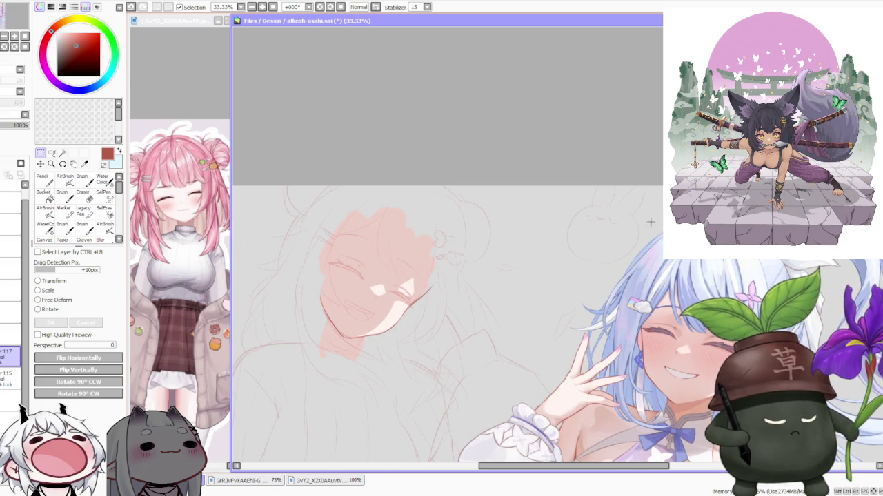
{"action": "left_click", "coordinate": [315, 8]}
{"action": "scroll", "coordinate": [372, 207], "scroll_direction": "up", "scroll_amount": 2}
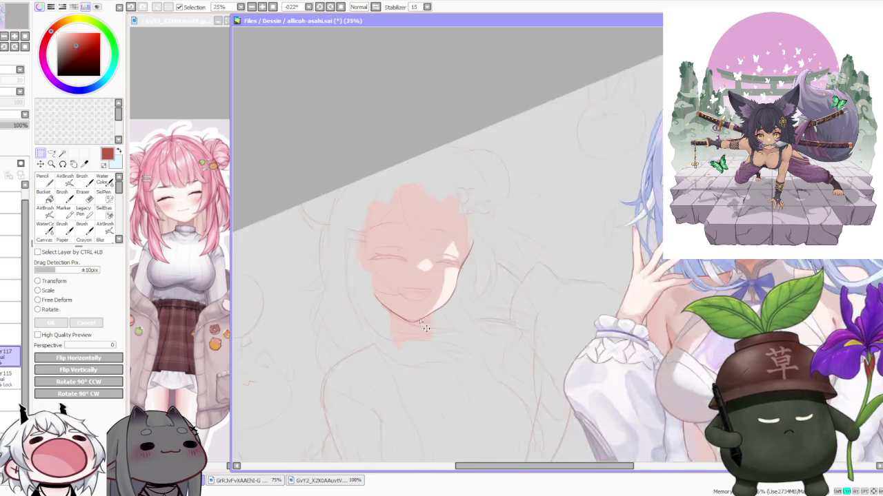
{"action": "scroll", "coordinate": [356, 252], "scroll_direction": "up", "scroll_amount": 2}
{"action": "key", "text": "b"}
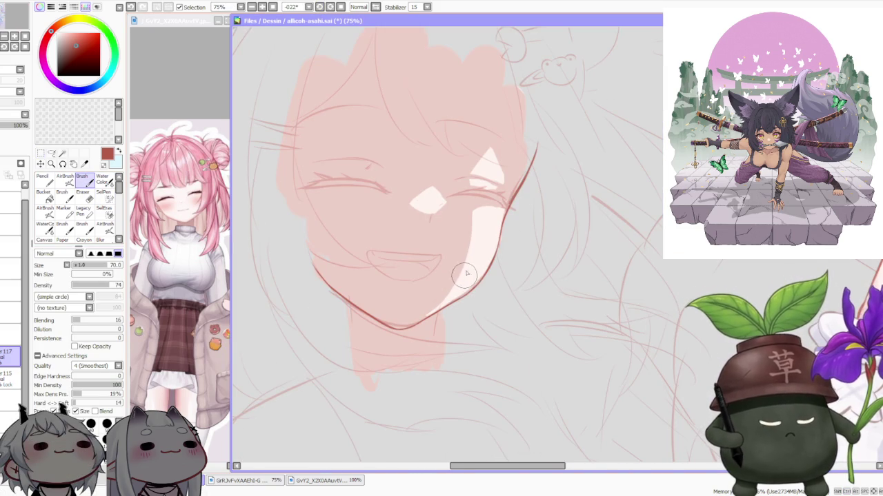
Redraw the chin line cleanly and touch up the cheek line beside the eye
{"action": "scroll", "coordinate": [443, 328], "scroll_direction": "up", "scroll_amount": 1}
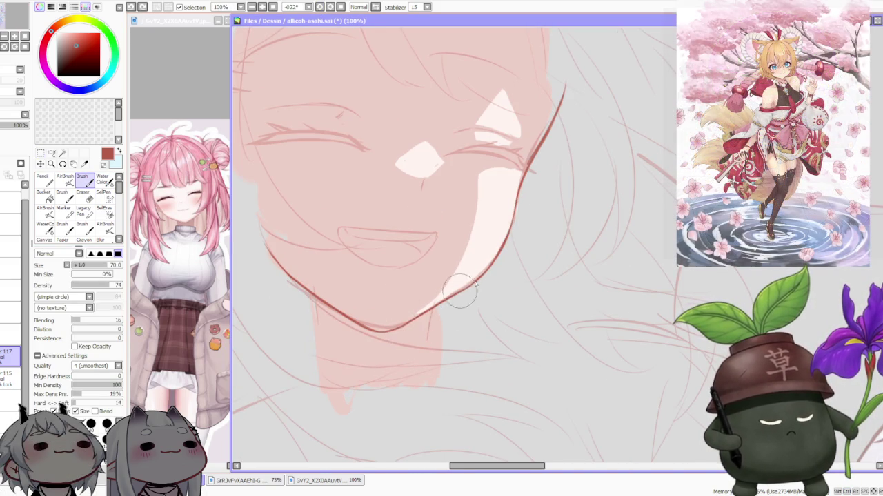
{"action": "left_click_drag", "start_coordinate": [397, 325], "coordinate": [455, 288]}
{"action": "key", "text": "ctrl+z"}
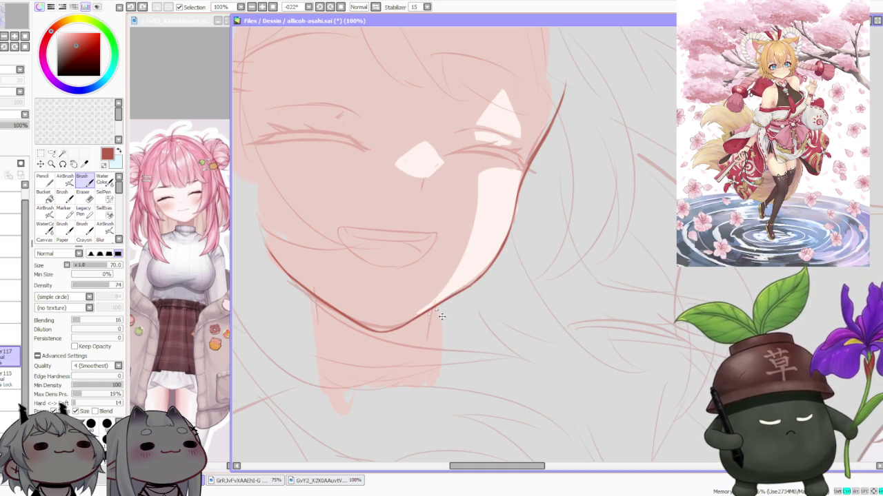
{"action": "left_click_drag", "start_coordinate": [393, 315], "coordinate": [475, 283]}
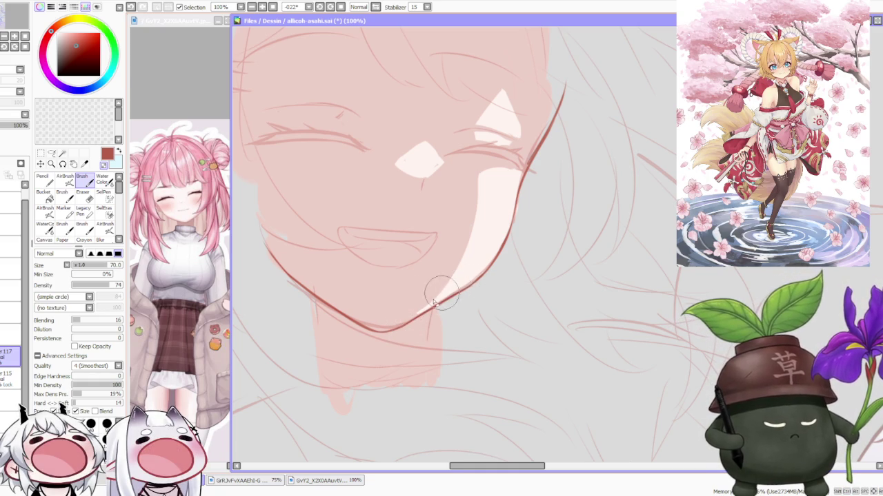
{"action": "scroll", "coordinate": [455, 296], "scroll_direction": "down", "scroll_amount": 4}
{"action": "scroll", "coordinate": [455, 295], "scroll_direction": "up", "scroll_amount": 2}
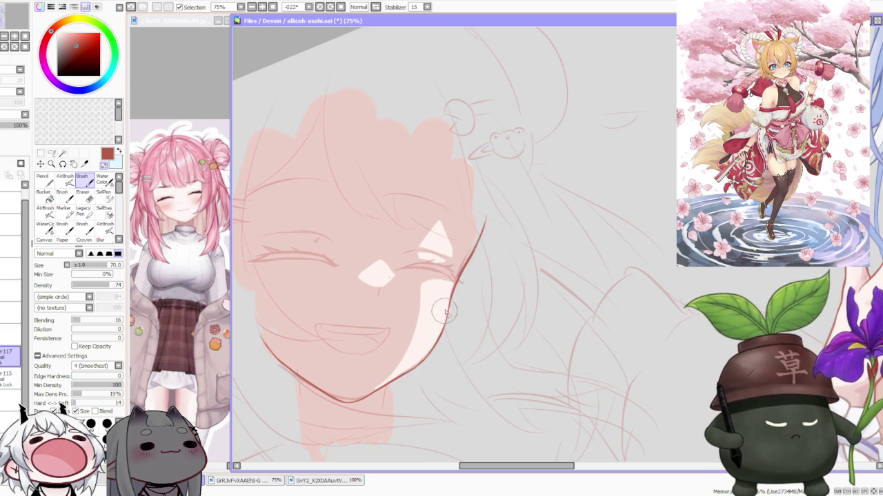
{"action": "left_click_drag", "start_coordinate": [456, 300], "coordinate": [460, 262]}
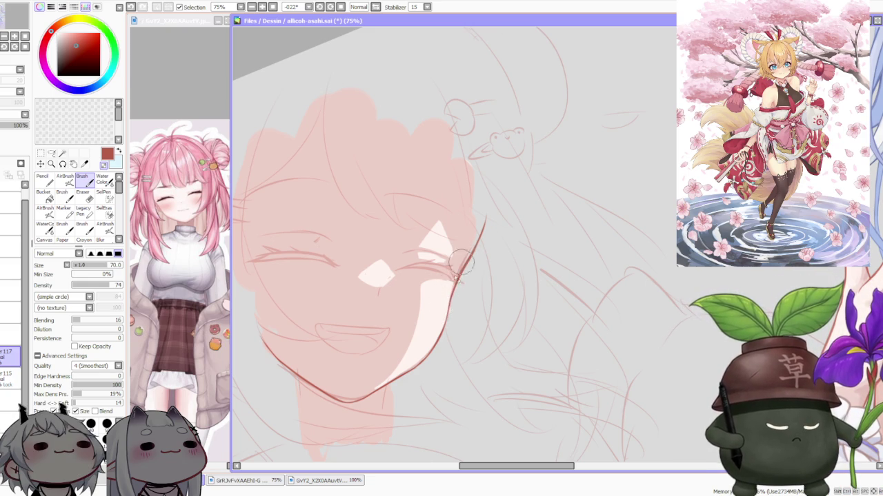
Draw a short neck line down from the chin, undoing the misplaced attempts
{"action": "scroll", "coordinate": [472, 231], "scroll_direction": "down", "scroll_amount": 4}
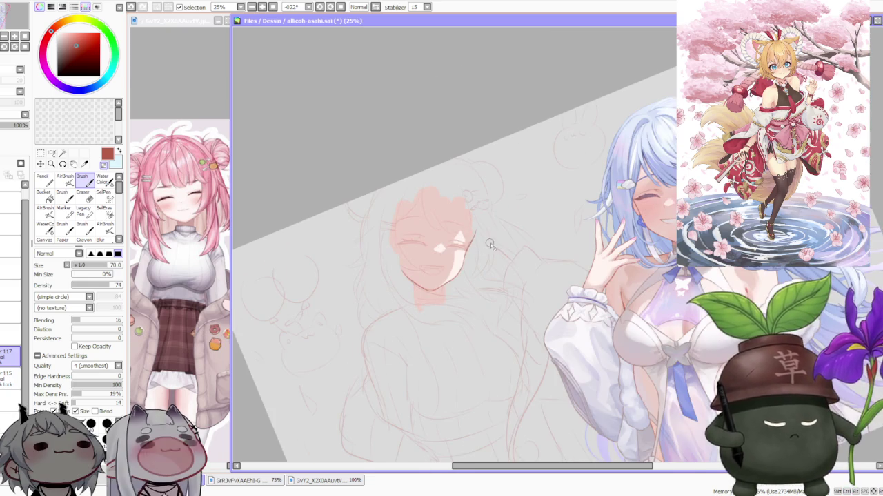
{"action": "scroll", "coordinate": [483, 238], "scroll_direction": "up", "scroll_amount": 1}
{"action": "scroll", "coordinate": [473, 252], "scroll_direction": "up", "scroll_amount": 1}
{"action": "scroll", "coordinate": [469, 255], "scroll_direction": "up", "scroll_amount": 1}
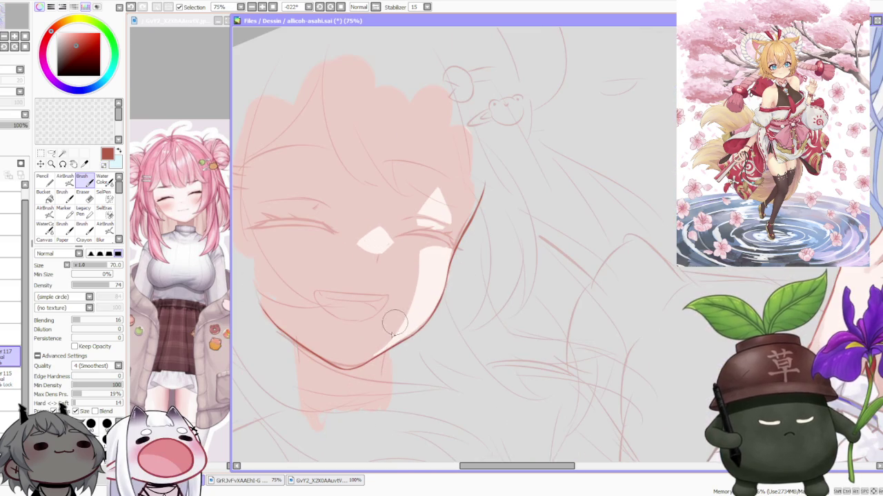
{"action": "scroll", "coordinate": [441, 276], "scroll_direction": "down", "scroll_amount": 4}
{"action": "scroll", "coordinate": [449, 270], "scroll_direction": "up", "scroll_amount": 1}
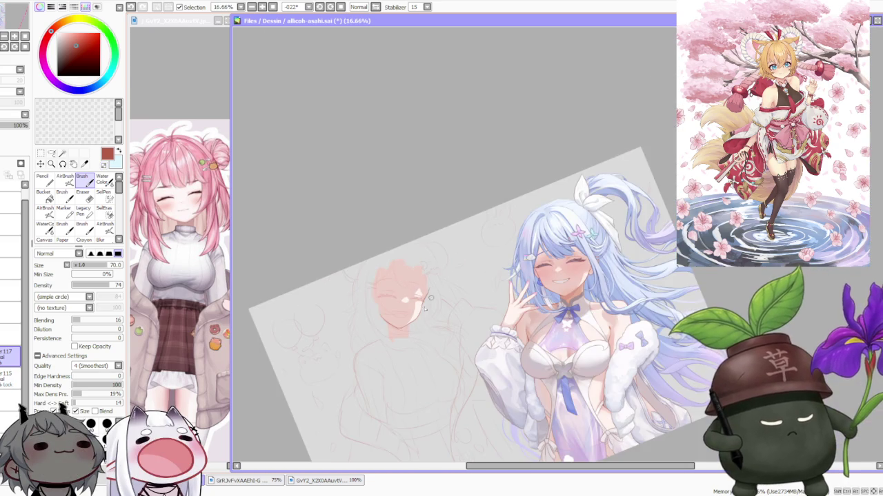
{"action": "scroll", "coordinate": [400, 333], "scroll_direction": "up", "scroll_amount": 2}
{"action": "left_click_drag", "start_coordinate": [403, 339], "coordinate": [407, 369]}
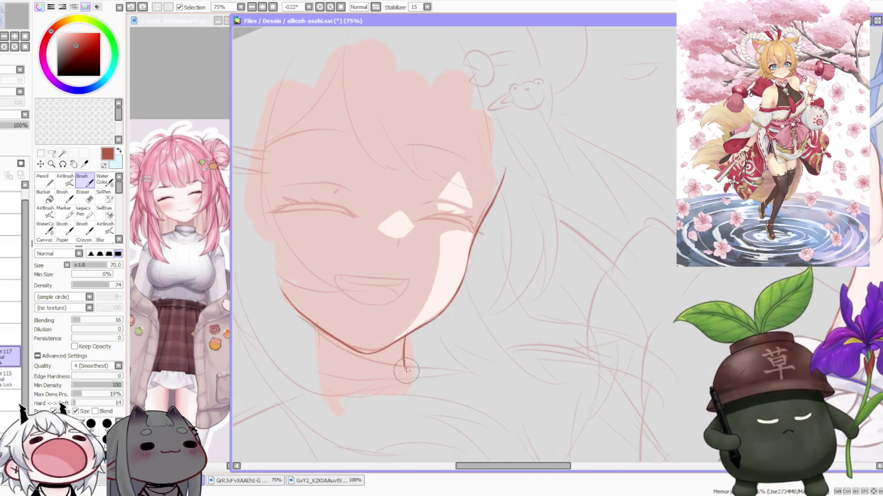
{"action": "key", "text": "ctrl+z"}
{"action": "left_click_drag", "start_coordinate": [403, 338], "coordinate": [402, 369]}
{"action": "mouse_move", "coordinate": [405, 337]}
{"action": "left_mouse_down"}
{"action": "mouse_move", "coordinate": [405, 366]}
{"action": "mouse_move", "coordinate": [407, 329]}
{"action": "left_mouse_up"}
{"action": "key", "text": "ctrl+z"}
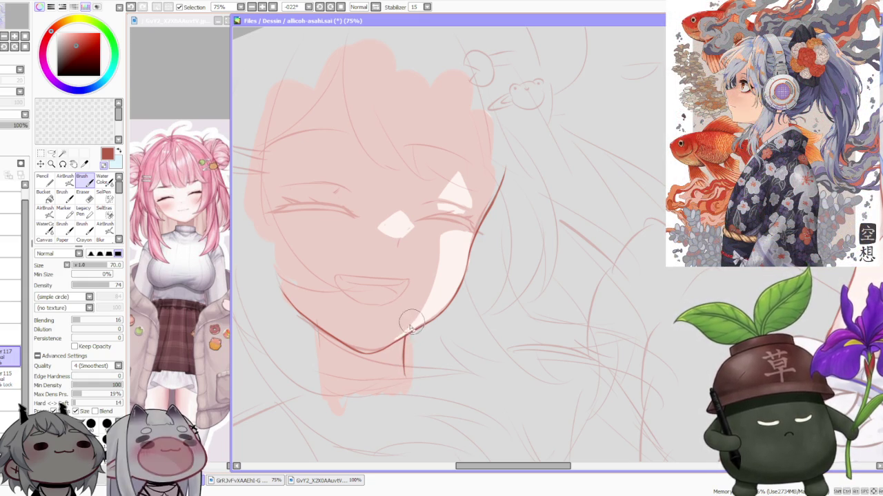
Pan and zoom to bring the jaw and neck into view
{"action": "left_click_drag", "start_coordinate": [415, 331], "coordinate": [433, 298]}
{"action": "scroll", "coordinate": [433, 298], "scroll_direction": "up", "scroll_amount": 3}
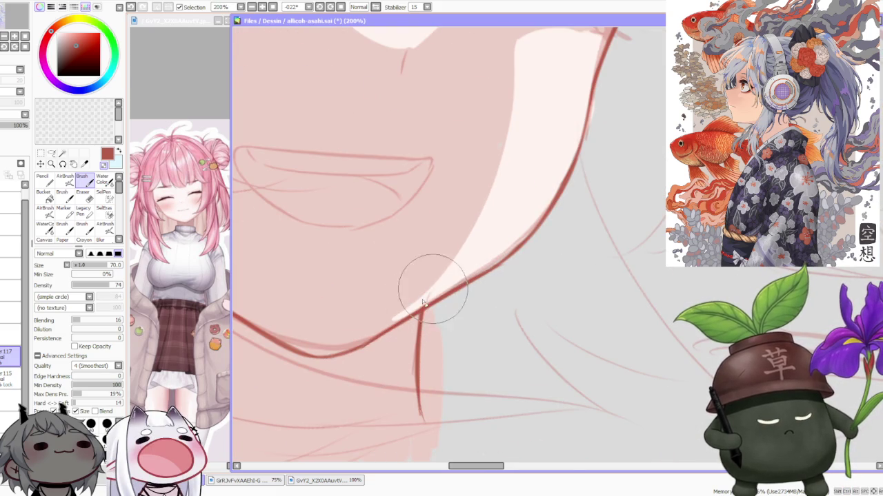
{"action": "scroll", "coordinate": [400, 314], "scroll_direction": "down", "scroll_amount": 2}
{"action": "scroll", "coordinate": [392, 330], "scroll_direction": "up", "scroll_amount": 2}
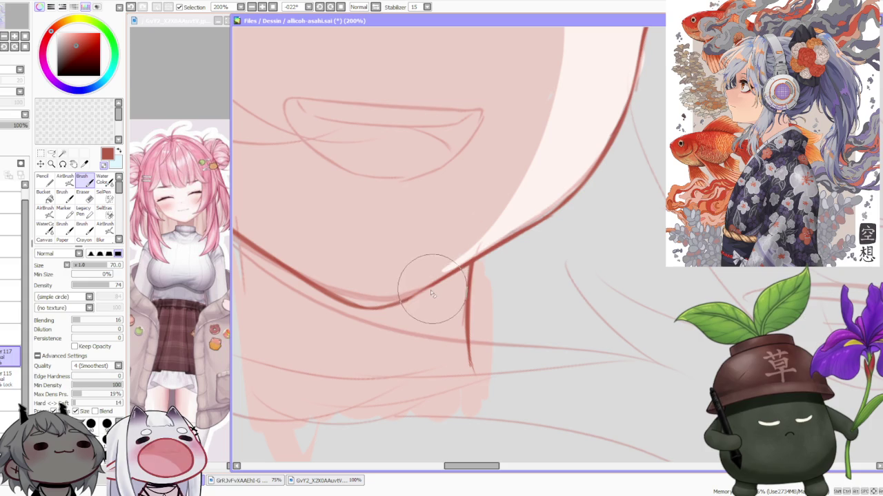
{"action": "scroll", "coordinate": [431, 295], "scroll_direction": "down", "scroll_amount": 3}
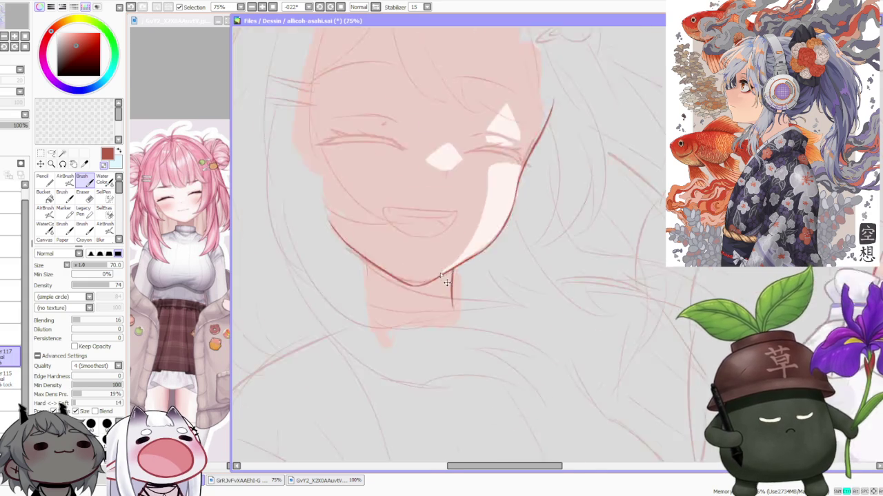
Reset the canvas rotation to upright and switch to layer 115
{"action": "scroll", "coordinate": [431, 295], "scroll_direction": "down", "scroll_amount": 2}
{"action": "scroll", "coordinate": [431, 295], "scroll_direction": "down", "scroll_amount": 1}
{"action": "left_click", "coordinate": [340, 7]}
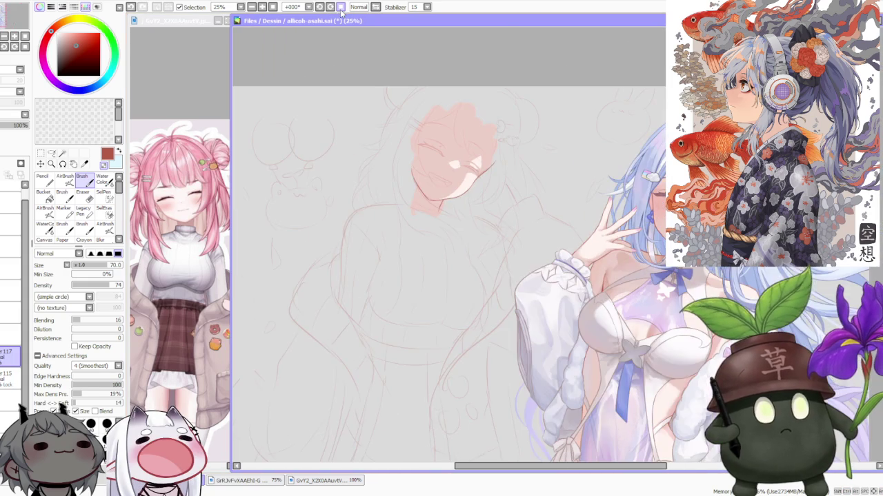
{"action": "scroll", "coordinate": [490, 191], "scroll_direction": "down", "scroll_amount": 2}
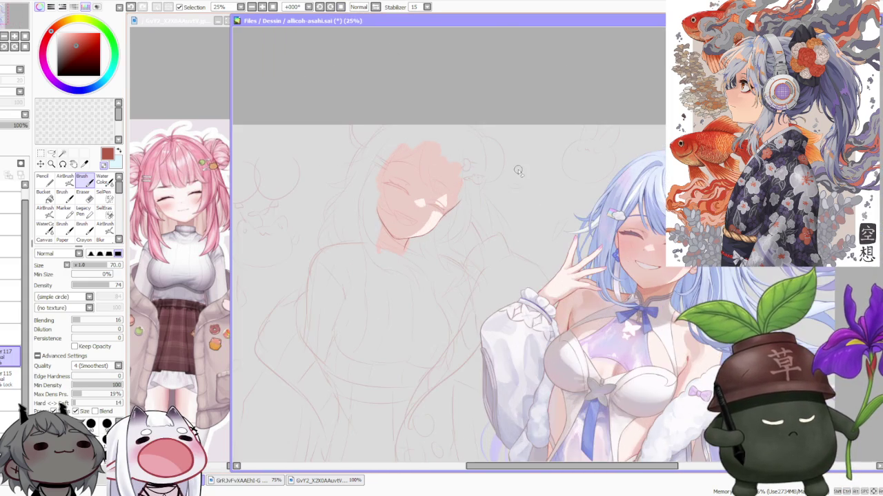
{"action": "scroll", "coordinate": [520, 166], "scroll_direction": "up", "scroll_amount": 3}
{"action": "scroll", "coordinate": [517, 173], "scroll_direction": "down", "scroll_amount": 1}
{"action": "scroll", "coordinate": [516, 165], "scroll_direction": "up", "scroll_amount": 1}
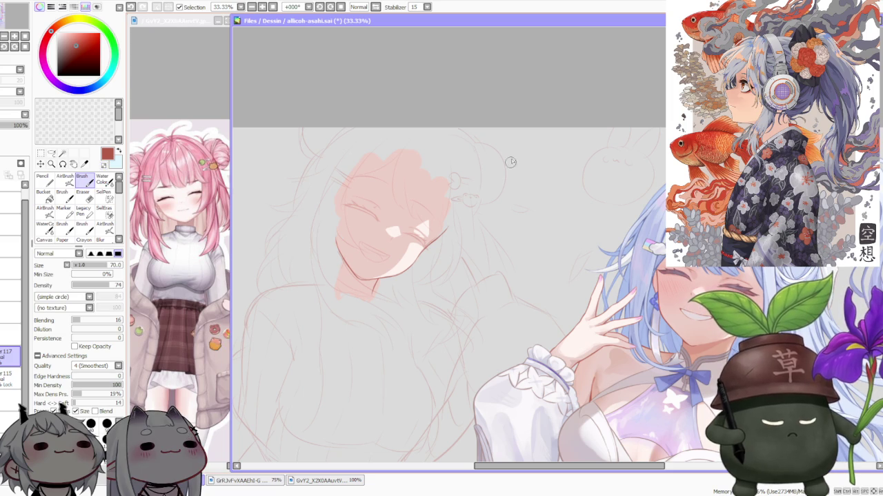
{"action": "left_click", "coordinate": [10, 378]}
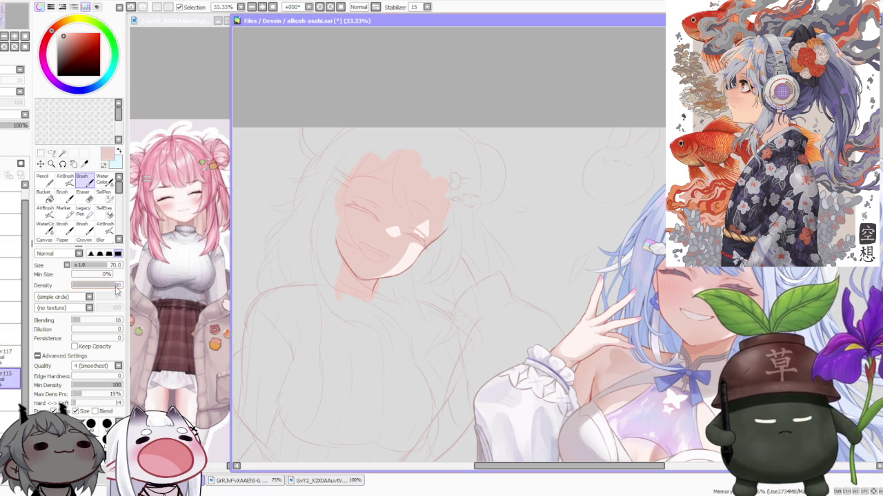
Set the brush size to 350
{"action": "left_click", "coordinate": [117, 265]}
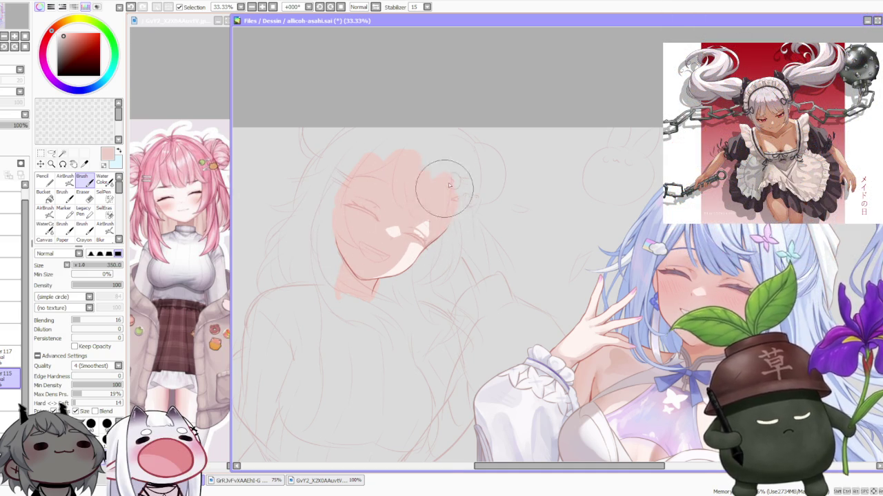
{"action": "scroll", "coordinate": [448, 184], "scroll_direction": "down", "scroll_amount": 2}
{"action": "scroll", "coordinate": [486, 125], "scroll_direction": "up", "scroll_amount": 1}
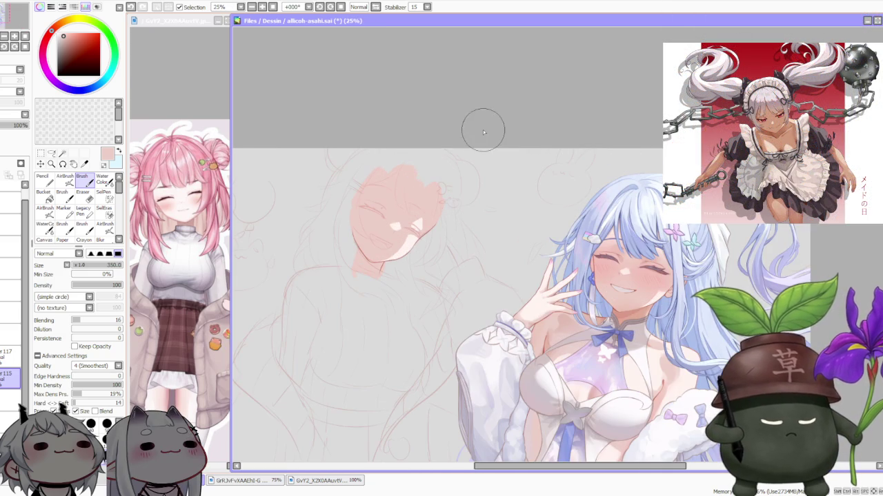
{"action": "scroll", "coordinate": [470, 173], "scroll_direction": "down", "scroll_amount": 1}
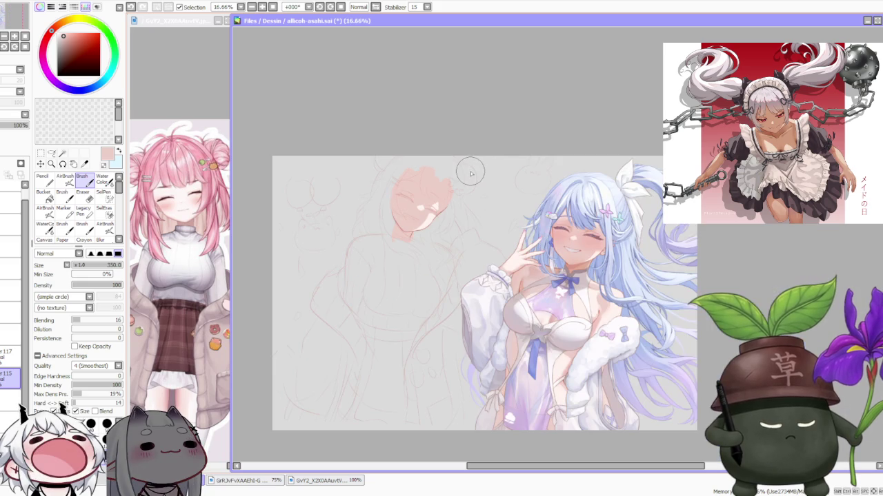
{"action": "scroll", "coordinate": [470, 172], "scroll_direction": "up", "scroll_amount": 1}
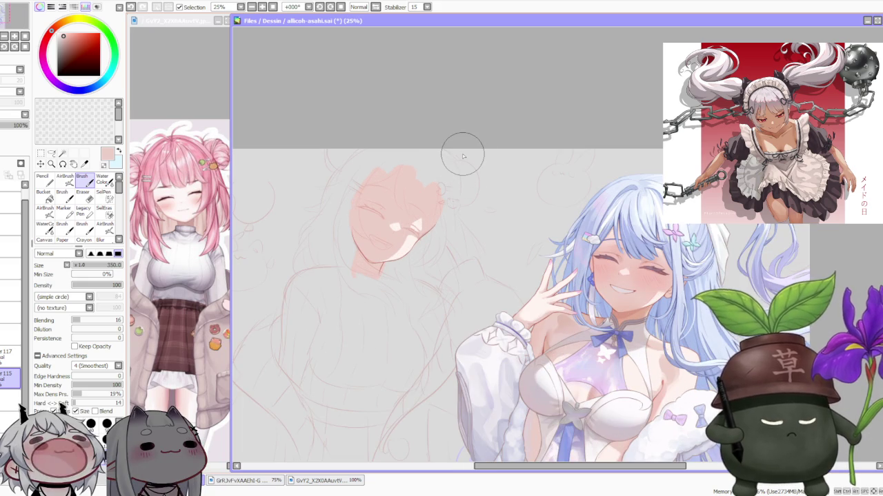
{"action": "scroll", "coordinate": [462, 156], "scroll_direction": "down", "scroll_amount": 1}
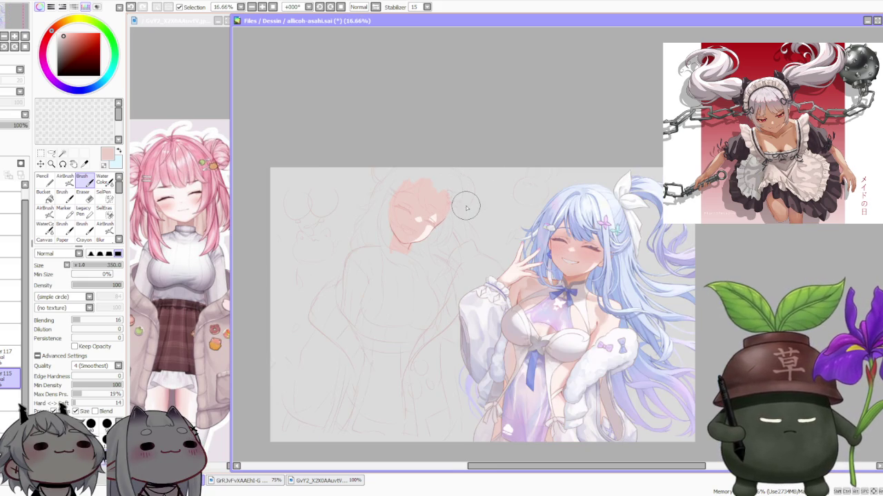
{"action": "scroll", "coordinate": [462, 200], "scroll_direction": "up", "scroll_amount": 1}
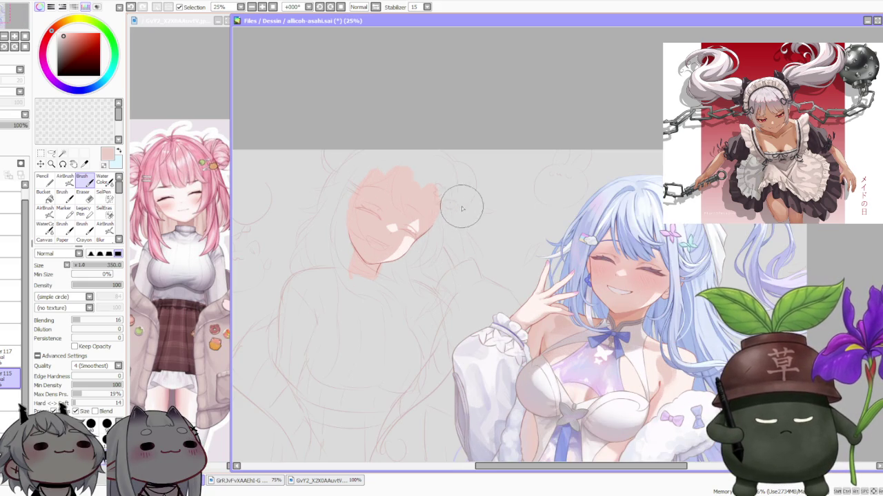
{"action": "scroll", "coordinate": [398, 213], "scroll_direction": "up", "scroll_amount": 2}
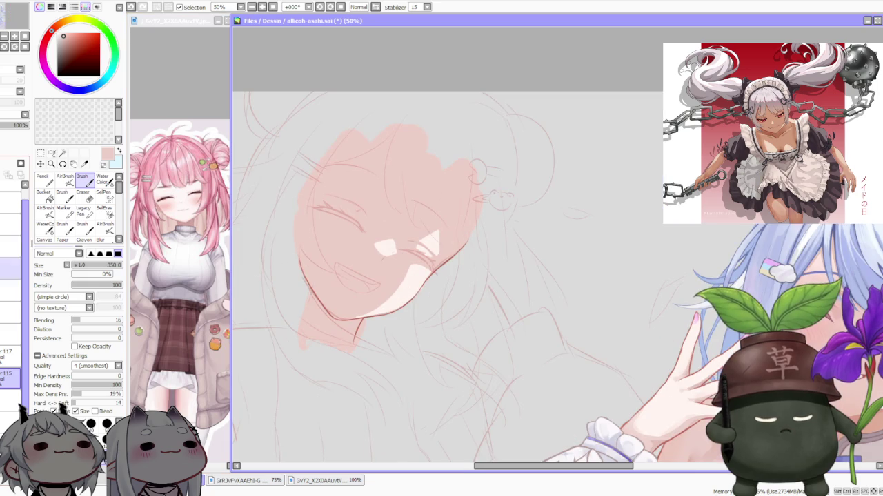
Select layer 117 and add new Layer 118 above it
{"action": "left_click", "coordinate": [10, 353]}
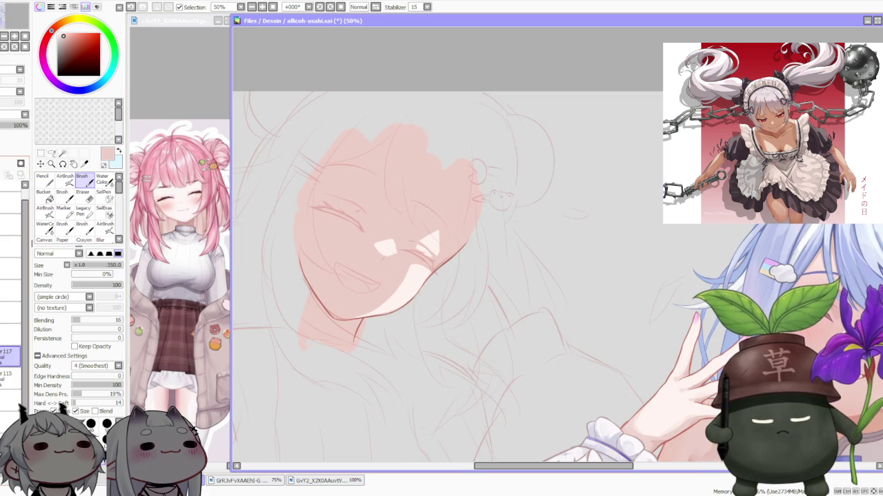
{"action": "key", "text": "ctrl+shift+n"}
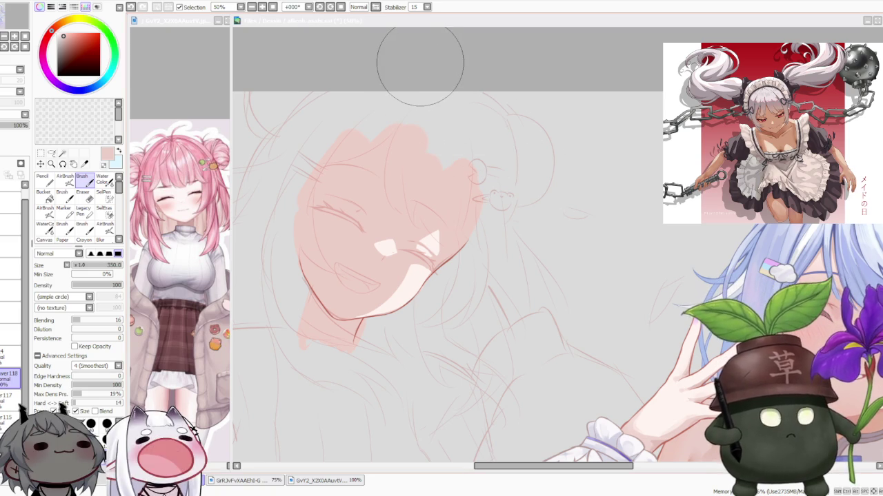
{"action": "left_click", "coordinate": [381, 67]}
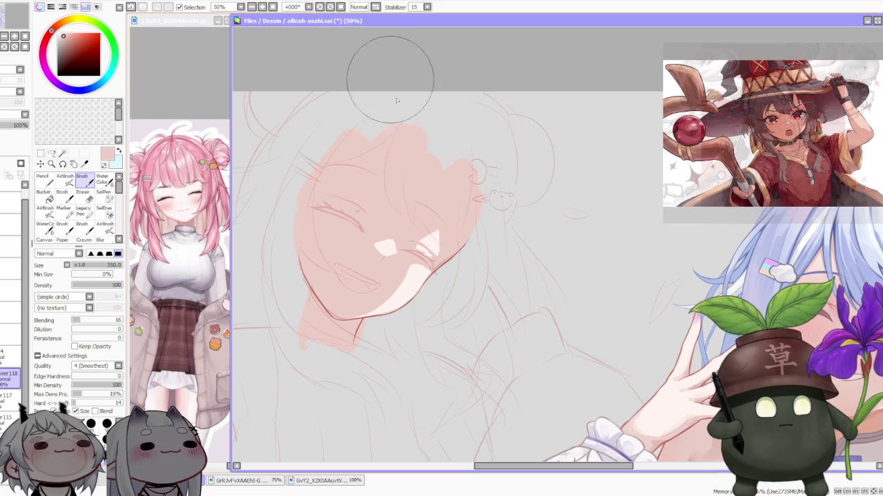
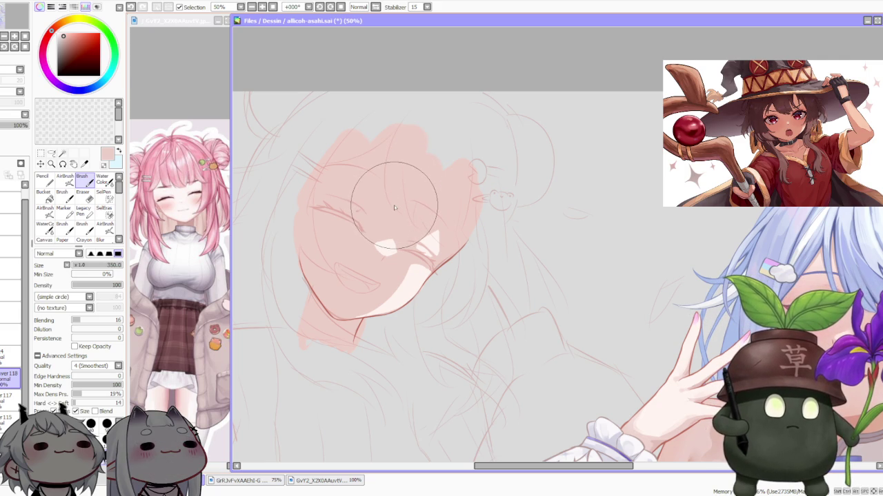
Pick the red line colour and shrink the brush to a small size for fine lines
{"action": "scroll", "coordinate": [395, 207], "scroll_direction": "up", "scroll_amount": 1}
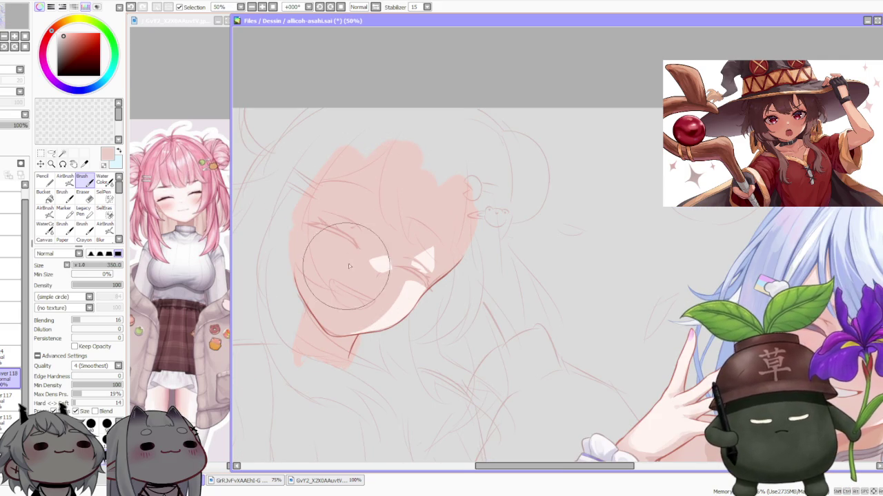
{"action": "scroll", "coordinate": [358, 352], "scroll_direction": "up", "scroll_amount": 3}
{"action": "scroll", "coordinate": [365, 343], "scroll_direction": "down", "scroll_amount": 1}
{"action": "left_click", "coordinate": [355, 341], "text": "alt"}
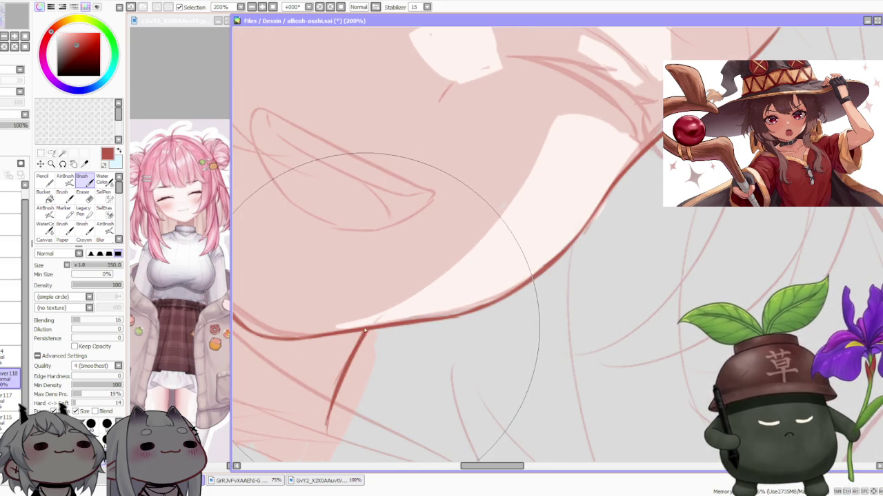
{"action": "scroll", "coordinate": [350, 315], "scroll_direction": "down", "scroll_amount": 1}
{"action": "left_click", "coordinate": [100, 435]}
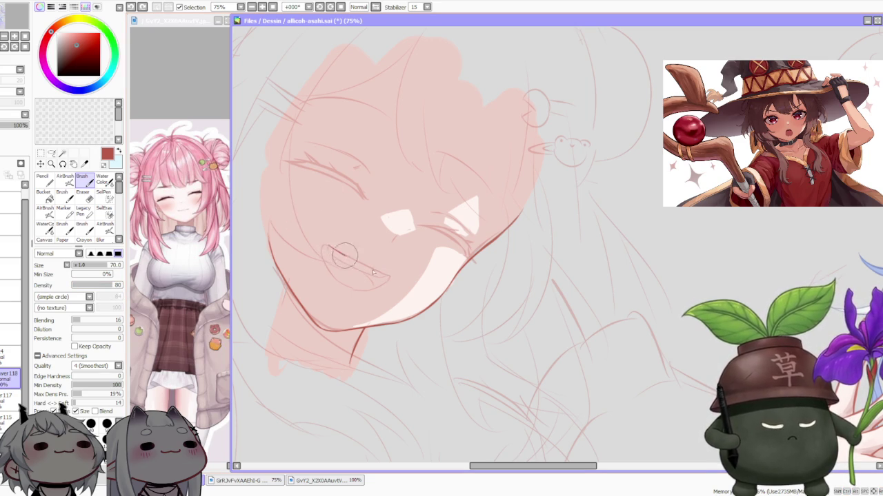
Draw the mouth's first smiling line, a short lip line and a small corner curl
{"action": "left_click_drag", "start_coordinate": [331, 246], "coordinate": [386, 276]}
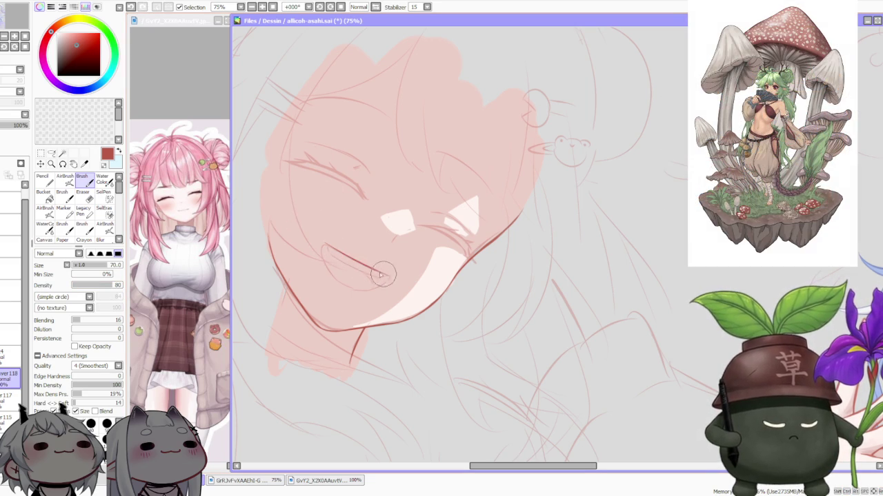
{"action": "scroll", "coordinate": [300, 215], "scroll_direction": "up", "scroll_amount": 1}
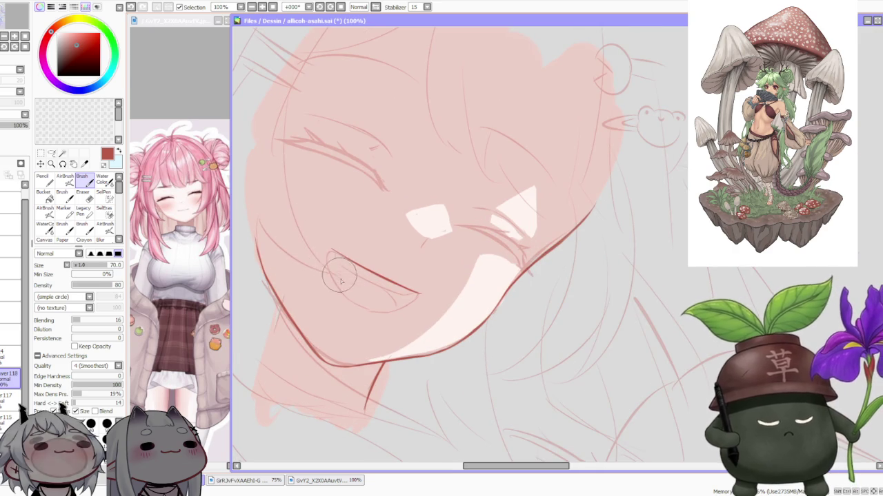
{"action": "left_click_drag", "start_coordinate": [342, 292], "coordinate": [331, 255]}
{"action": "left_click_drag", "start_coordinate": [345, 298], "coordinate": [333, 261]}
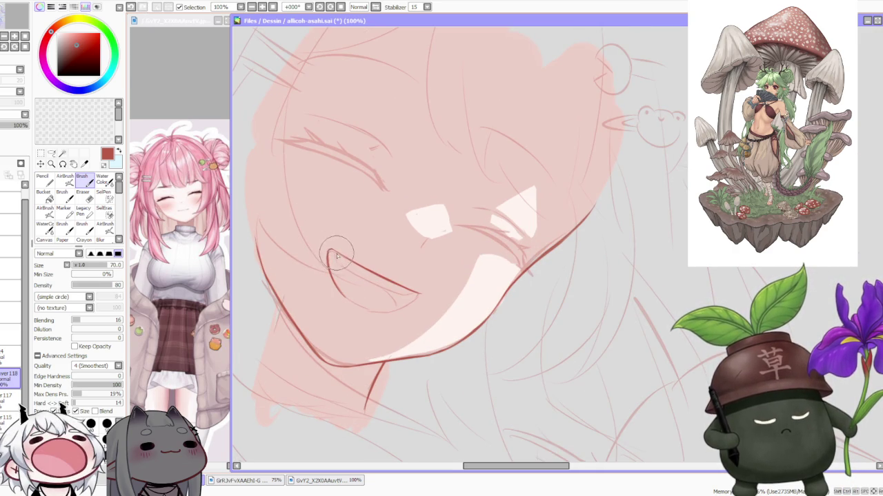
{"action": "left_click_drag", "start_coordinate": [330, 254], "coordinate": [337, 257]}
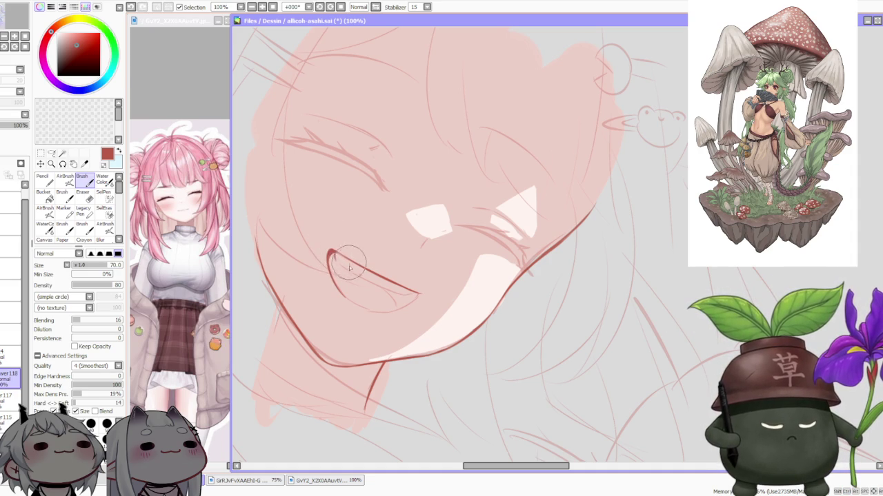
Redraw the lower mouth line several times, undoing attempts until it looks smooth
{"action": "key", "text": "ctrl+z"}
{"action": "key", "text": "ctrl+z"}
{"action": "left_click_drag", "start_coordinate": [337, 261], "coordinate": [415, 293]}
{"action": "key", "text": "ctrl+z"}
{"action": "left_click_drag", "start_coordinate": [337, 261], "coordinate": [412, 294]}
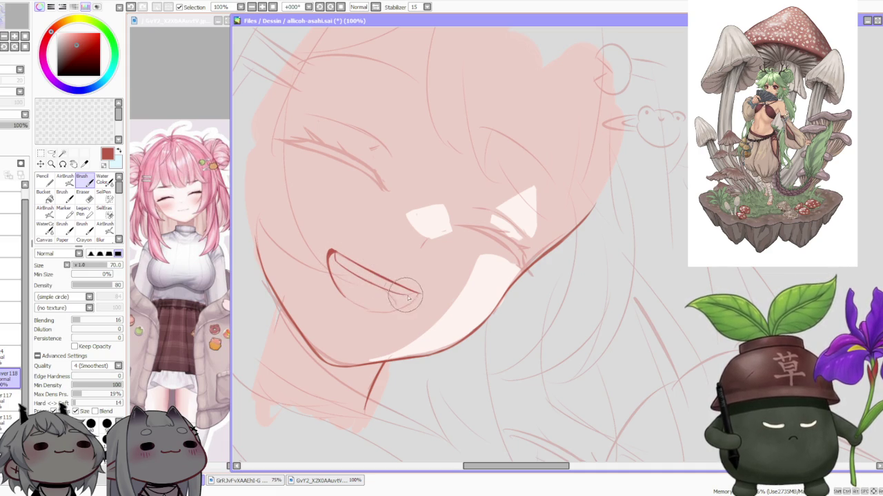
{"action": "key", "text": "ctrl+z"}
{"action": "left_click_drag", "start_coordinate": [337, 261], "coordinate": [414, 293]}
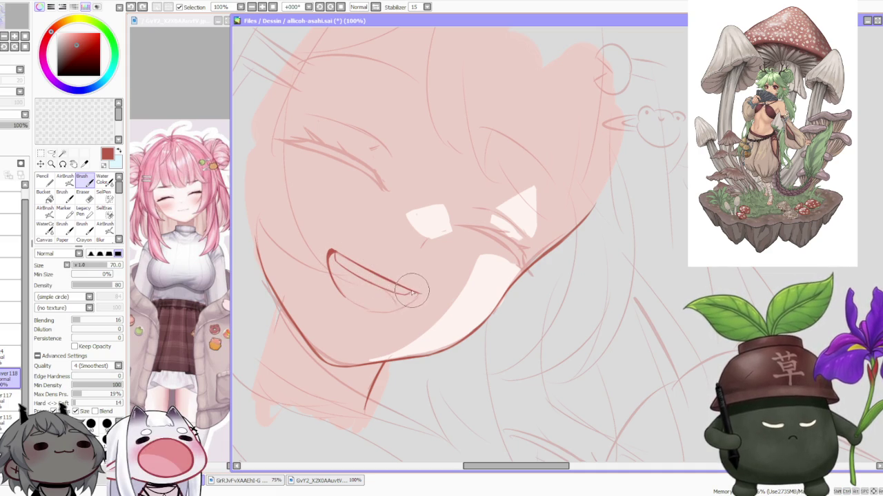
{"action": "key", "text": "ctrl+z"}
{"action": "key", "text": "ctrl+z"}
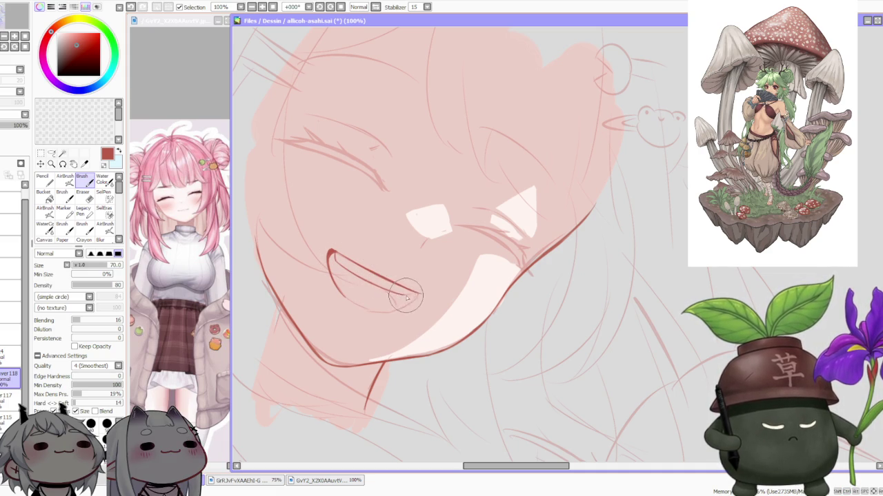
{"action": "key", "text": "ctrl+z"}
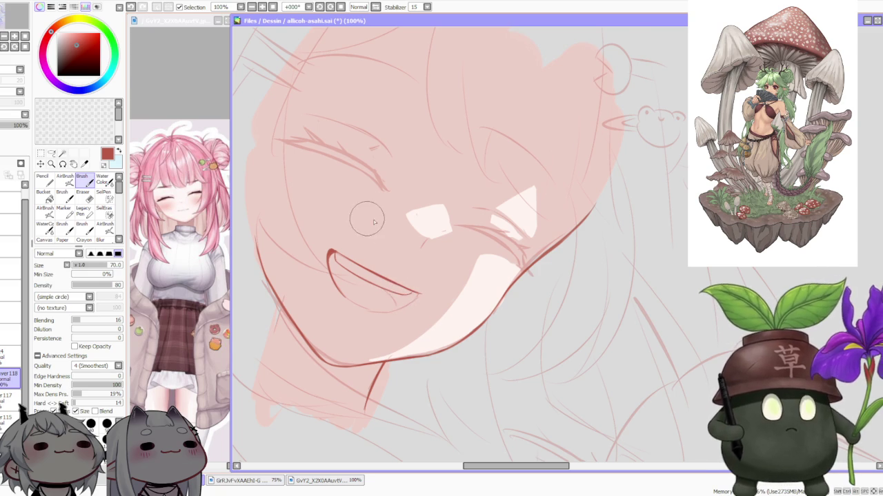
{"action": "scroll", "coordinate": [372, 200], "scroll_direction": "down", "scroll_amount": 1}
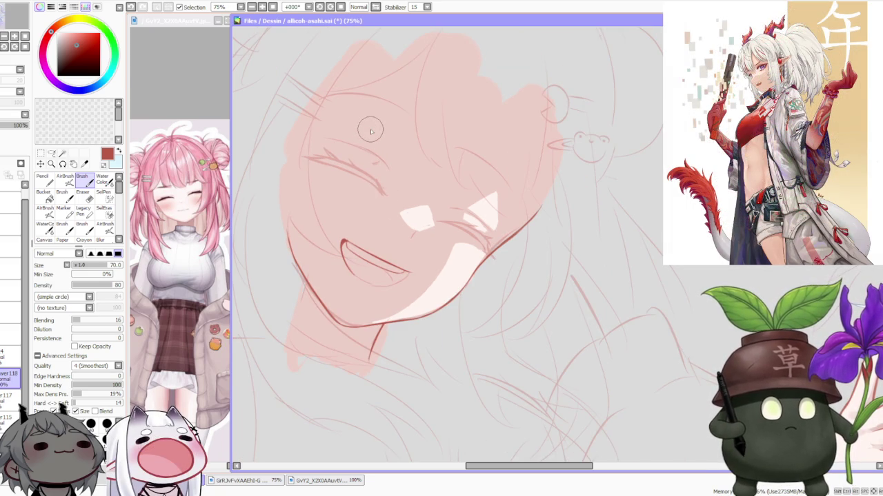
{"action": "scroll", "coordinate": [384, 249], "scroll_direction": "up", "scroll_amount": 1}
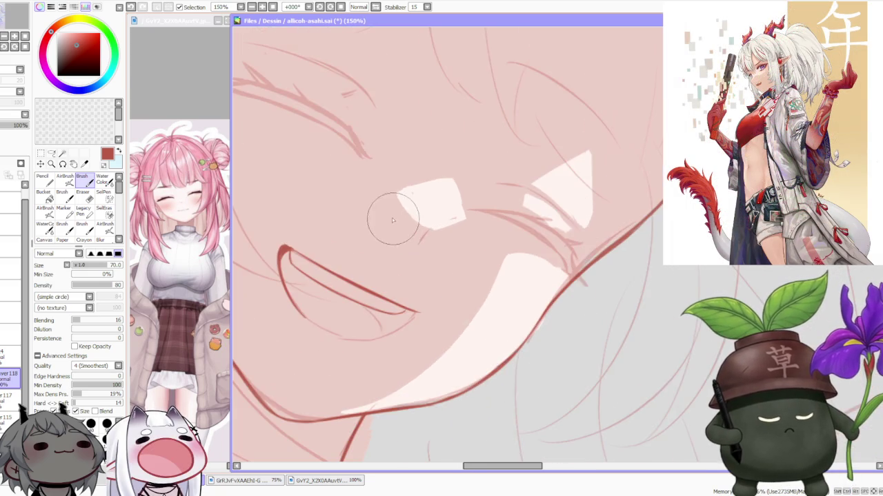
{"action": "scroll", "coordinate": [384, 249], "scroll_direction": "down", "scroll_amount": 1}
{"action": "left_click", "coordinate": [319, 8]}
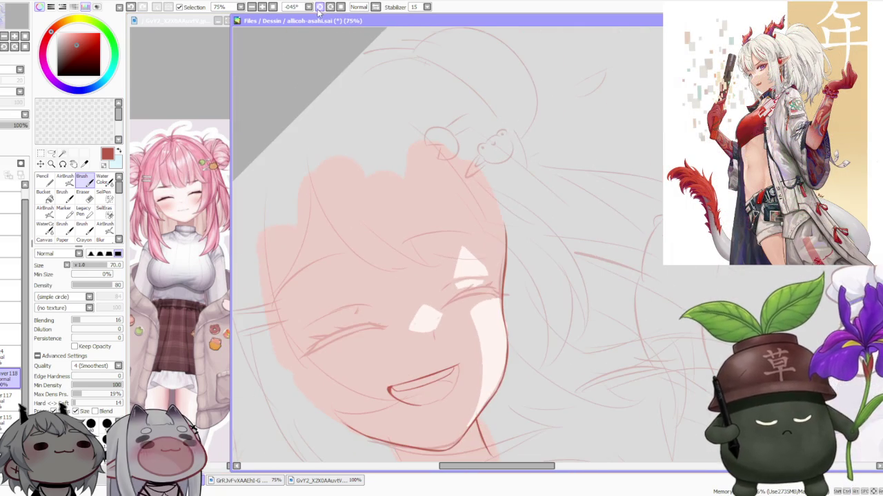
Rotate the canvas further and extend the line at the mouth's upper corner
{"action": "scroll", "coordinate": [466, 347], "scroll_direction": "down", "scroll_amount": 2}
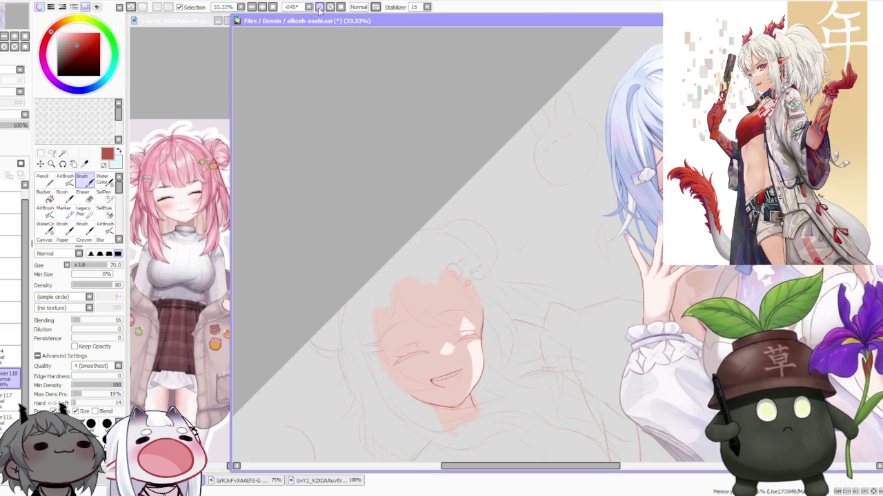
{"action": "left_click", "coordinate": [319, 9]}
{"action": "scroll", "coordinate": [517, 262], "scroll_direction": "up", "scroll_amount": 3}
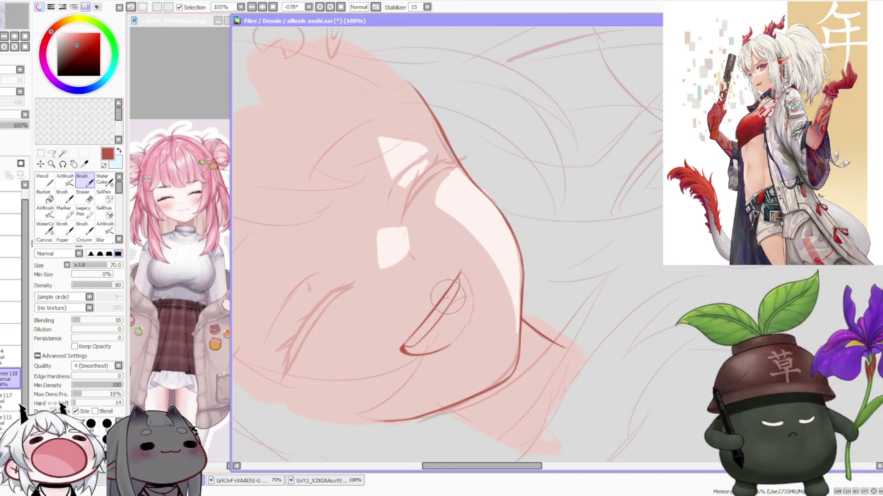
{"action": "left_click_drag", "start_coordinate": [447, 303], "coordinate": [417, 342]}
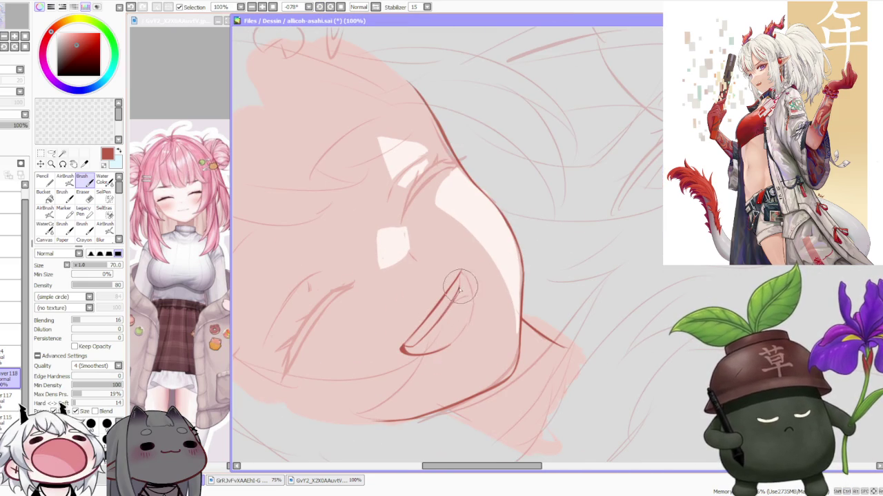
{"action": "left_click_drag", "start_coordinate": [460, 276], "coordinate": [431, 318]}
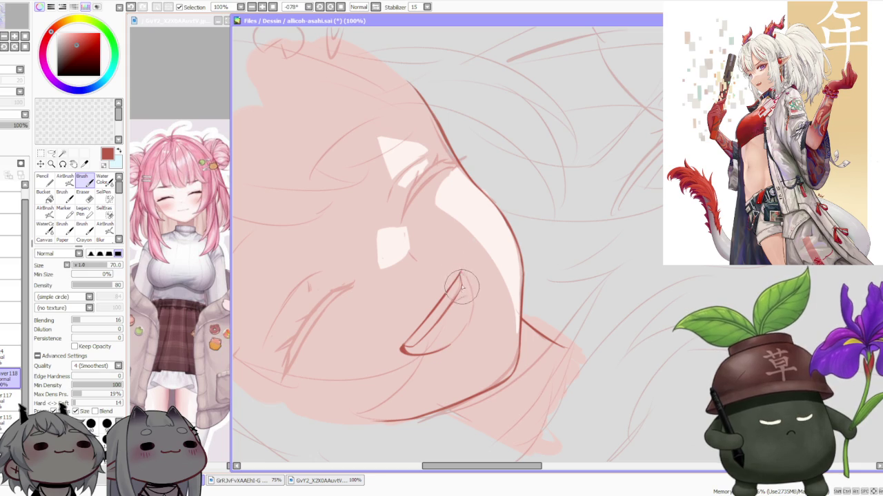
Draw the inner mouth curve and redraw a cleaner bottom edge of the mouth
{"action": "key", "text": "ctrl+z"}
{"action": "key", "text": "ctrl+y"}
{"action": "key", "text": "ctrl+z"}
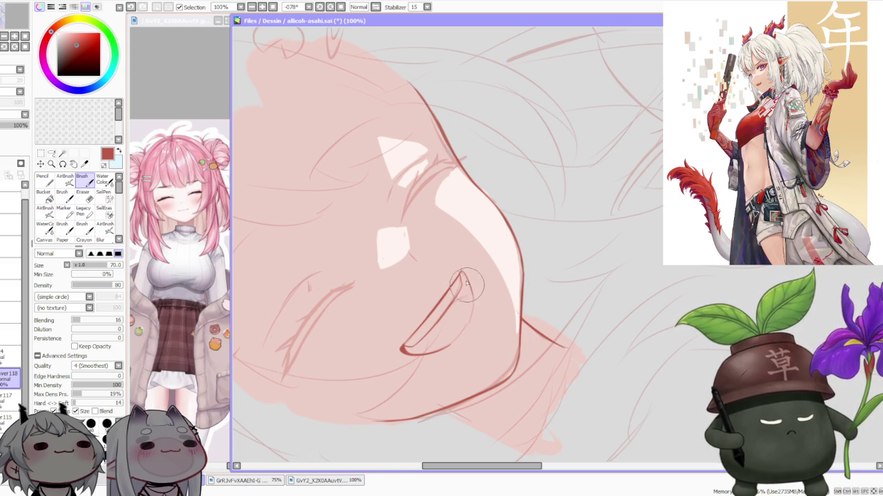
{"action": "key", "text": "ctrl+y"}
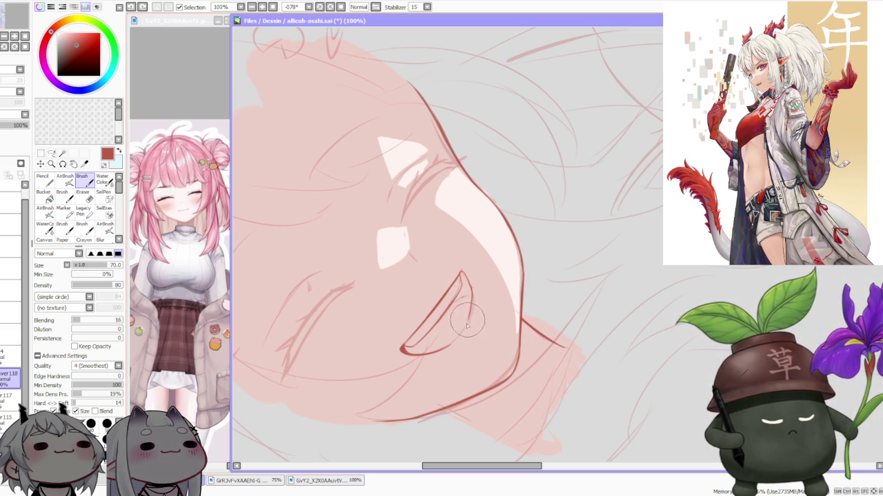
{"action": "key", "text": "ctrl+z"}
{"action": "mouse_move", "coordinate": [470, 296]}
{"action": "left_mouse_down"}
{"action": "mouse_move", "coordinate": [417, 353]}
{"action": "mouse_move", "coordinate": [436, 343]}
{"action": "left_mouse_up"}
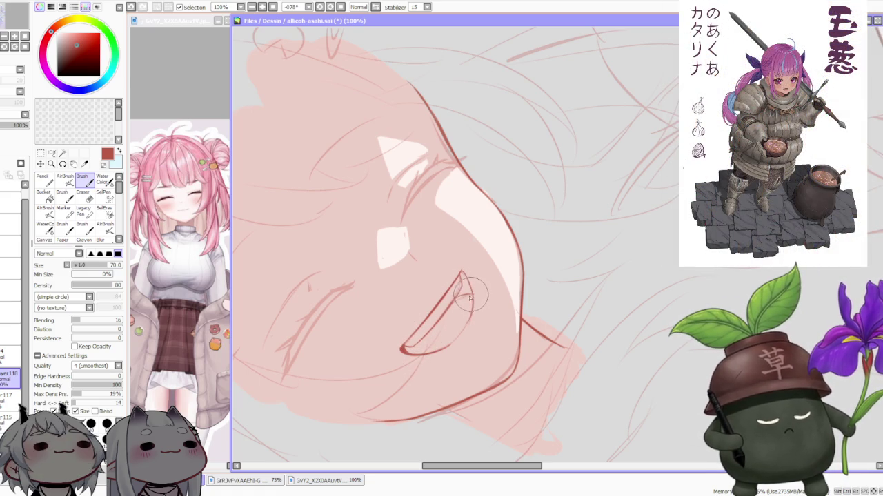
{"action": "key", "text": "ctrl+z"}
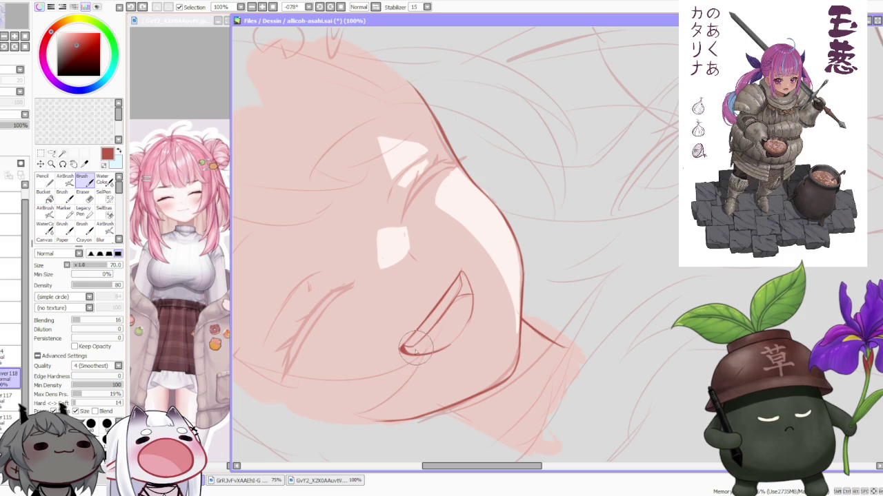
{"action": "left_click_drag", "start_coordinate": [403, 350], "coordinate": [435, 342]}
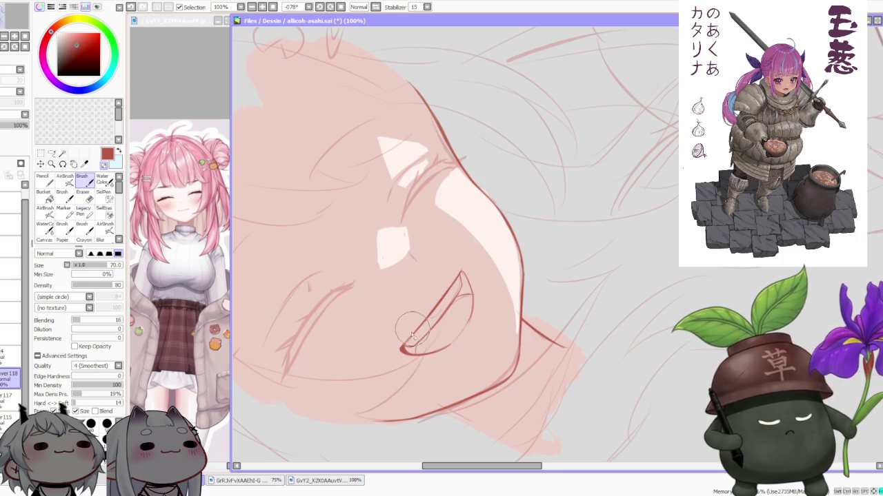
{"action": "scroll", "coordinate": [412, 336], "scroll_direction": "up", "scroll_amount": 2}
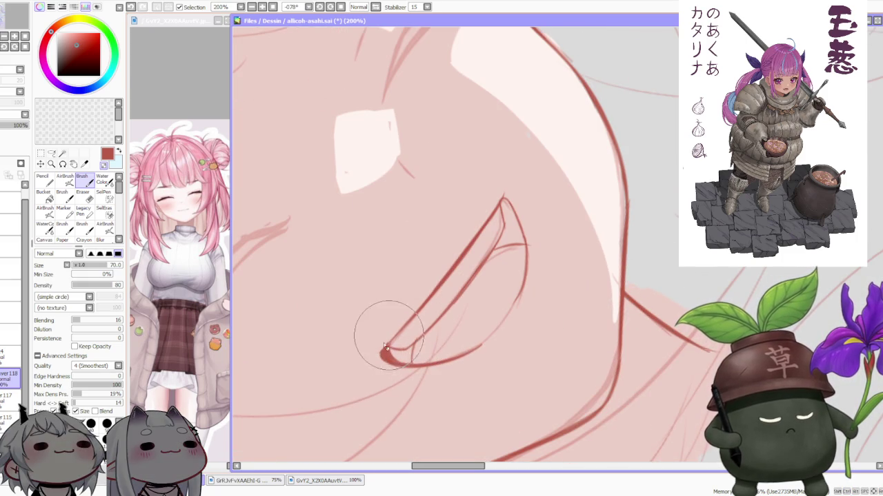
{"action": "scroll", "coordinate": [455, 265], "scroll_direction": "up", "scroll_amount": 4}
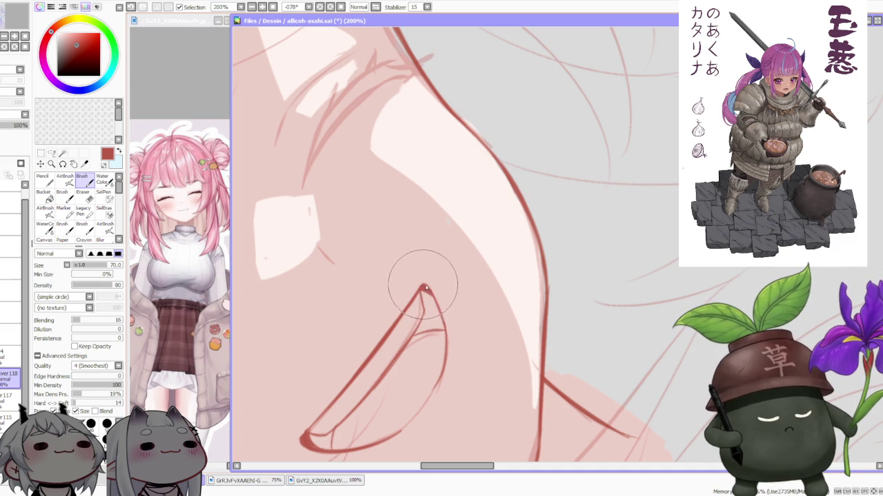
{"action": "scroll", "coordinate": [421, 286], "scroll_direction": "down", "scroll_amount": 3}
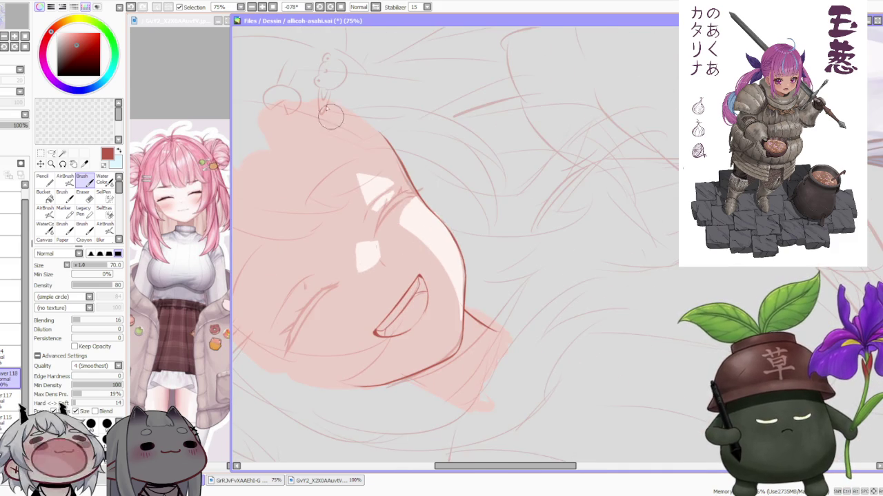
Reset the canvas rotation to upright and add blank Layer 119 on top
{"action": "left_click", "coordinate": [340, 7]}
{"action": "scroll", "coordinate": [514, 179], "scroll_direction": "down", "scroll_amount": 2}
{"action": "scroll", "coordinate": [518, 164], "scroll_direction": "down", "scroll_amount": 2}
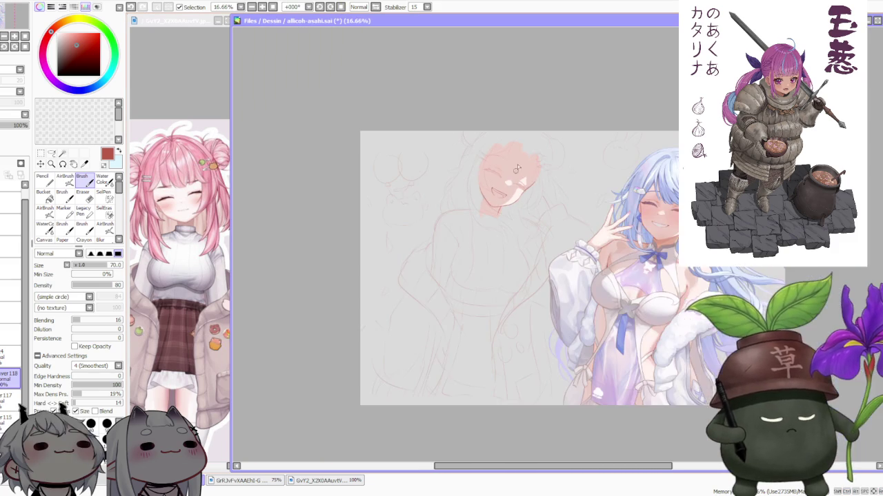
{"action": "scroll", "coordinate": [535, 159], "scroll_direction": "up", "scroll_amount": 4}
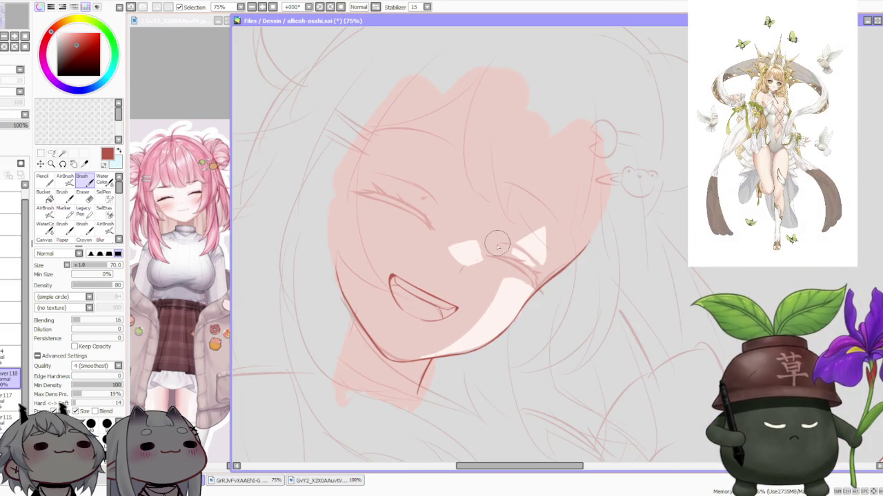
{"action": "scroll", "coordinate": [494, 261], "scroll_direction": "down", "scroll_amount": 1}
{"action": "scroll", "coordinate": [500, 248], "scroll_direction": "down", "scroll_amount": 2}
{"action": "scroll", "coordinate": [510, 276], "scroll_direction": "up", "scroll_amount": 2}
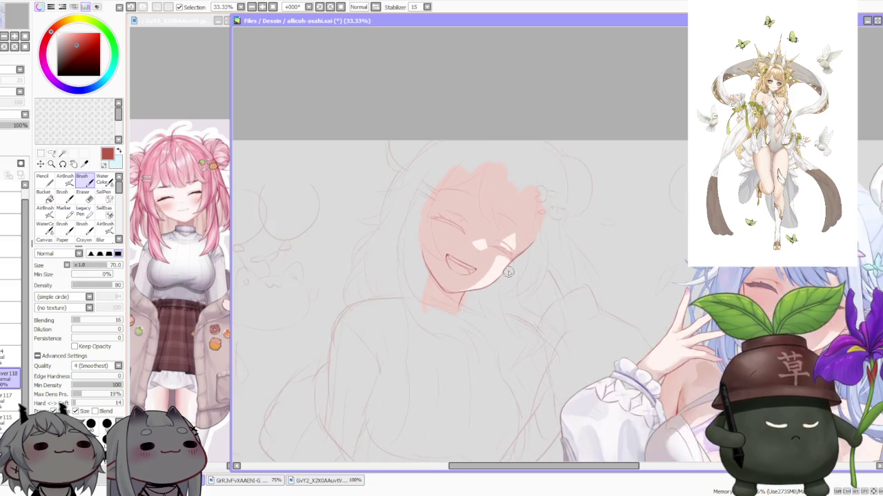
{"action": "scroll", "coordinate": [508, 271], "scroll_direction": "down", "scroll_amount": 1}
{"action": "scroll", "coordinate": [521, 235], "scroll_direction": "up", "scroll_amount": 1}
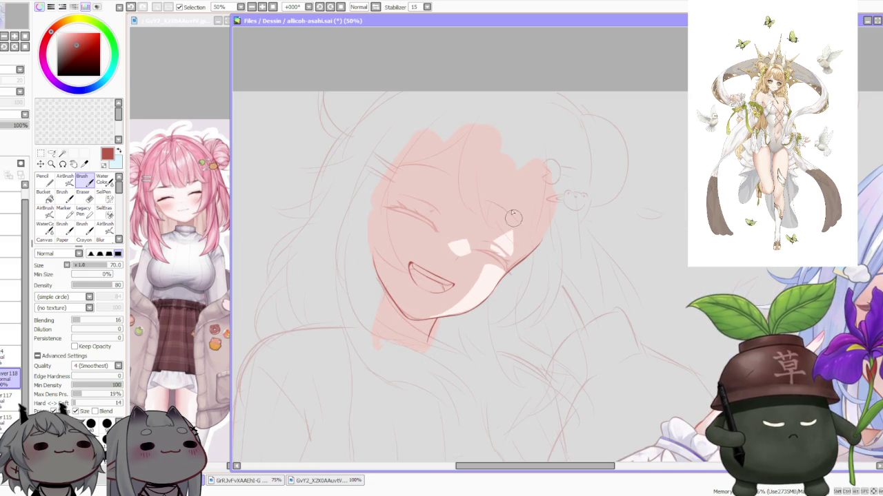
{"action": "key", "text": "ctrl+shift+n"}
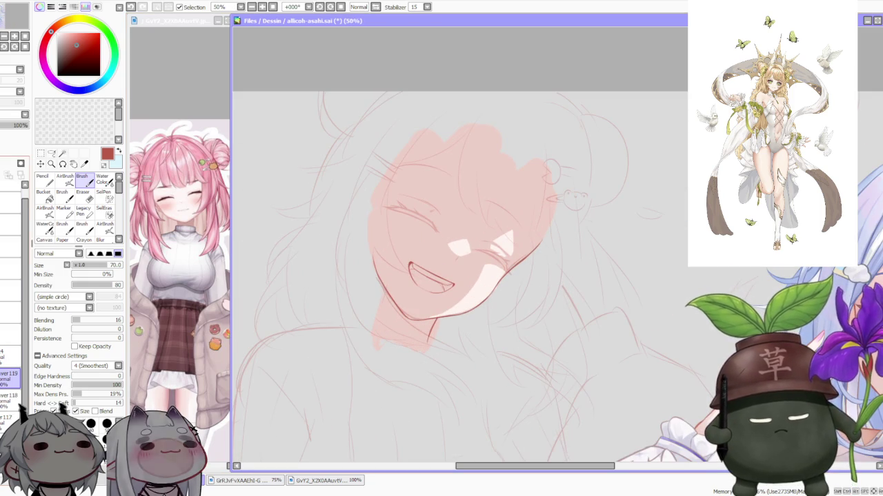
Select the sketch layer at 53% opacity in the Layers panel
{"action": "scroll", "coordinate": [456, 265], "scroll_direction": "up", "scroll_amount": 2}
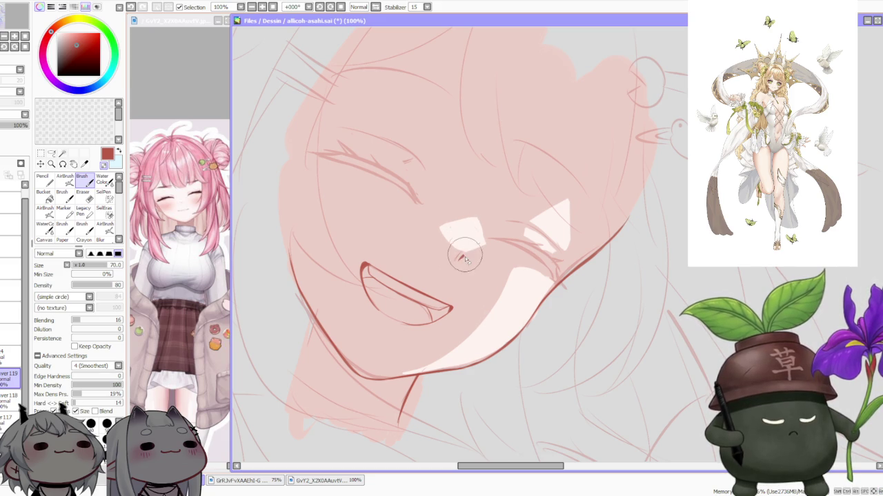
{"action": "scroll", "coordinate": [464, 258], "scroll_direction": "down", "scroll_amount": 4}
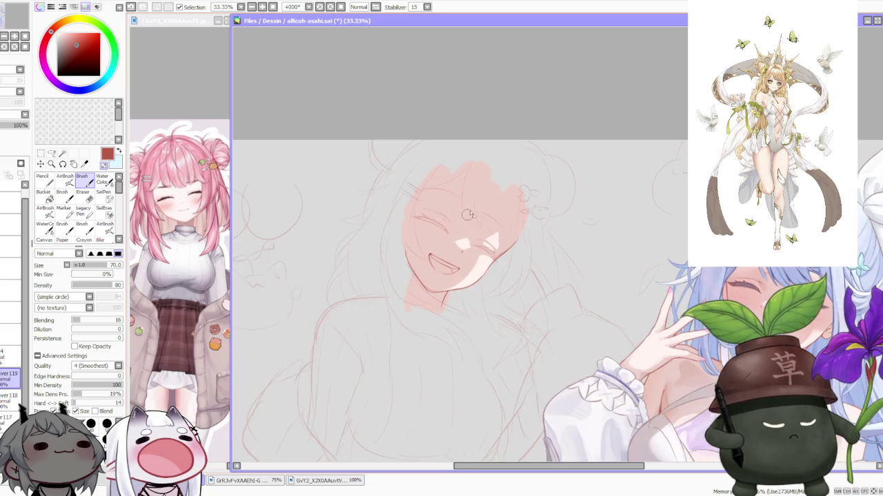
{"action": "scroll", "coordinate": [523, 214], "scroll_direction": "down", "scroll_amount": 1}
{"action": "scroll", "coordinate": [537, 202], "scroll_direction": "up", "scroll_amount": 1}
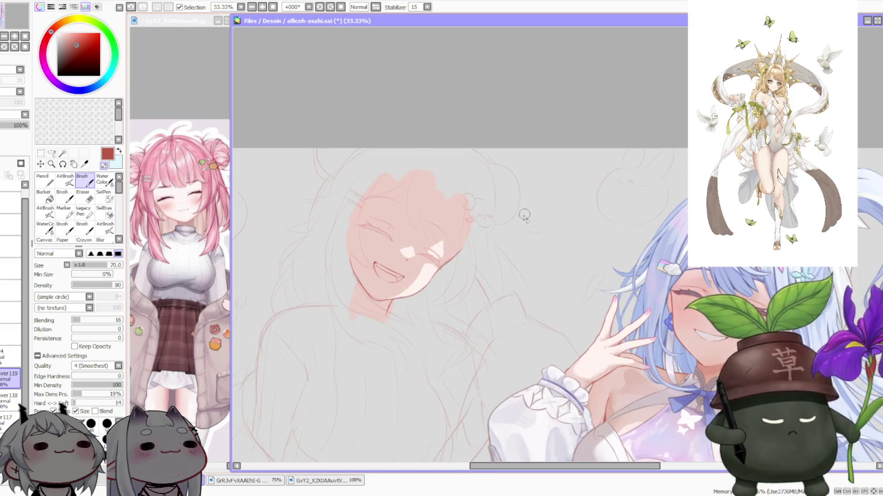
{"action": "scroll", "coordinate": [522, 213], "scroll_direction": "down", "scroll_amount": 1}
{"action": "scroll", "coordinate": [524, 220], "scroll_direction": "up", "scroll_amount": 1}
{"action": "scroll", "coordinate": [526, 222], "scroll_direction": "up", "scroll_amount": 1}
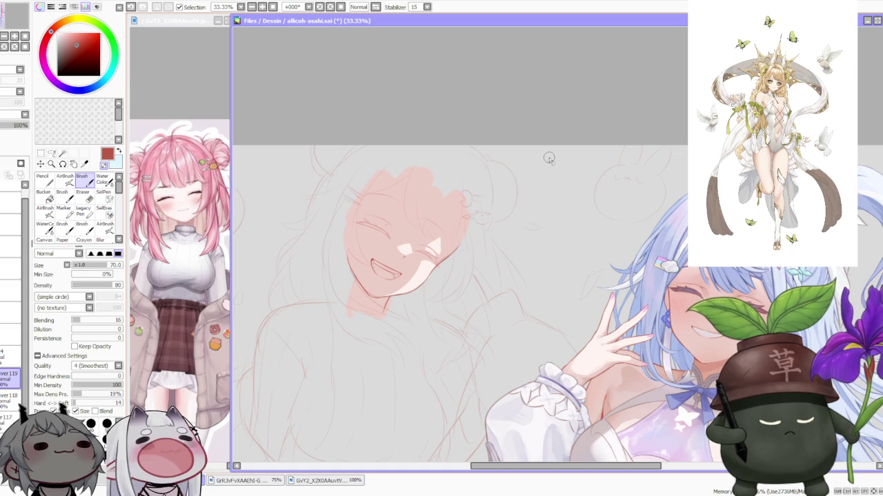
{"action": "scroll", "coordinate": [552, 158], "scroll_direction": "down", "scroll_amount": 3}
{"action": "scroll", "coordinate": [515, 184], "scroll_direction": "up", "scroll_amount": 2}
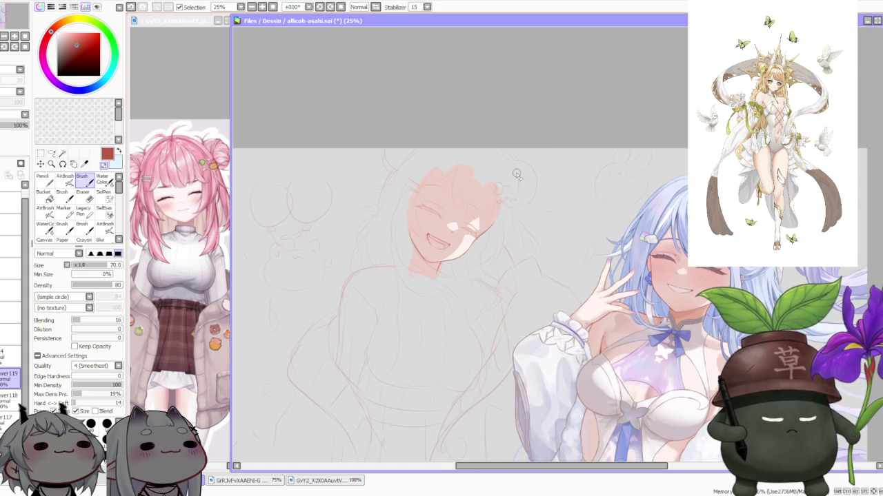
{"action": "scroll", "coordinate": [514, 183], "scroll_direction": "up", "scroll_amount": 1}
{"action": "scroll", "coordinate": [500, 196], "scroll_direction": "up", "scroll_amount": 1}
{"action": "scroll", "coordinate": [496, 192], "scroll_direction": "down", "scroll_amount": 1}
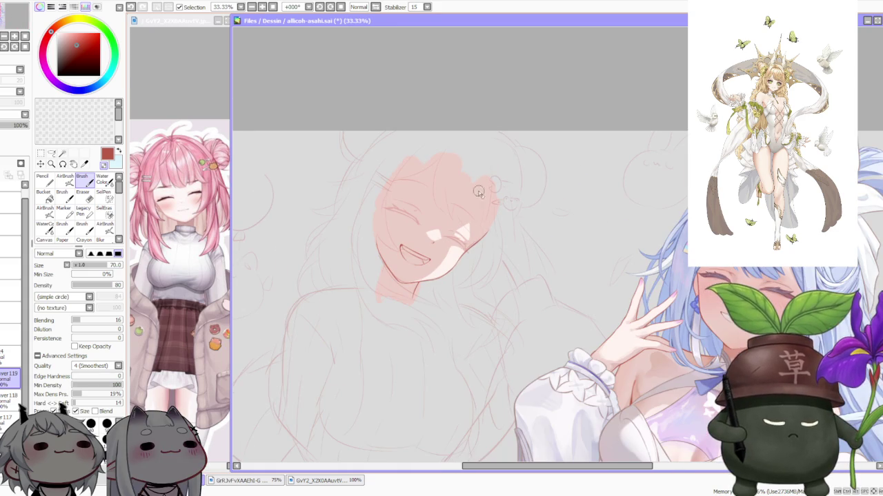
{"action": "left_click", "coordinate": [3, 316]}
{"action": "left_click", "coordinate": [14, 126]}
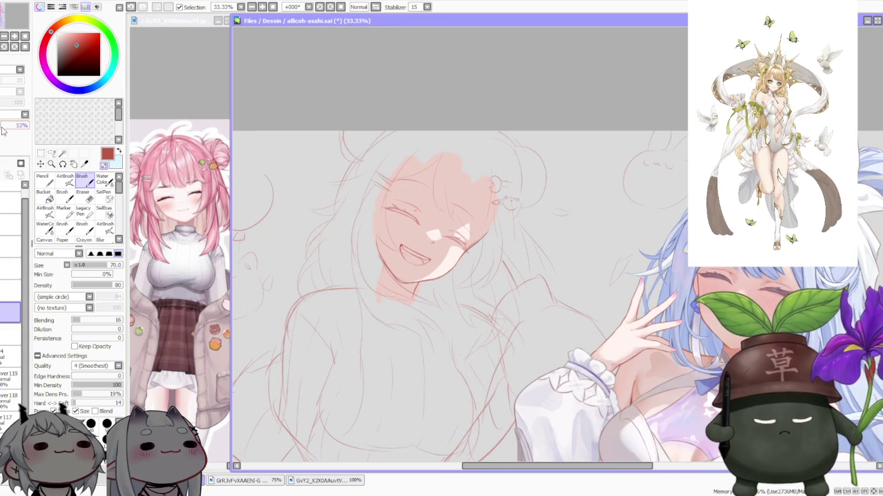
{"action": "scroll", "coordinate": [448, 161], "scroll_direction": "down", "scroll_amount": 2}
{"action": "scroll", "coordinate": [482, 162], "scroll_direction": "up", "scroll_amount": 1}
{"action": "scroll", "coordinate": [484, 163], "scroll_direction": "down", "scroll_amount": 1}
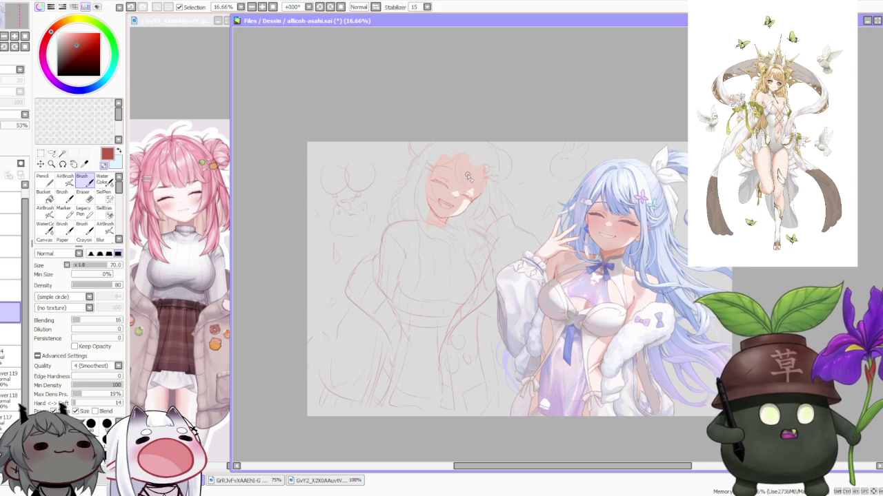
{"action": "scroll", "coordinate": [468, 176], "scroll_direction": "up", "scroll_amount": 1}
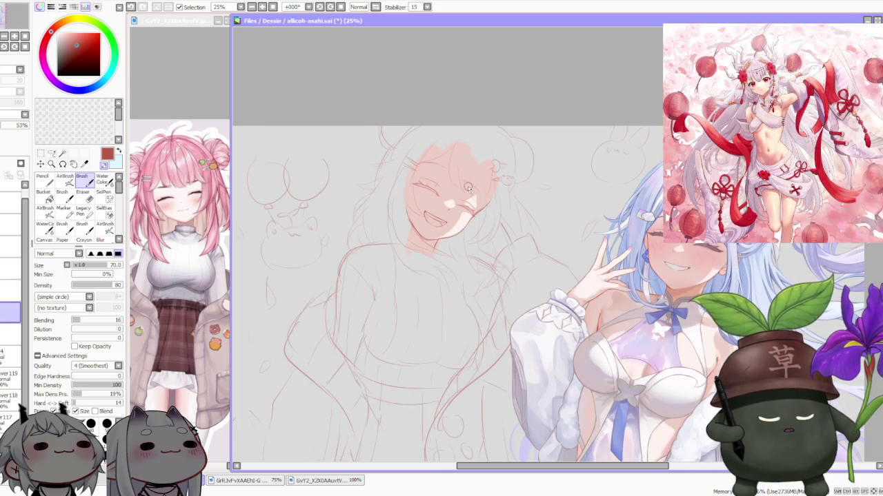
{"action": "scroll", "coordinate": [470, 195], "scroll_direction": "up", "scroll_amount": 1}
{"action": "scroll", "coordinate": [471, 195], "scroll_direction": "down", "scroll_amount": 1}
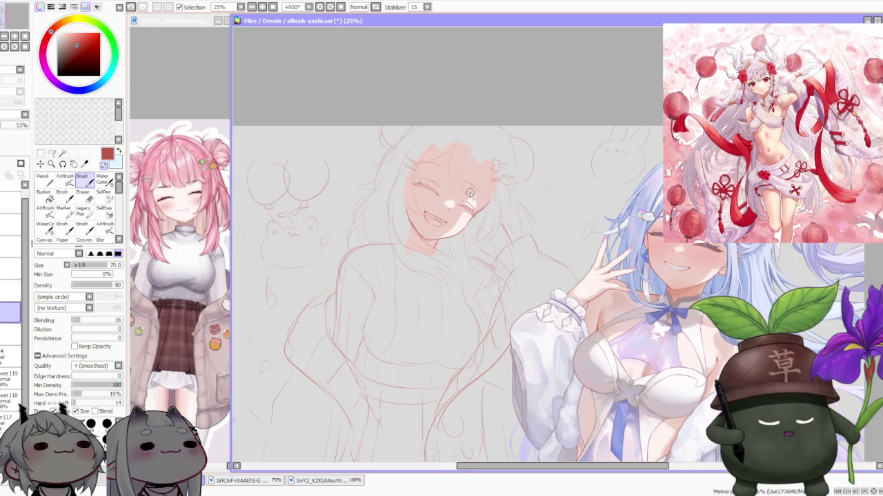
{"action": "scroll", "coordinate": [470, 195], "scroll_direction": "down", "scroll_amount": 1}
{"action": "scroll", "coordinate": [471, 198], "scroll_direction": "up", "scroll_amount": 1}
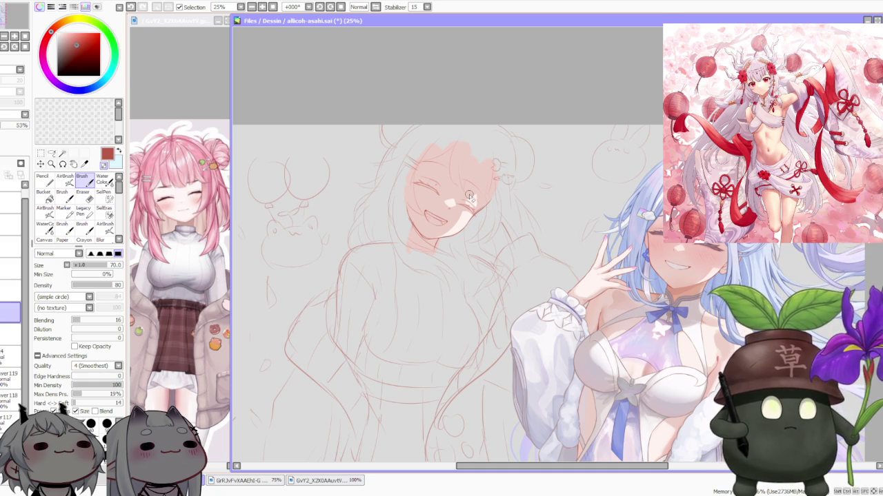
{"action": "scroll", "coordinate": [431, 186], "scroll_direction": "down", "scroll_amount": 1}
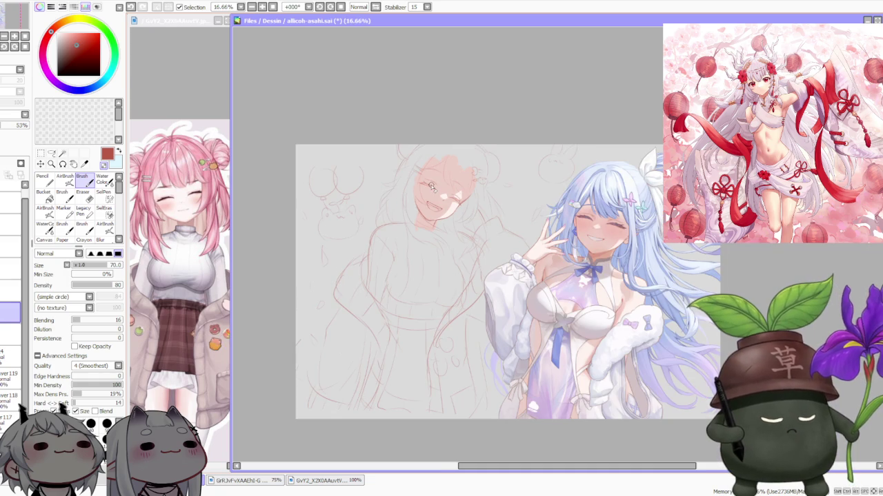
Add a new Layer 120 directly above Layer 117
{"action": "scroll", "coordinate": [455, 199], "scroll_direction": "up", "scroll_amount": 1}
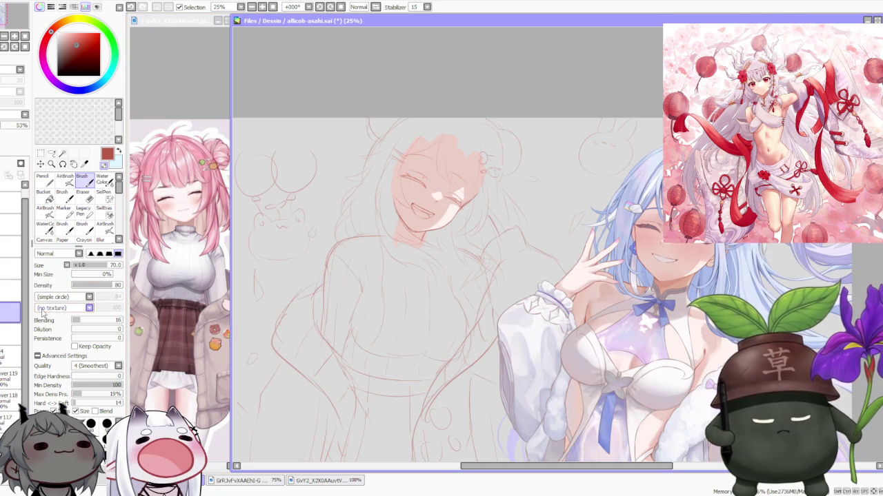
{"action": "left_click", "coordinate": [10, 376]}
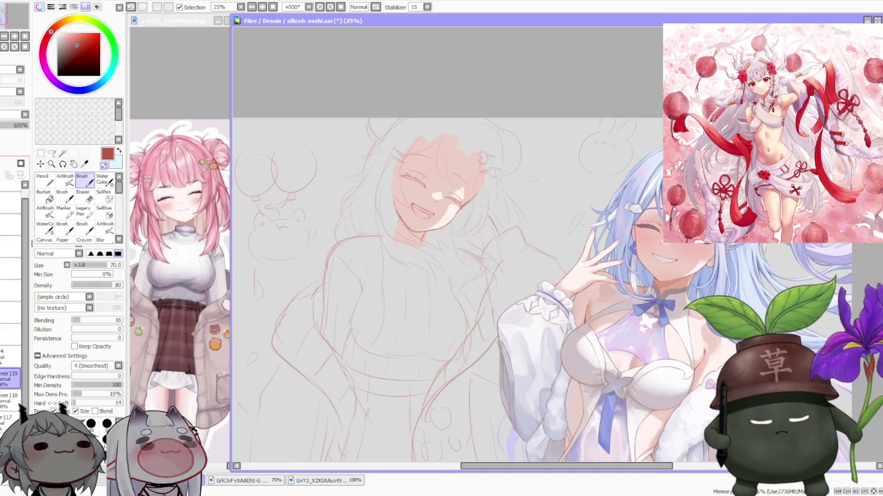
{"action": "left_click", "coordinate": [9, 418]}
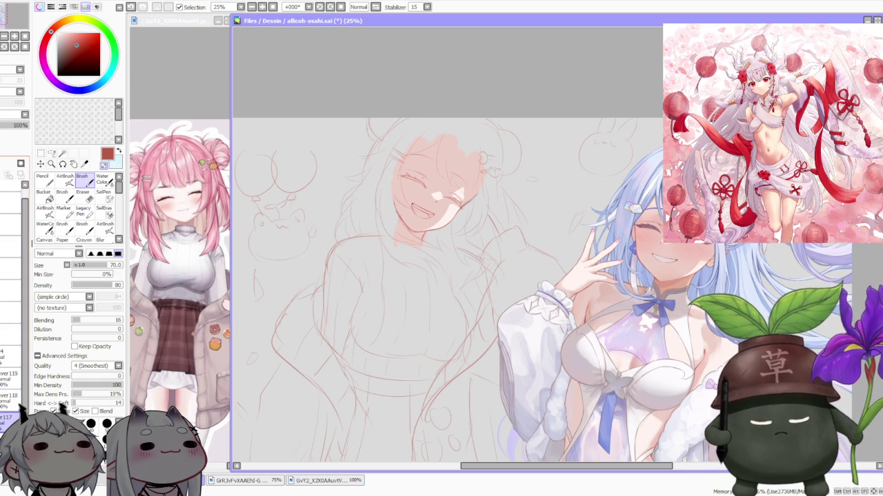
{"action": "left_click", "coordinate": [11, 185]}
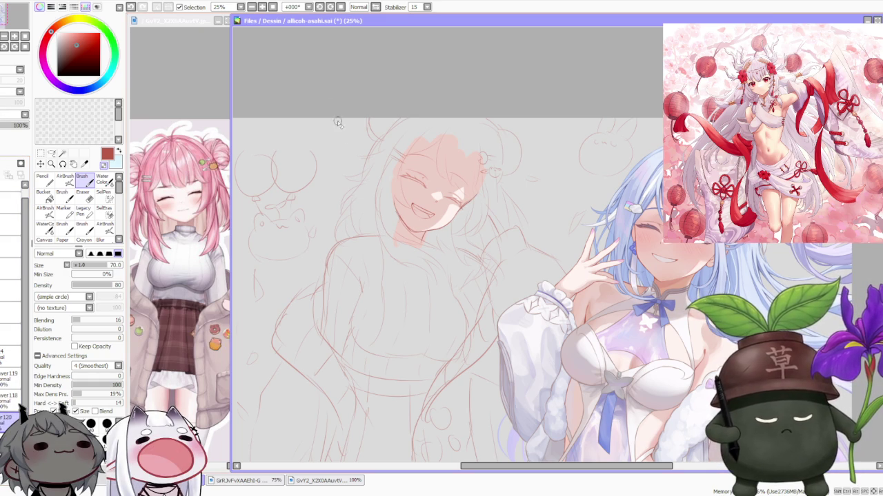
Eyedrop the pale pink skin tone from the reference character's face
{"action": "right_click", "coordinate": [199, 245]}
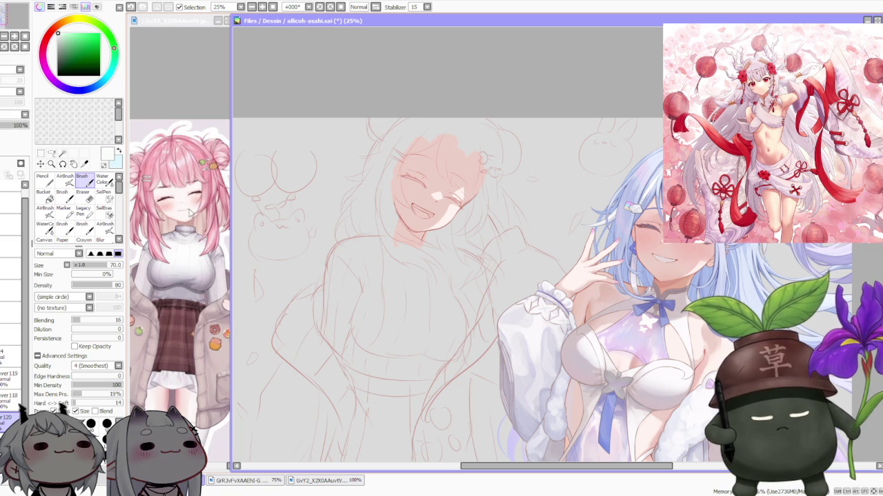
{"action": "right_click", "coordinate": [144, 265]}
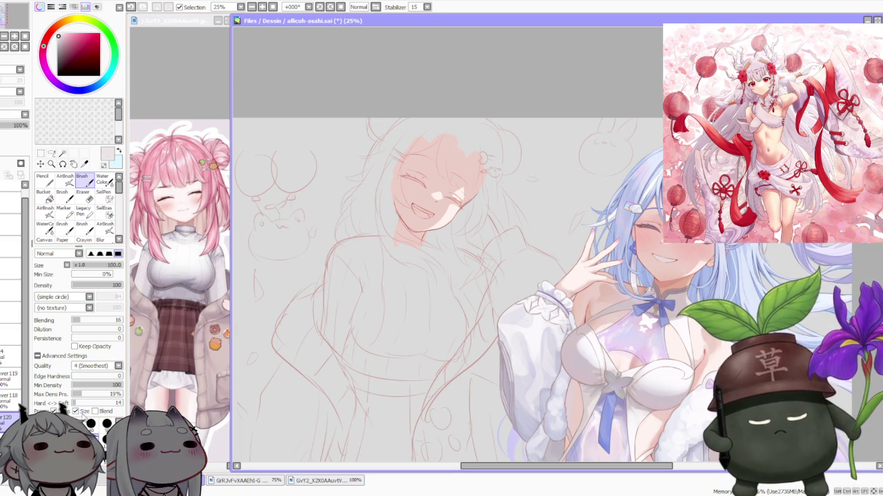
{"action": "scroll", "coordinate": [437, 245], "scroll_direction": "up", "scroll_amount": 1}
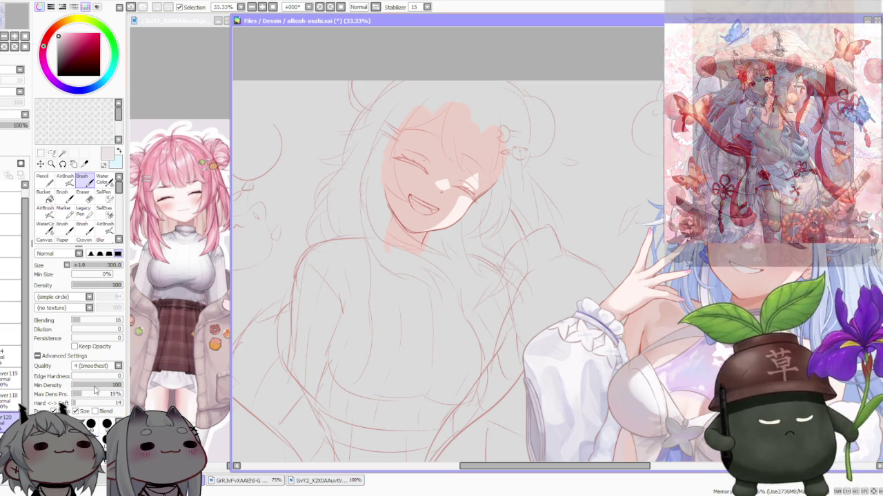
Paint pale base colour over the neck under the chin and along the neck-shoulder curve
{"action": "scroll", "coordinate": [390, 232], "scroll_direction": "up", "scroll_amount": 1}
{"action": "mouse_move", "coordinate": [386, 231]}
{"action": "left_mouse_down"}
{"action": "mouse_move", "coordinate": [421, 256]}
{"action": "mouse_move", "coordinate": [441, 248]}
{"action": "mouse_move", "coordinate": [388, 224]}
{"action": "mouse_move", "coordinate": [383, 231]}
{"action": "mouse_move", "coordinate": [446, 263]}
{"action": "mouse_move", "coordinate": [422, 235]}
{"action": "left_mouse_up"}
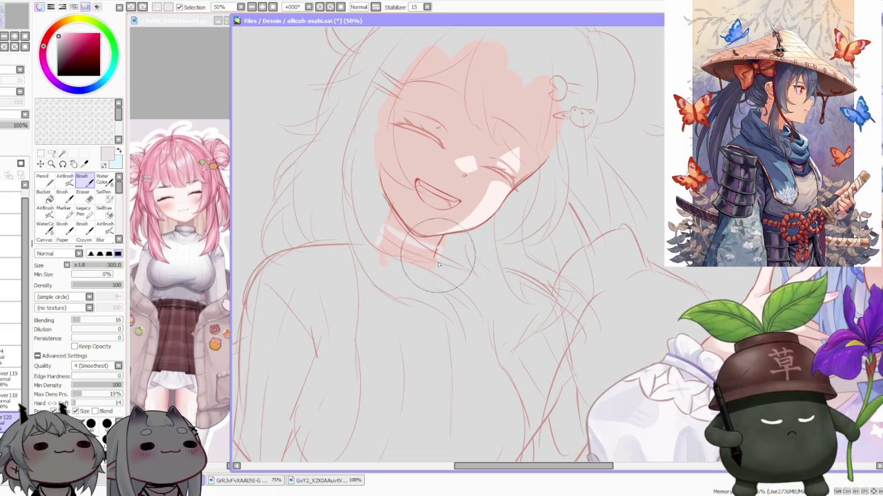
{"action": "scroll", "coordinate": [422, 236], "scroll_direction": "down", "scroll_amount": 3}
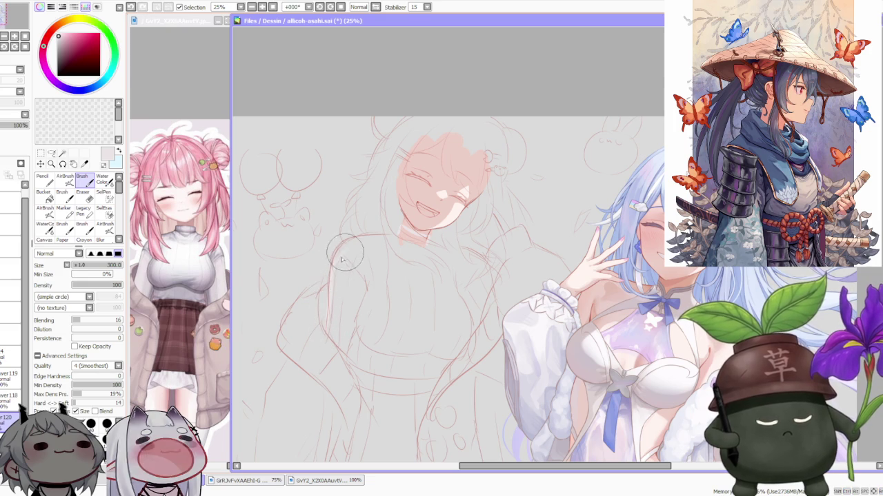
{"action": "scroll", "coordinate": [342, 254], "scroll_direction": "down", "scroll_amount": 1}
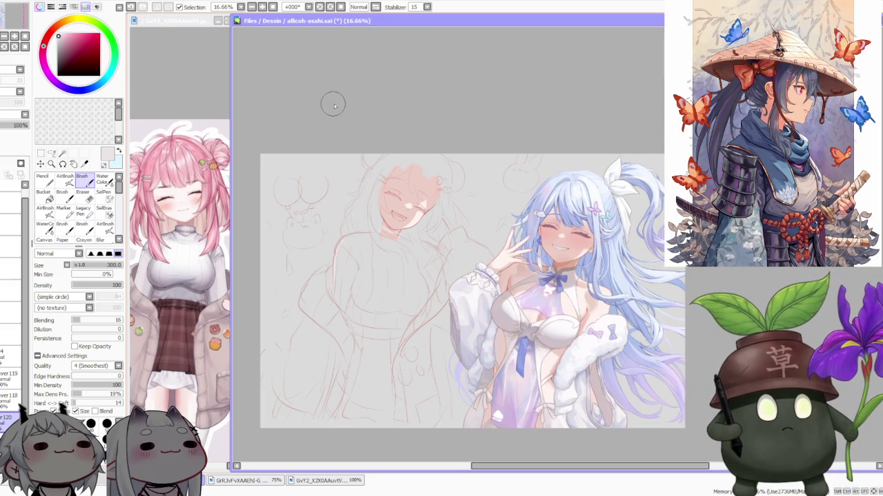
{"action": "left_click", "coordinate": [319, 7]}
{"action": "left_click", "coordinate": [319, 7]}
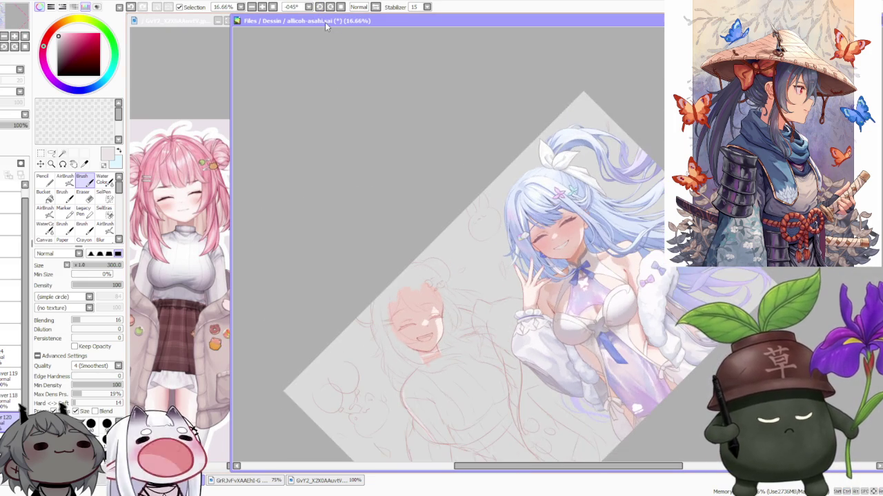
{"action": "scroll", "coordinate": [376, 394], "scroll_direction": "up", "scroll_amount": 3}
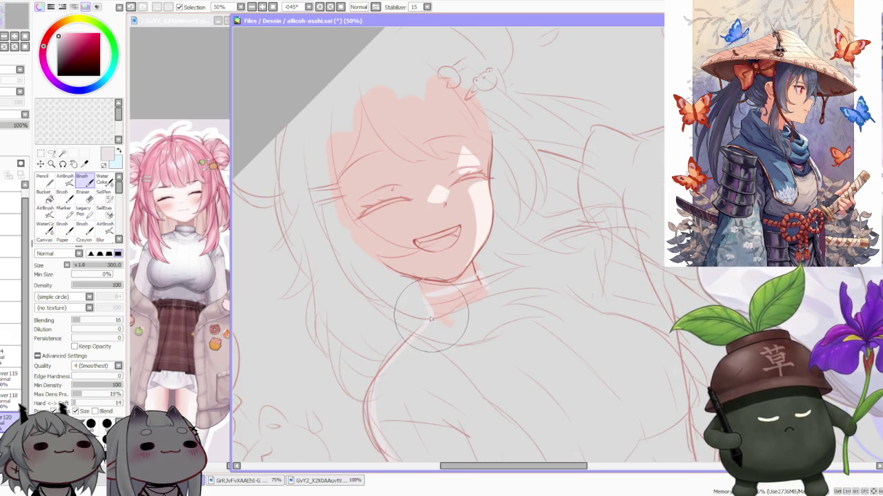
{"action": "left_click_drag", "start_coordinate": [427, 315], "coordinate": [375, 403]}
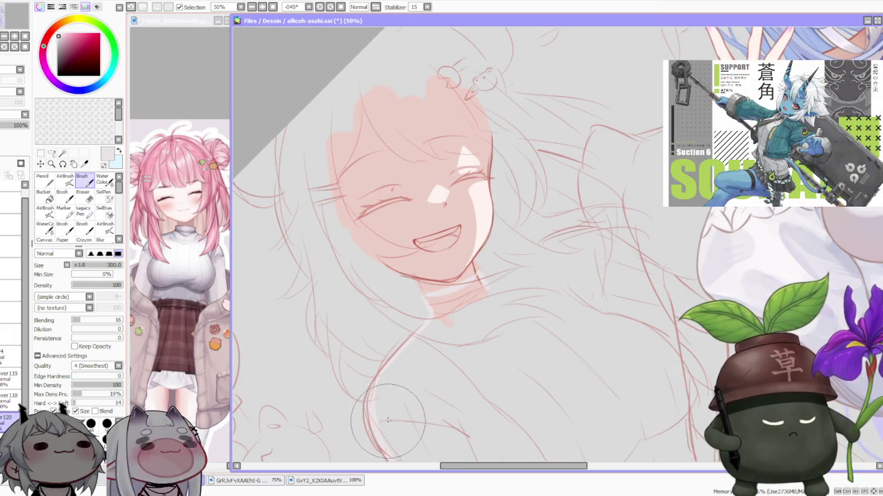
{"action": "scroll", "coordinate": [449, 331], "scroll_direction": "down", "scroll_amount": 2}
{"action": "scroll", "coordinate": [469, 352], "scroll_direction": "up", "scroll_amount": 1}
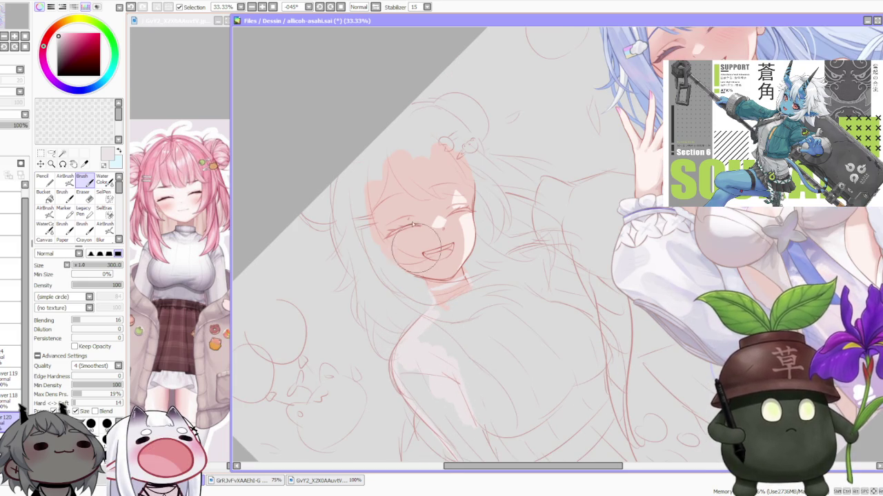
Paint the light base colour along the left sleeve from elbow up to shoulder
{"action": "key", "text": "Home"}
{"action": "scroll", "coordinate": [396, 199], "scroll_direction": "down", "scroll_amount": 1}
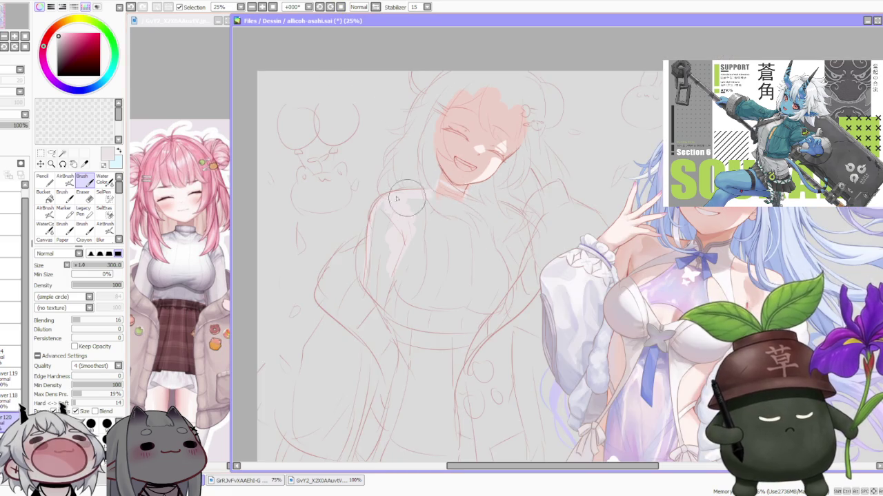
{"action": "scroll", "coordinate": [396, 199], "scroll_direction": "up", "scroll_amount": 1}
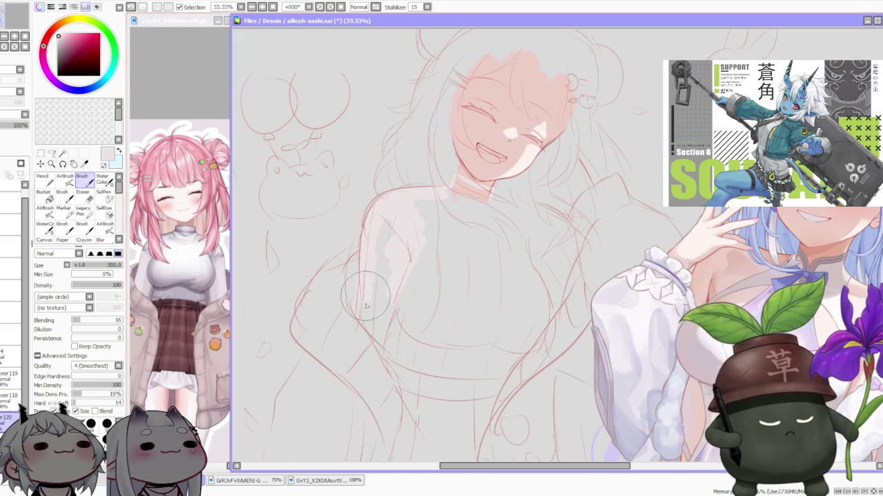
{"action": "left_click_drag", "start_coordinate": [366, 301], "coordinate": [390, 226]}
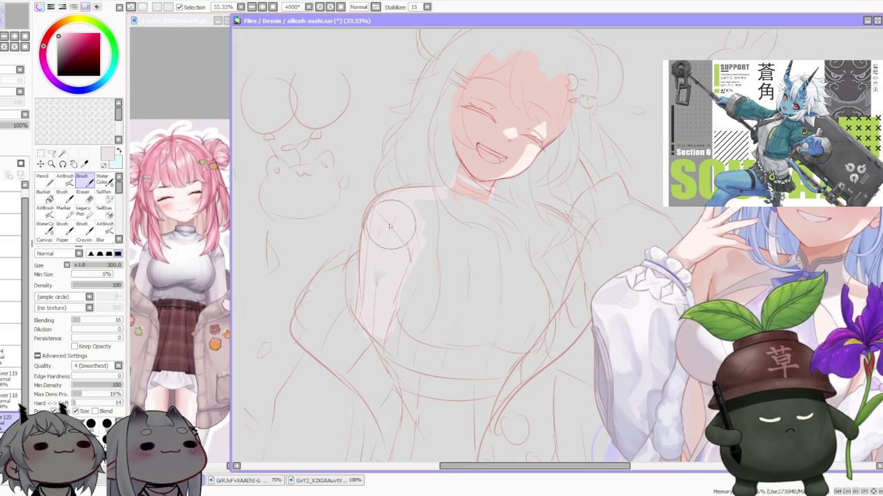
{"action": "scroll", "coordinate": [376, 324], "scroll_direction": "down", "scroll_amount": 1}
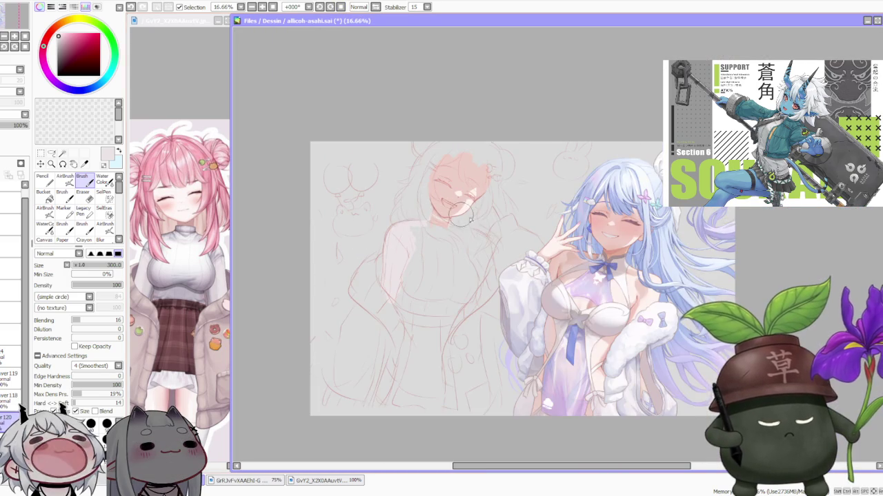
{"action": "scroll", "coordinate": [455, 237], "scroll_direction": "up", "scroll_amount": 1}
{"action": "scroll", "coordinate": [443, 244], "scroll_direction": "down", "scroll_amount": 1}
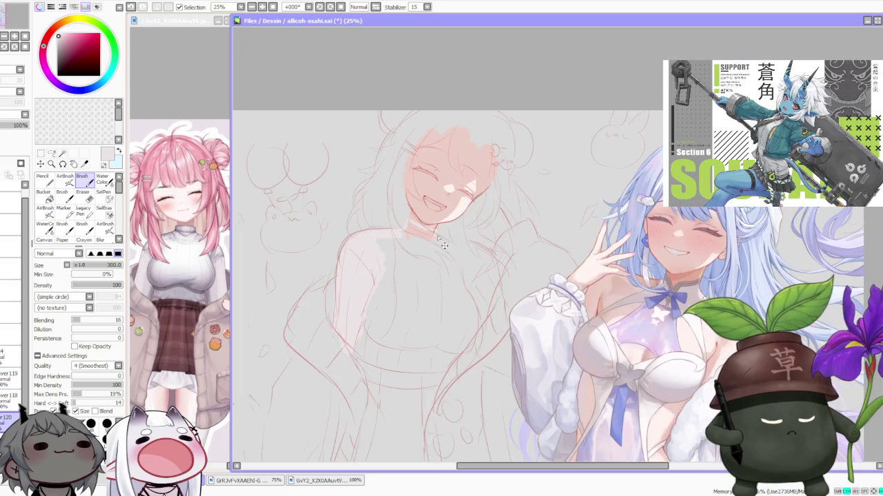
{"action": "scroll", "coordinate": [441, 238], "scroll_direction": "down", "scroll_amount": 1}
{"action": "scroll", "coordinate": [452, 241], "scroll_direction": "up", "scroll_amount": 1}
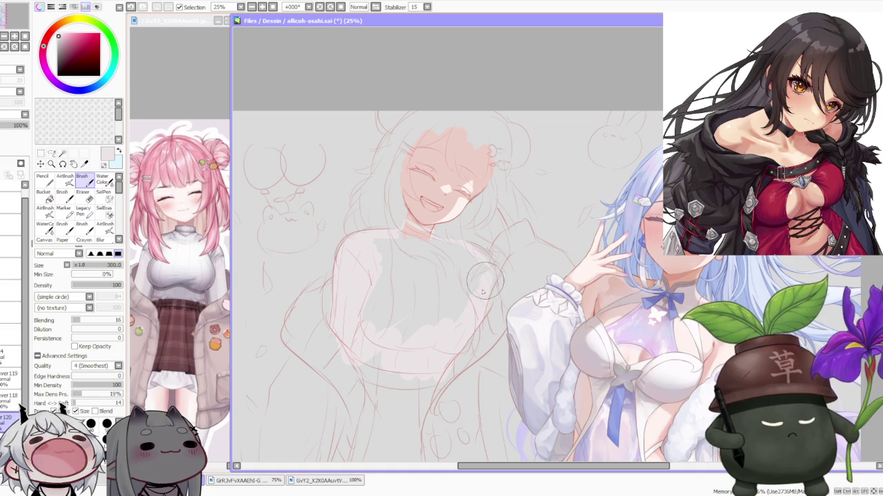
{"action": "scroll", "coordinate": [435, 228], "scroll_direction": "up", "scroll_amount": 2}
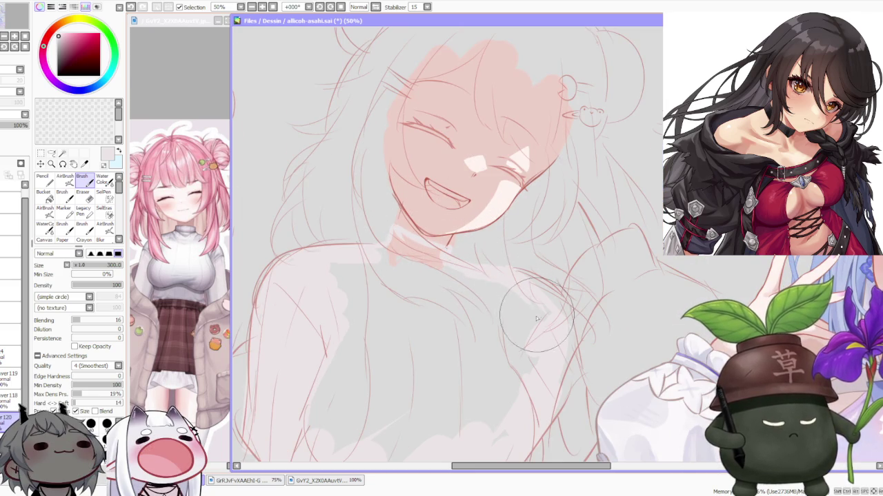
{"action": "scroll", "coordinate": [525, 378], "scroll_direction": "down", "scroll_amount": 3}
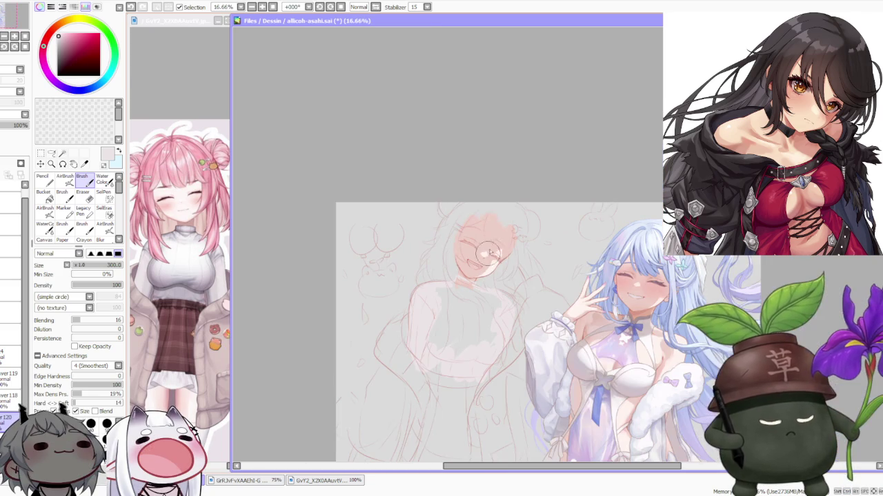
Try the Bucket fill tool, then return to the Brush with B
{"action": "left_click", "coordinate": [44, 193]}
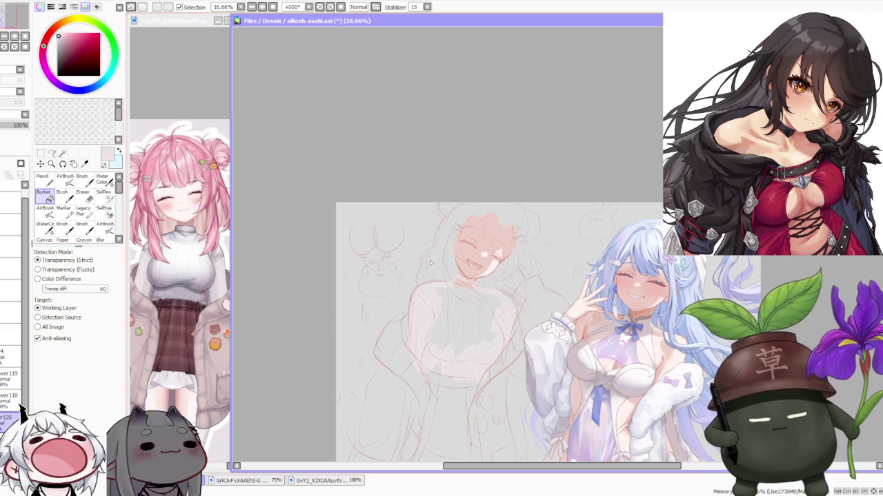
{"action": "scroll", "coordinate": [494, 254], "scroll_direction": "down", "scroll_amount": 2}
{"action": "scroll", "coordinate": [494, 254], "scroll_direction": "up", "scroll_amount": 3}
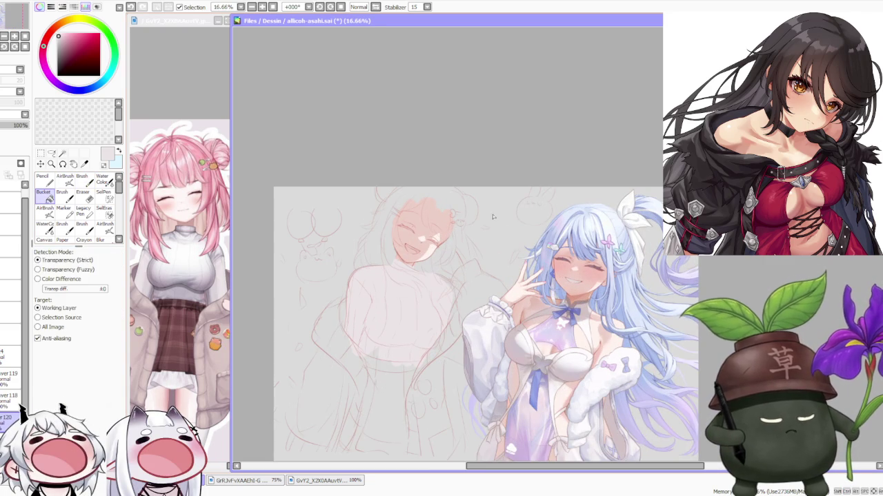
{"action": "scroll", "coordinate": [504, 246], "scroll_direction": "down", "scroll_amount": 2}
{"action": "scroll", "coordinate": [549, 256], "scroll_direction": "up", "scroll_amount": 1}
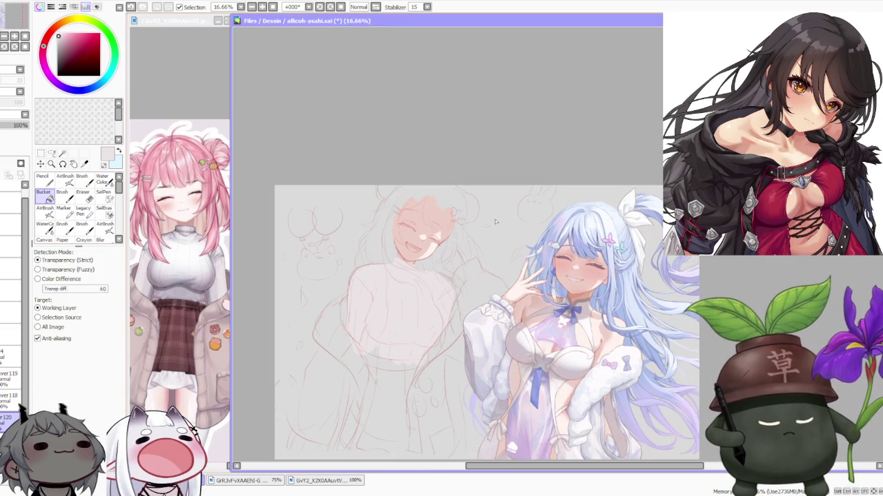
{"action": "key", "text": "b"}
Switch to the Selection/Move tool to show the transform and scale options
{"action": "scroll", "coordinate": [422, 264], "scroll_direction": "up", "scroll_amount": 1}
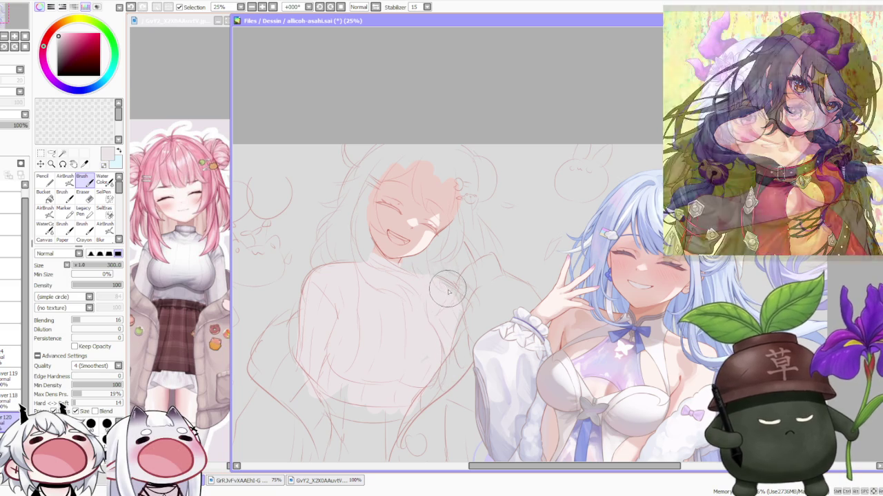
{"action": "scroll", "coordinate": [461, 323], "scroll_direction": "down", "scroll_amount": 1}
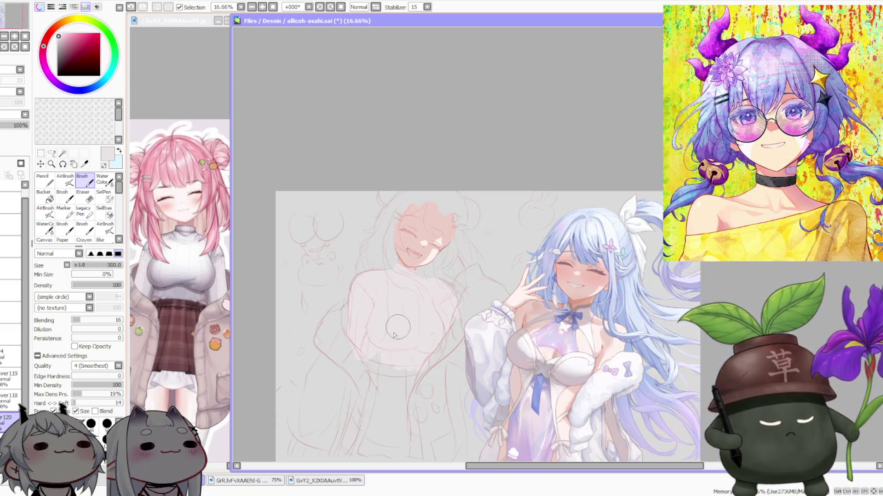
{"action": "scroll", "coordinate": [446, 254], "scroll_direction": "down", "scroll_amount": 1}
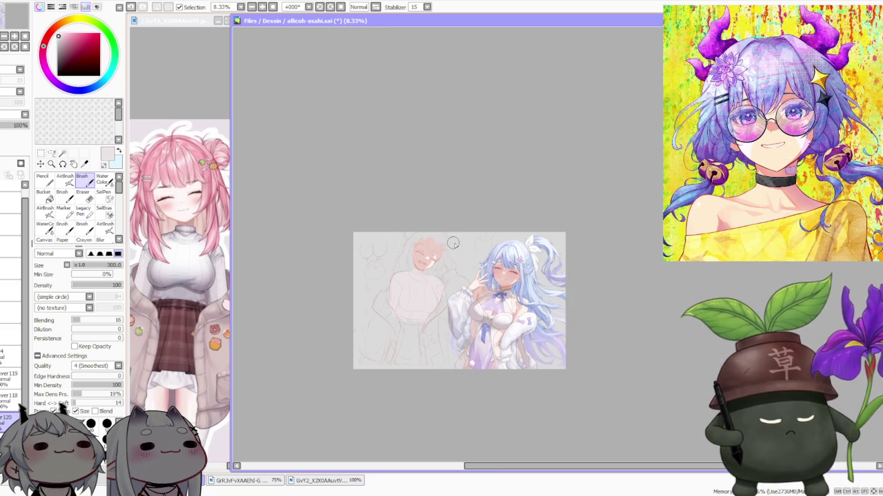
{"action": "scroll", "coordinate": [453, 244], "scroll_direction": "up", "scroll_amount": 1}
{"action": "scroll", "coordinate": [475, 266], "scroll_direction": "up", "scroll_amount": 1}
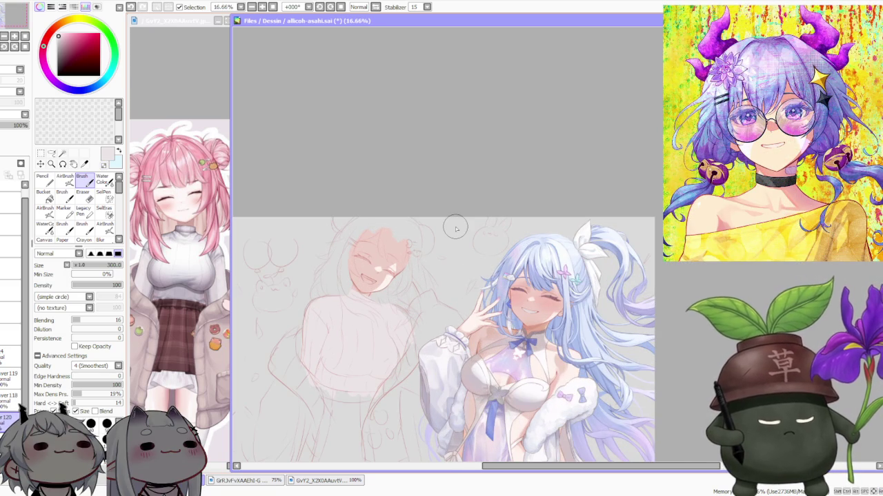
{"action": "left_click", "coordinate": [41, 153]}
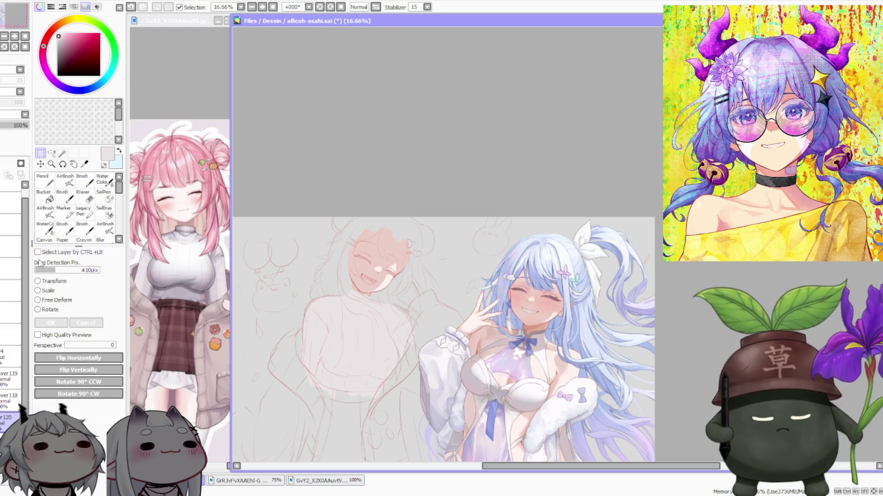
Choose Scale and pull the sweater body's lower-left corner slightly inward
{"action": "left_click", "coordinate": [46, 292]}
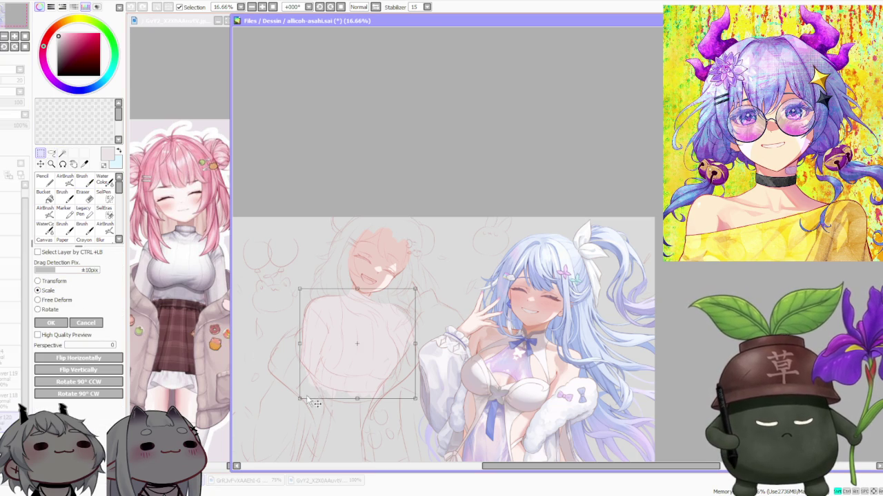
{"action": "left_click_drag", "start_coordinate": [307, 398], "coordinate": [303, 395]}
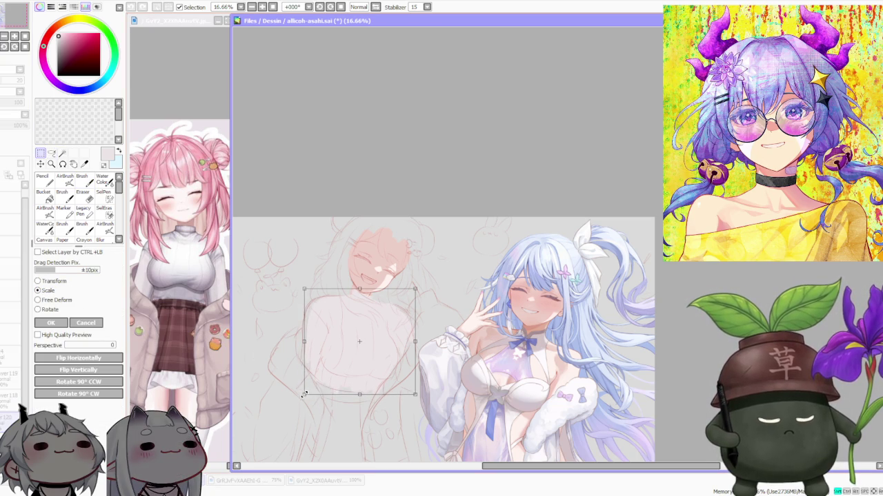
{"action": "scroll", "coordinate": [330, 366], "scroll_direction": "up", "scroll_amount": 2}
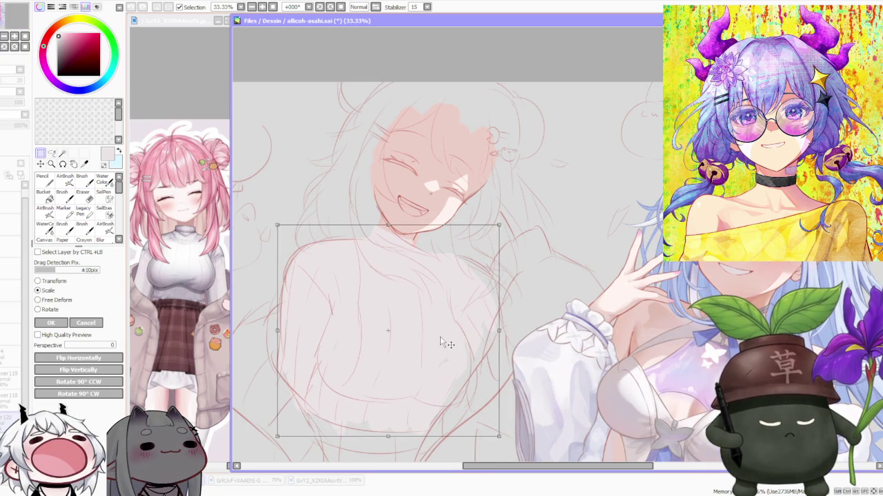
{"action": "scroll", "coordinate": [442, 333], "scroll_direction": "down", "scroll_amount": 2}
{"action": "scroll", "coordinate": [442, 333], "scroll_direction": "down", "scroll_amount": 1}
{"action": "scroll", "coordinate": [442, 332], "scroll_direction": "down", "scroll_amount": 1}
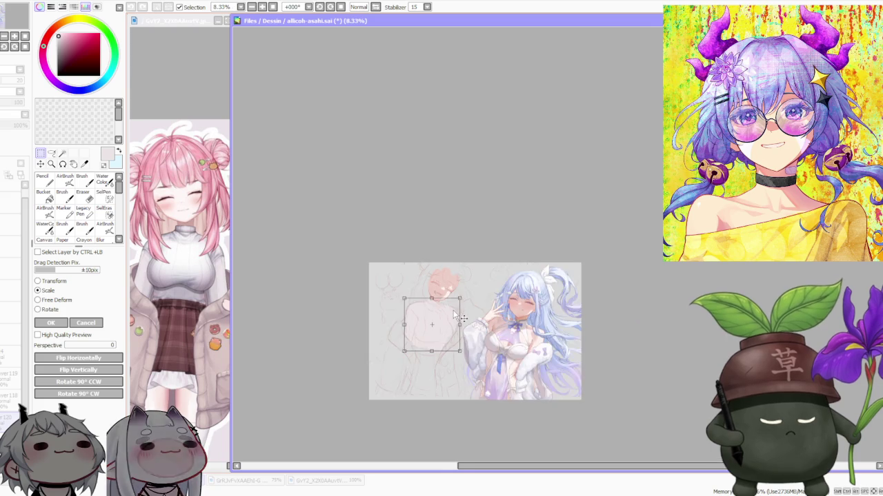
{"action": "scroll", "coordinate": [442, 333], "scroll_direction": "up", "scroll_amount": 2}
Commit the scale transform with OK
{"action": "left_click", "coordinate": [50, 323]}
{"action": "scroll", "coordinate": [403, 291], "scroll_direction": "down", "scroll_amount": 1}
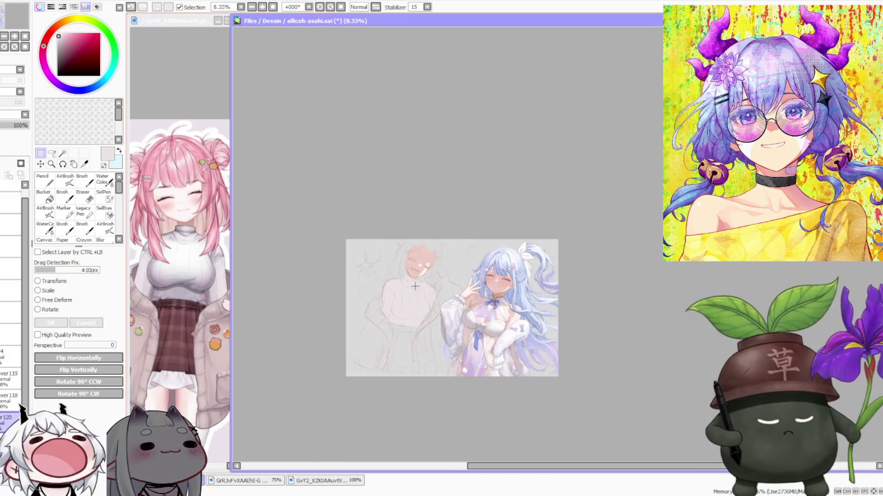
{"action": "scroll", "coordinate": [403, 290], "scroll_direction": "up", "scroll_amount": 2}
{"action": "scroll", "coordinate": [395, 288], "scroll_direction": "down", "scroll_amount": 2}
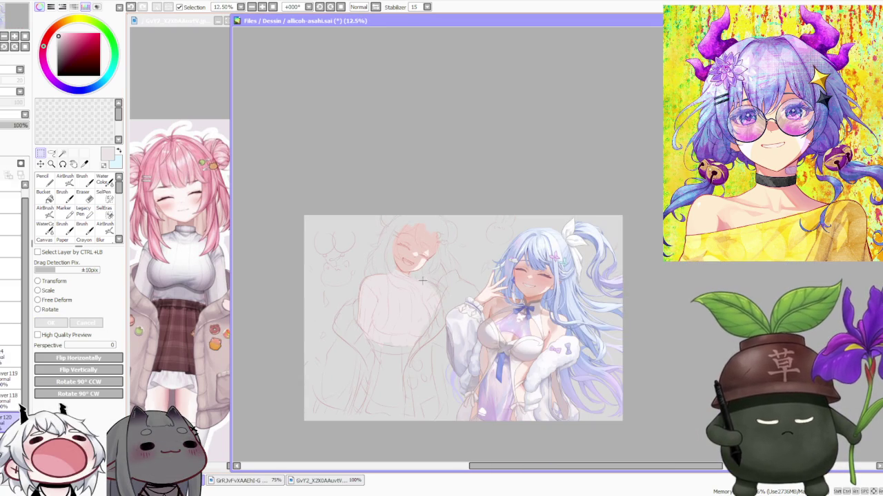
{"action": "scroll", "coordinate": [423, 274], "scroll_direction": "up", "scroll_amount": 1}
{"action": "scroll", "coordinate": [423, 272], "scroll_direction": "up", "scroll_amount": 1}
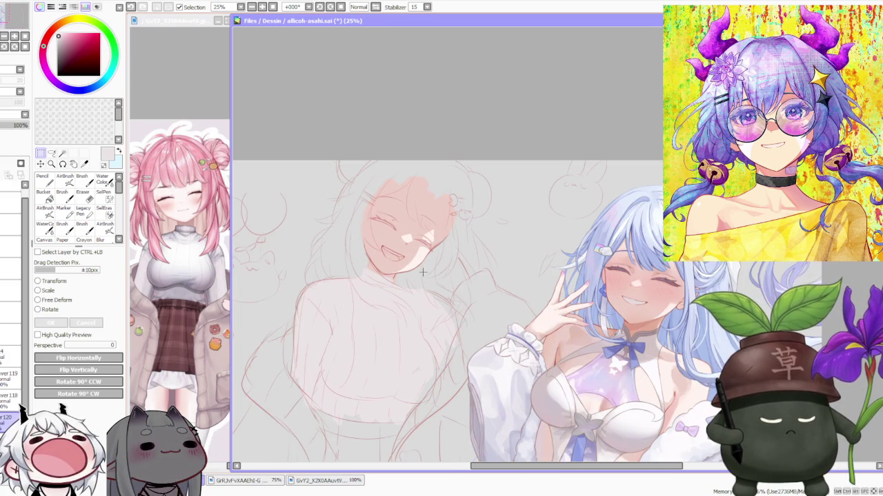
{"action": "scroll", "coordinate": [410, 283], "scroll_direction": "down", "scroll_amount": 1}
{"action": "scroll", "coordinate": [407, 284], "scroll_direction": "down", "scroll_amount": 1}
{"action": "scroll", "coordinate": [428, 322], "scroll_direction": "up", "scroll_amount": 1}
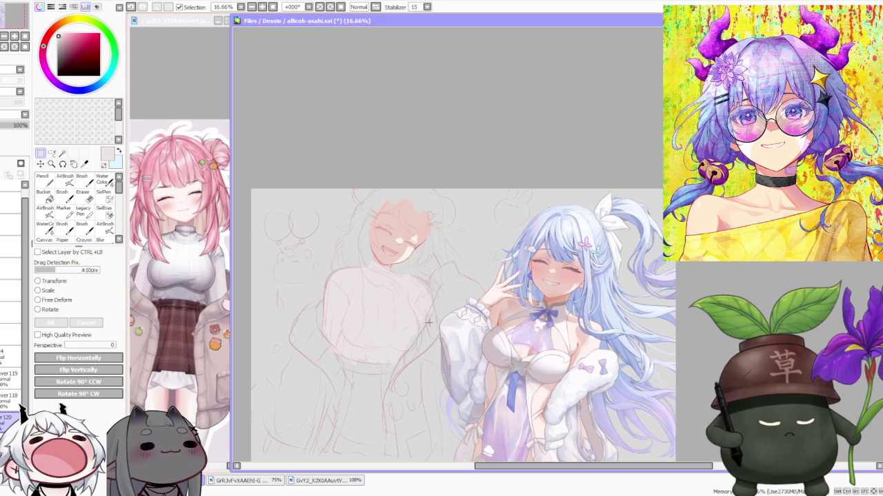
{"action": "scroll", "coordinate": [413, 307], "scroll_direction": "up", "scroll_amount": 1}
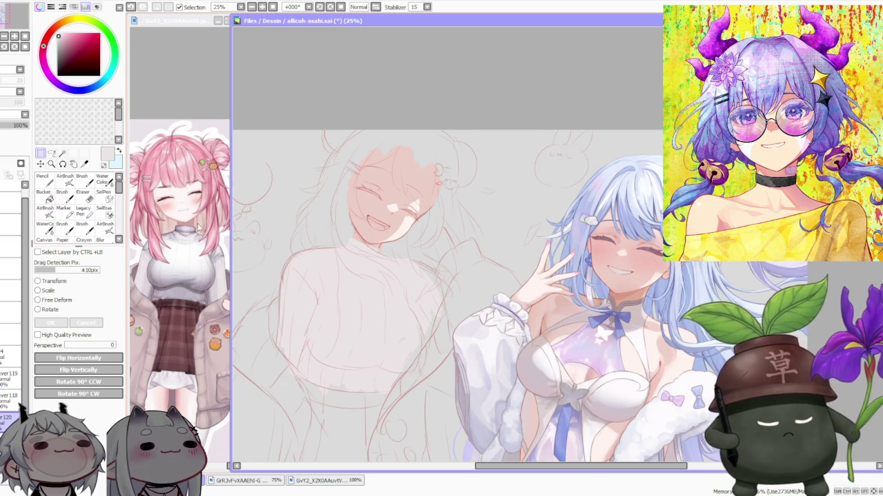
Brush light pink skin tone over the lower cheek just above the chin, then zoom out
{"action": "key", "text": "b"}
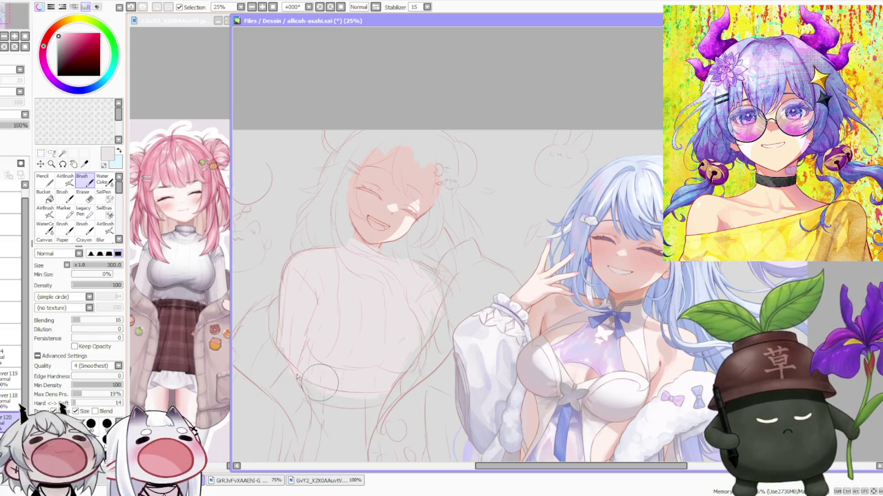
{"action": "scroll", "coordinate": [408, 233], "scroll_direction": "down", "scroll_amount": 2}
{"action": "scroll", "coordinate": [408, 233], "scroll_direction": "up", "scroll_amount": 2}
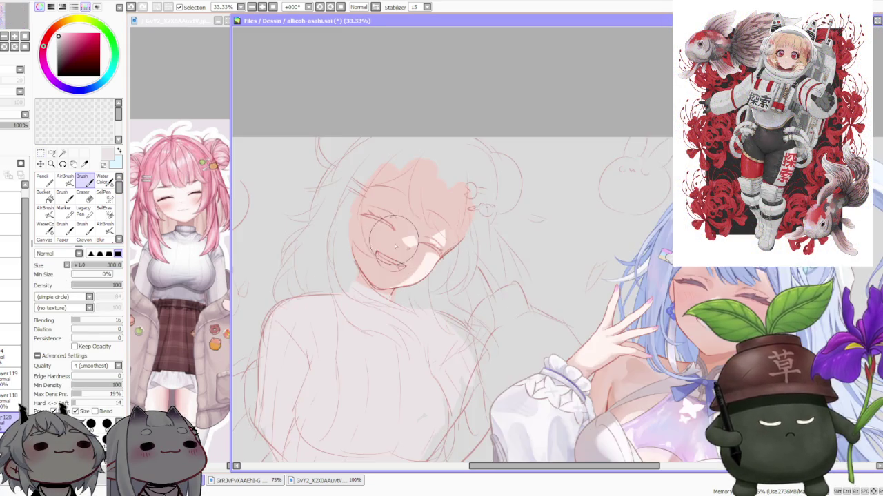
{"action": "scroll", "coordinate": [393, 249], "scroll_direction": "up", "scroll_amount": 2}
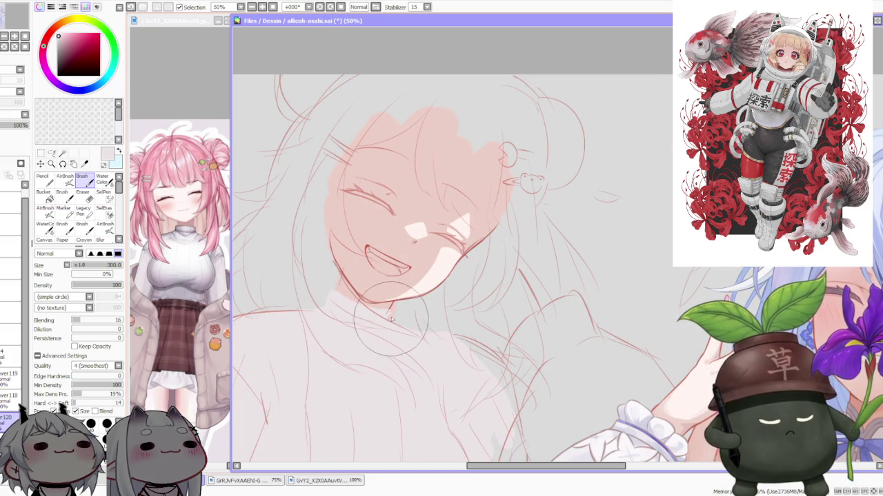
{"action": "scroll", "coordinate": [389, 237], "scroll_direction": "down", "scroll_amount": 2}
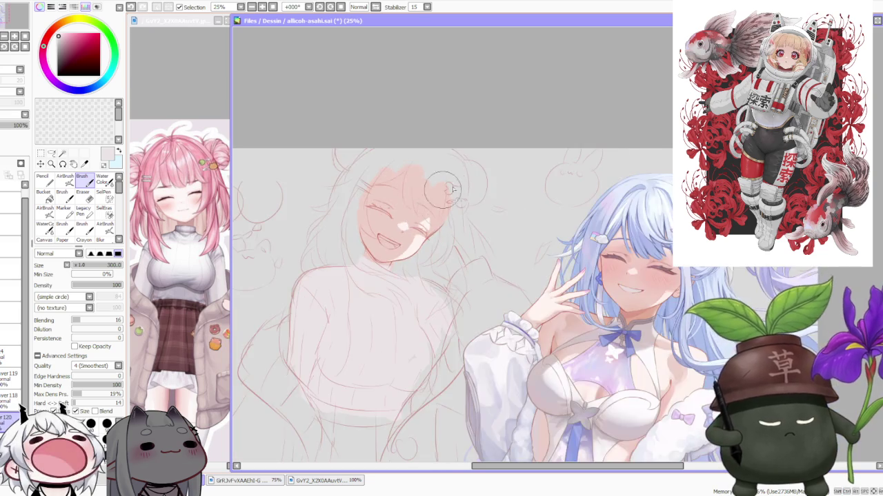
{"action": "scroll", "coordinate": [495, 109], "scroll_direction": "down", "scroll_amount": 2}
{"action": "scroll", "coordinate": [464, 147], "scroll_direction": "up", "scroll_amount": 3}
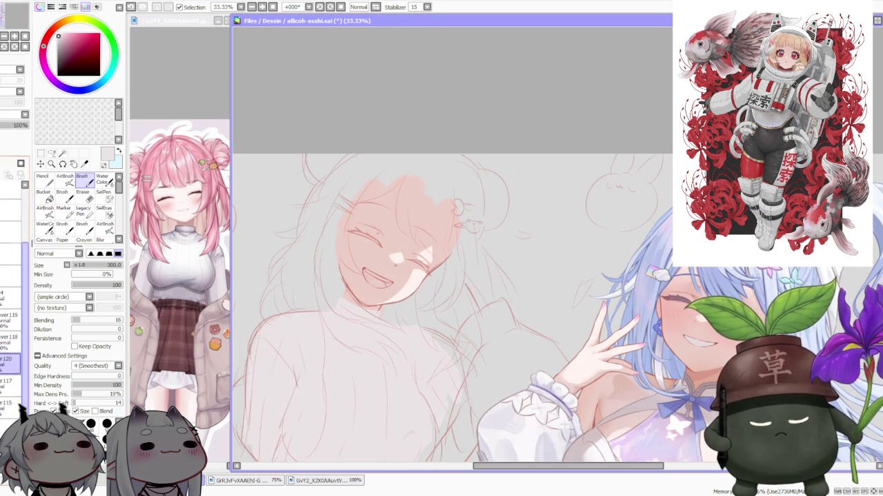
{"action": "scroll", "coordinate": [384, 311], "scroll_direction": "up", "scroll_amount": 2}
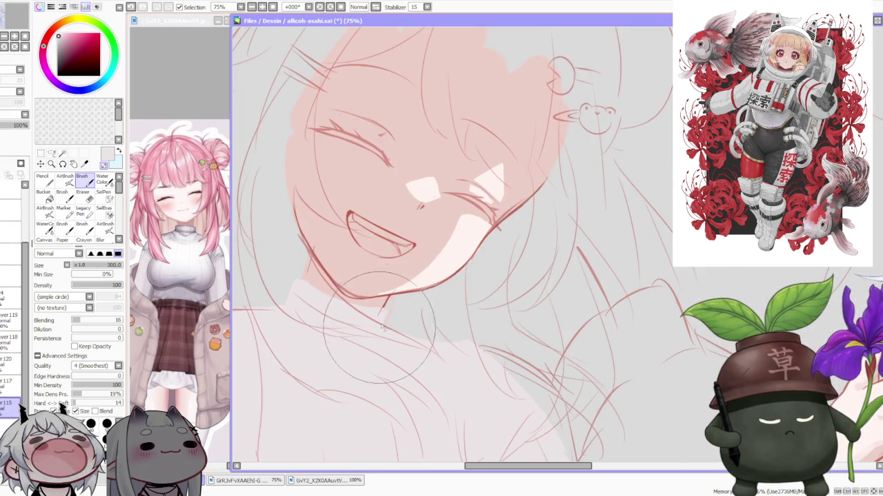
{"action": "mouse_move", "coordinate": [472, 264]}
{"action": "left_mouse_down"}
{"action": "mouse_move", "coordinate": [508, 199]}
{"action": "mouse_move", "coordinate": [503, 219]}
{"action": "left_mouse_up"}
{"action": "left_click", "coordinate": [508, 199], "text": "alt"}
{"action": "scroll", "coordinate": [503, 220], "scroll_direction": "down", "scroll_amount": 2}
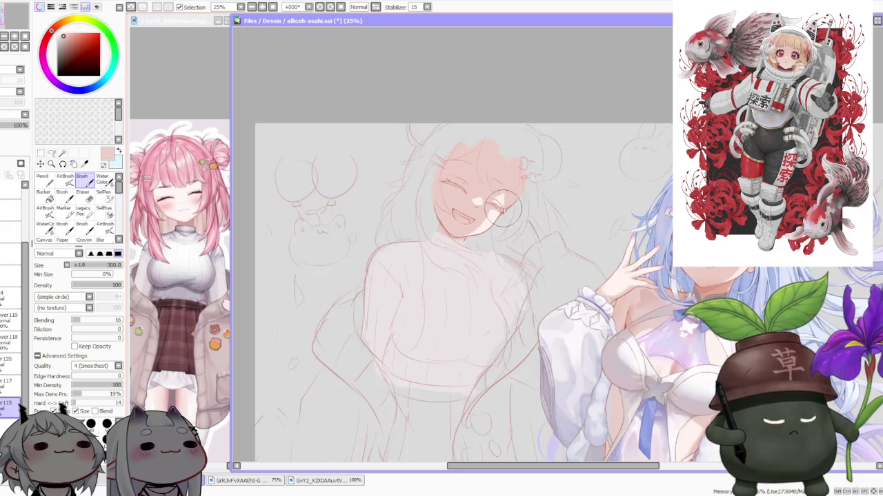
{"action": "scroll", "coordinate": [517, 193], "scroll_direction": "down", "scroll_amount": 1}
{"action": "scroll", "coordinate": [534, 157], "scroll_direction": "down", "scroll_amount": 1}
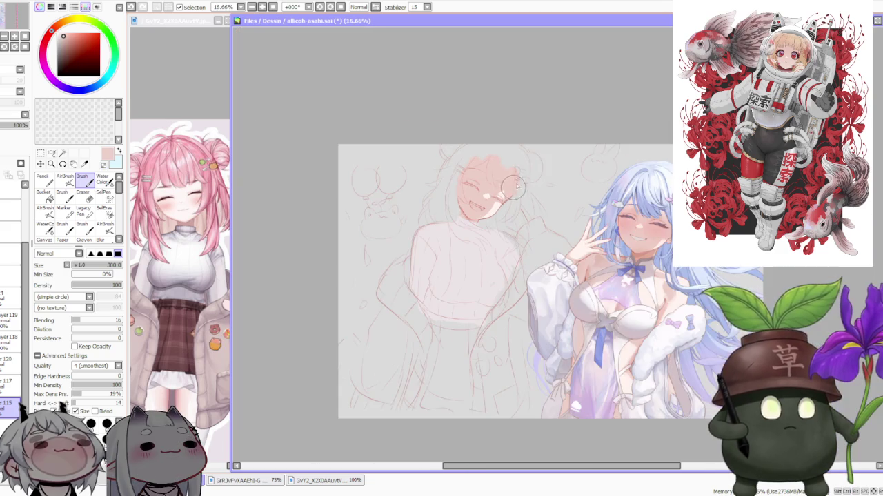
{"action": "scroll", "coordinate": [524, 158], "scroll_direction": "up", "scroll_amount": 2}
{"action": "scroll", "coordinate": [514, 204], "scroll_direction": "down", "scroll_amount": 1}
{"action": "scroll", "coordinate": [512, 209], "scroll_direction": "down", "scroll_amount": 1}
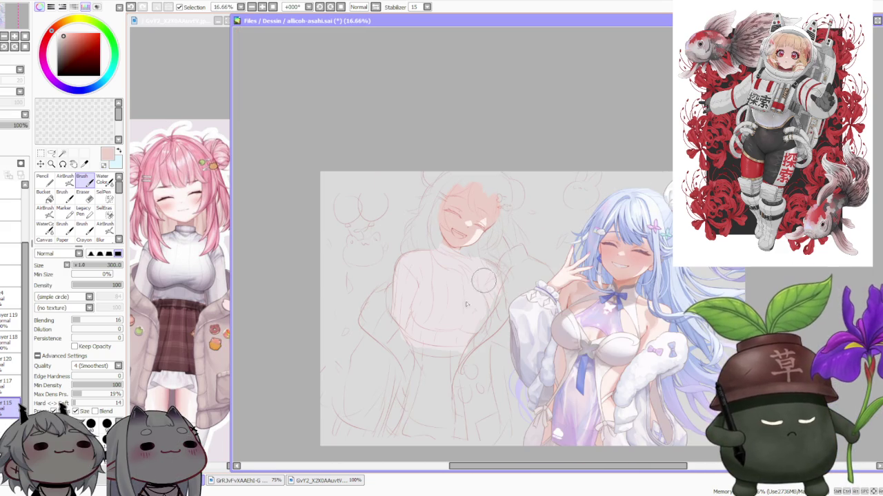
{"action": "scroll", "coordinate": [493, 241], "scroll_direction": "down", "scroll_amount": 2}
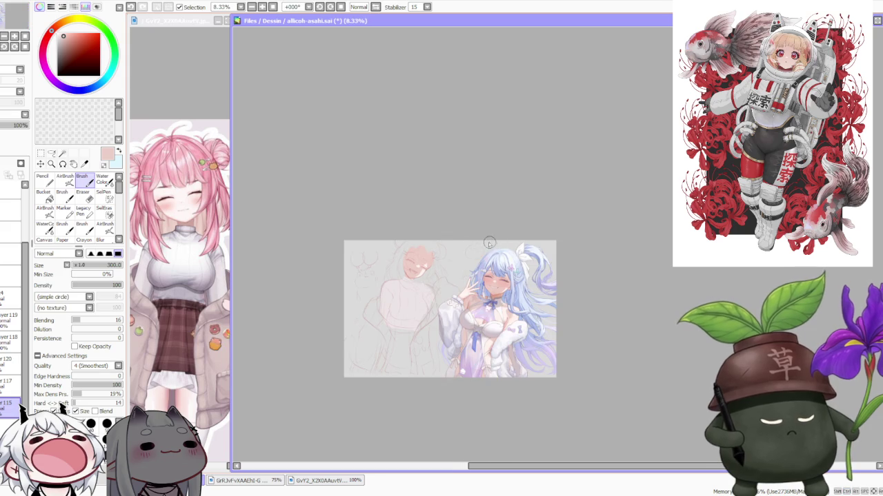
{"action": "scroll", "coordinate": [488, 245], "scroll_direction": "up", "scroll_amount": 1}
{"action": "scroll", "coordinate": [424, 282], "scroll_direction": "up", "scroll_amount": 1}
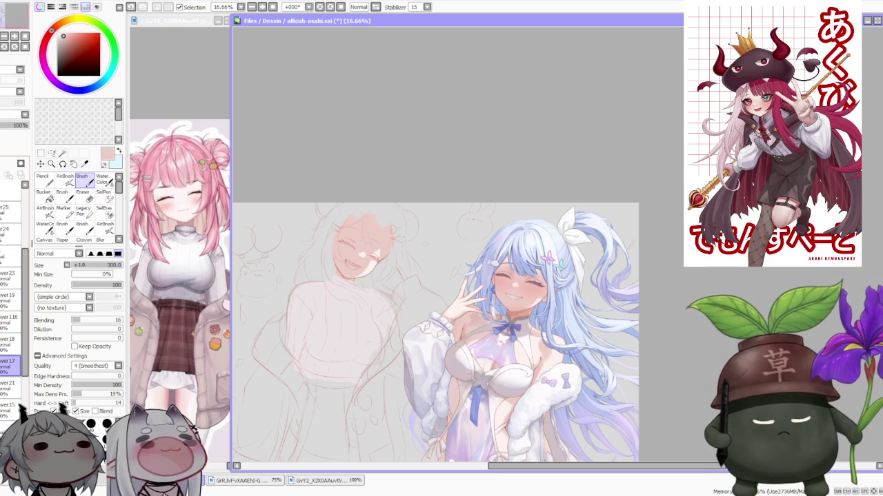
{"action": "left_click", "coordinate": [500, 103]}
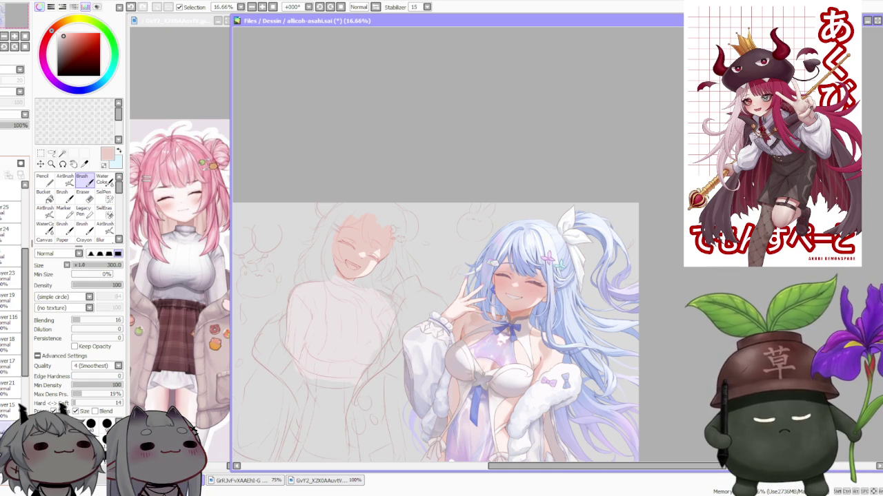
Scale the sweater layer narrower by pulling its left and right sides slightly inward, and commit
{"action": "key", "text": "ctrl+t"}
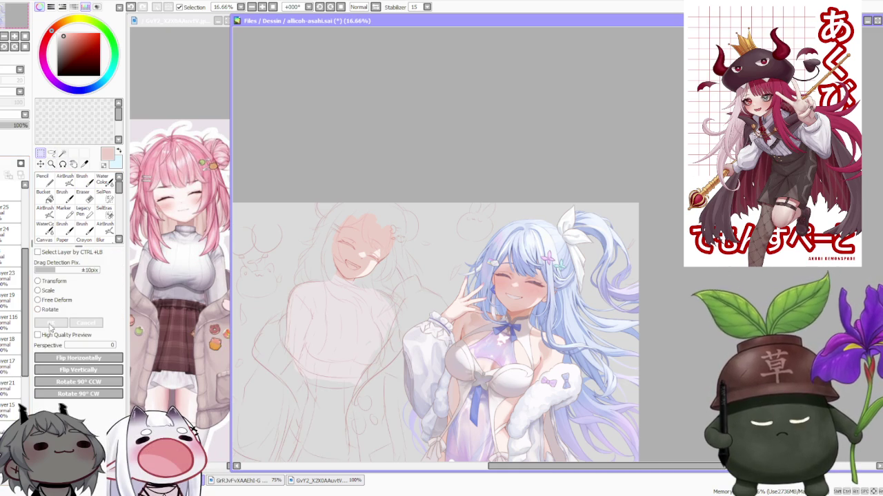
{"action": "scroll", "coordinate": [514, 258], "scroll_direction": "down", "scroll_amount": 2}
{"action": "scroll", "coordinate": [381, 290], "scroll_direction": "up", "scroll_amount": 2}
{"action": "scroll", "coordinate": [397, 311], "scroll_direction": "up", "scroll_amount": 1}
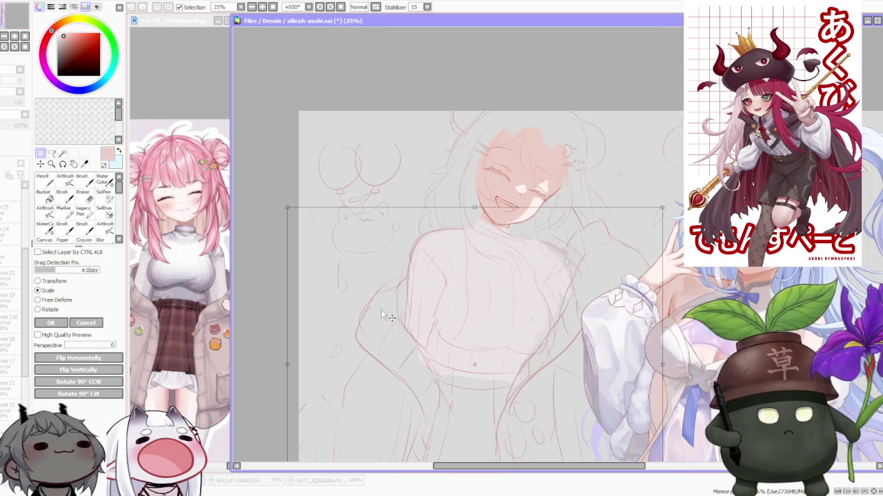
{"action": "left_click_drag", "start_coordinate": [288, 362], "coordinate": [294, 362]}
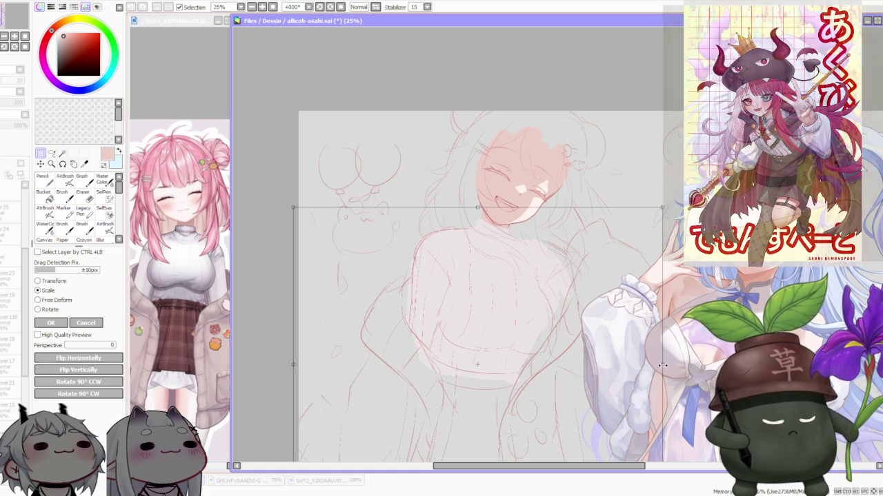
{"action": "left_click_drag", "start_coordinate": [662, 364], "coordinate": [651, 366]}
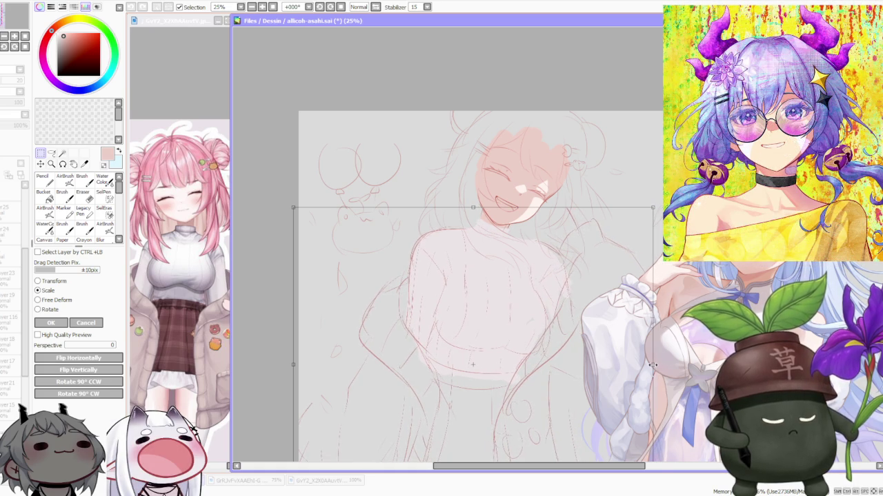
{"action": "scroll", "coordinate": [607, 349], "scroll_direction": "down", "scroll_amount": 2}
{"action": "scroll", "coordinate": [607, 341], "scroll_direction": "up", "scroll_amount": 1}
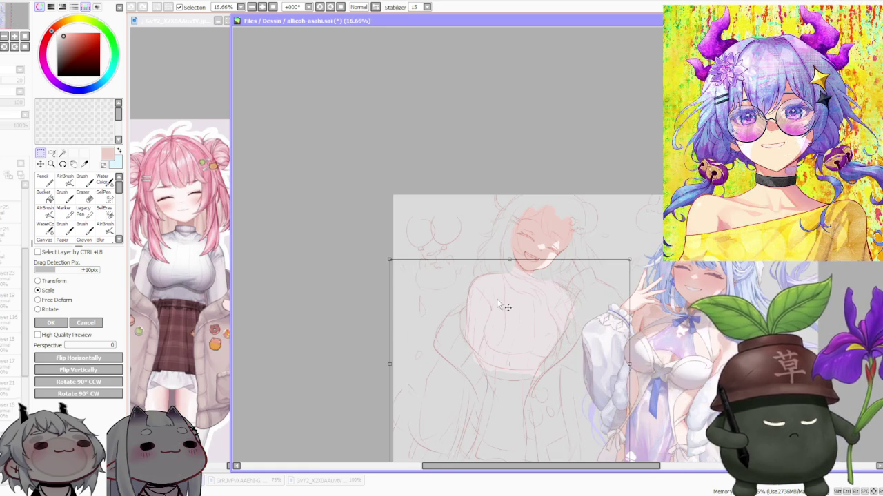
{"action": "left_click", "coordinate": [68, 323]}
{"action": "scroll", "coordinate": [413, 286], "scroll_direction": "down", "scroll_amount": 2}
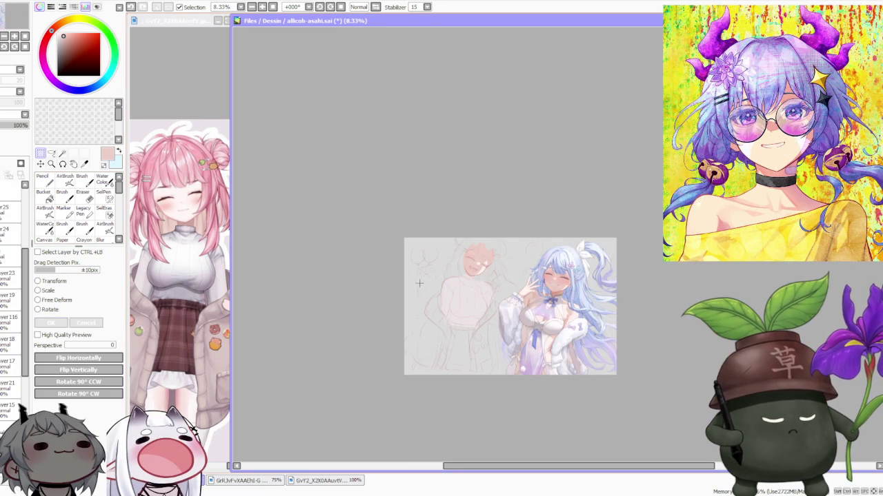
{"action": "scroll", "coordinate": [497, 297], "scroll_direction": "up", "scroll_amount": 2}
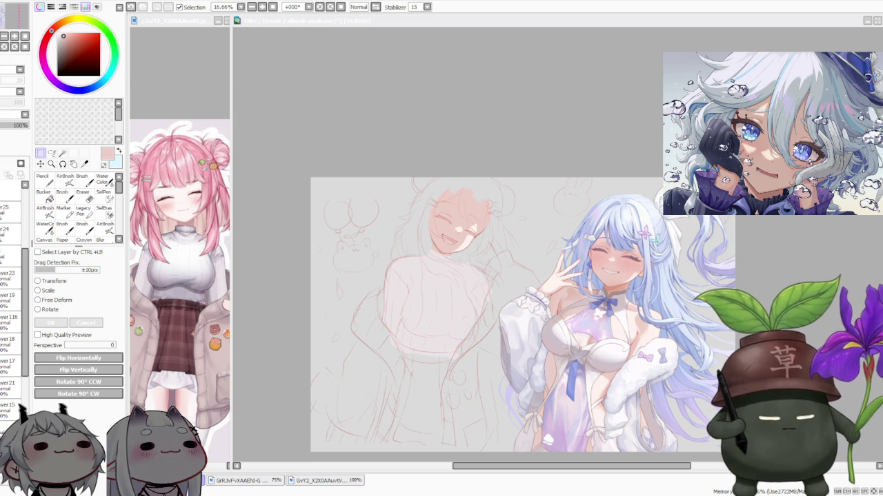
{"action": "scroll", "coordinate": [484, 182], "scroll_direction": "down", "scroll_amount": 1}
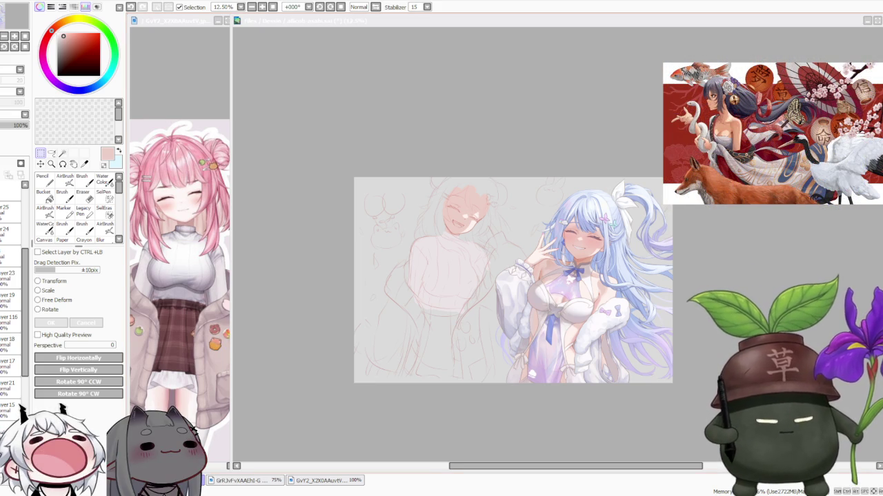
{"action": "scroll", "coordinate": [468, 221], "scroll_direction": "down", "scroll_amount": 1}
{"action": "scroll", "coordinate": [469, 221], "scroll_direction": "up", "scroll_amount": 2}
{"action": "scroll", "coordinate": [468, 221], "scroll_direction": "down", "scroll_amount": 1}
{"action": "scroll", "coordinate": [469, 221], "scroll_direction": "up", "scroll_amount": 2}
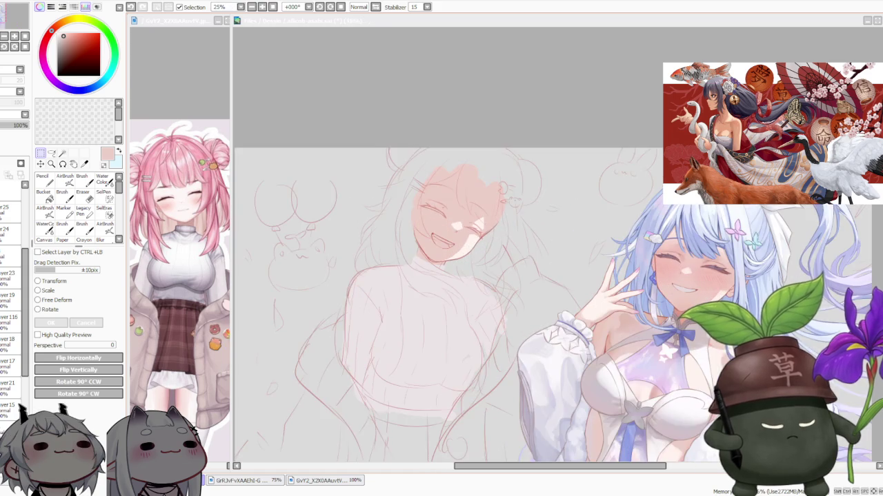
{"action": "scroll", "coordinate": [552, 309], "scroll_direction": "down", "scroll_amount": 2}
{"action": "scroll", "coordinate": [551, 309], "scroll_direction": "up", "scroll_amount": 1}
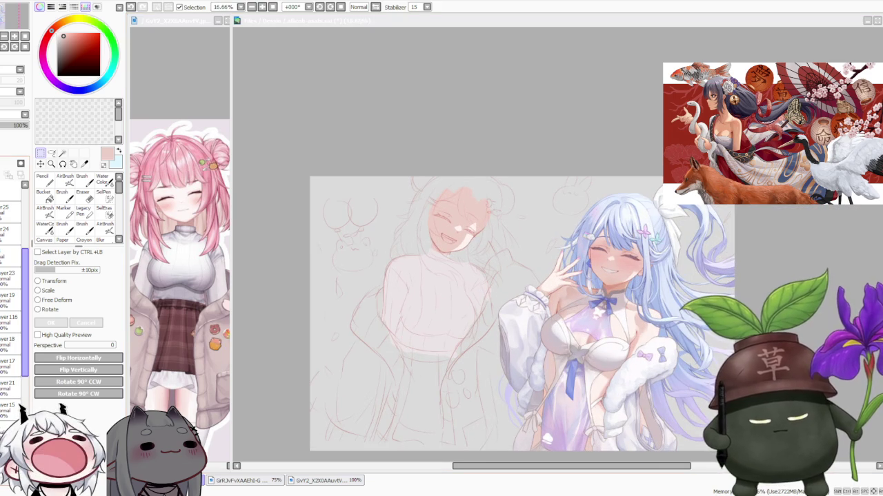
{"action": "scroll", "coordinate": [475, 304], "scroll_direction": "down", "scroll_amount": 1}
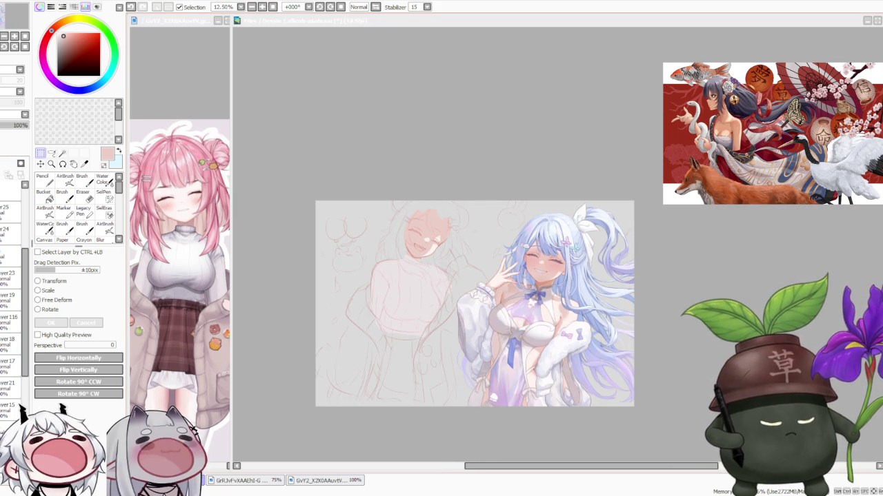
{"action": "scroll", "coordinate": [445, 271], "scroll_direction": "up", "scroll_amount": 1}
{"action": "scroll", "coordinate": [483, 314], "scroll_direction": "down", "scroll_amount": 1}
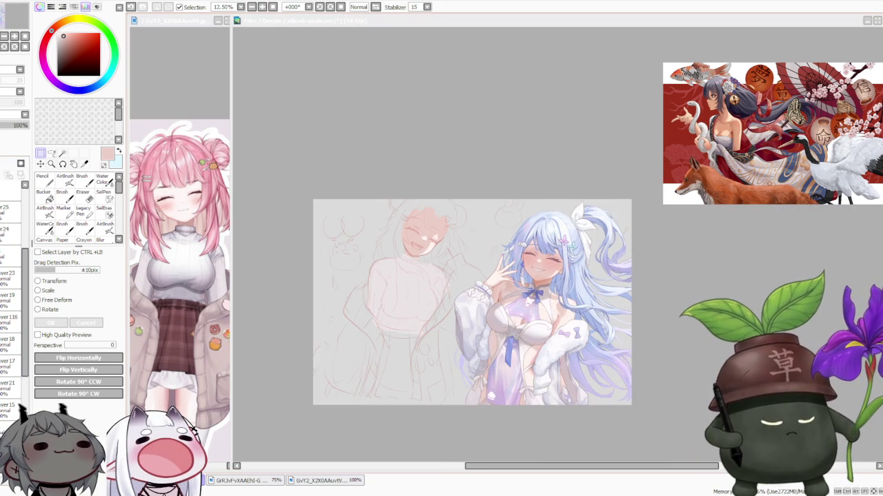
{"action": "scroll", "coordinate": [483, 313], "scroll_direction": "up", "scroll_amount": 1}
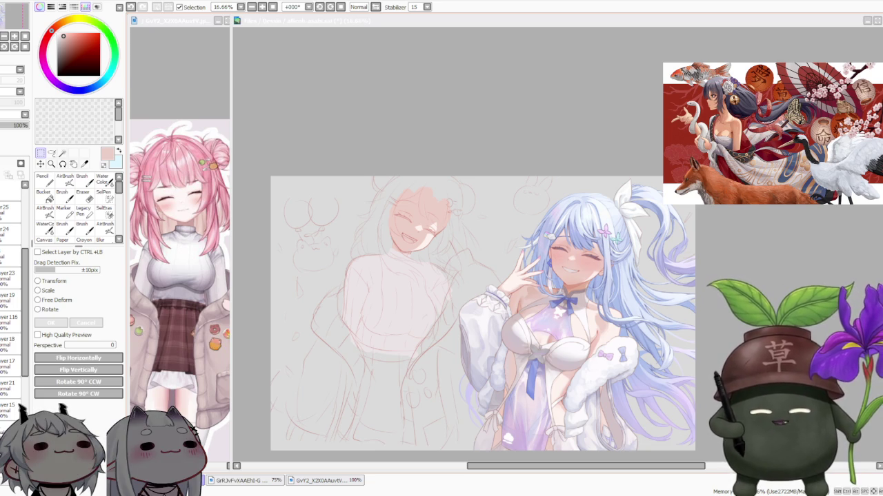
{"action": "scroll", "coordinate": [437, 141], "scroll_direction": "down", "scroll_amount": 1}
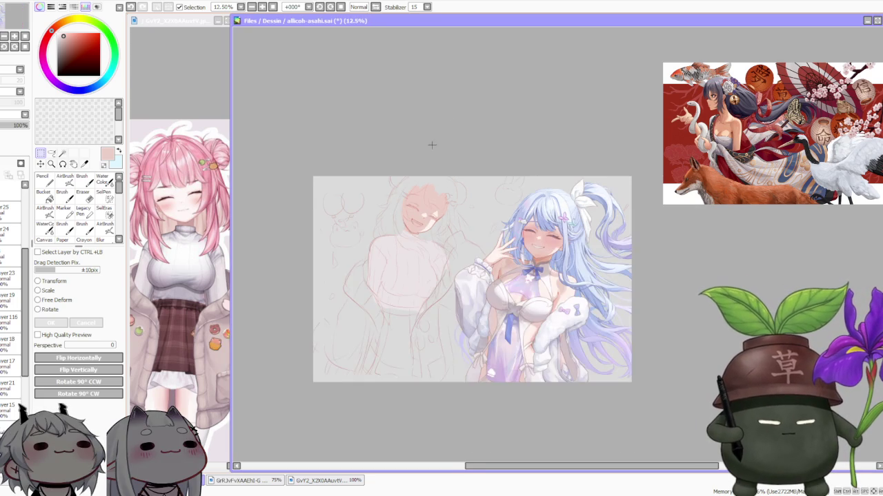
{"action": "scroll", "coordinate": [431, 148], "scroll_direction": "up", "scroll_amount": 2}
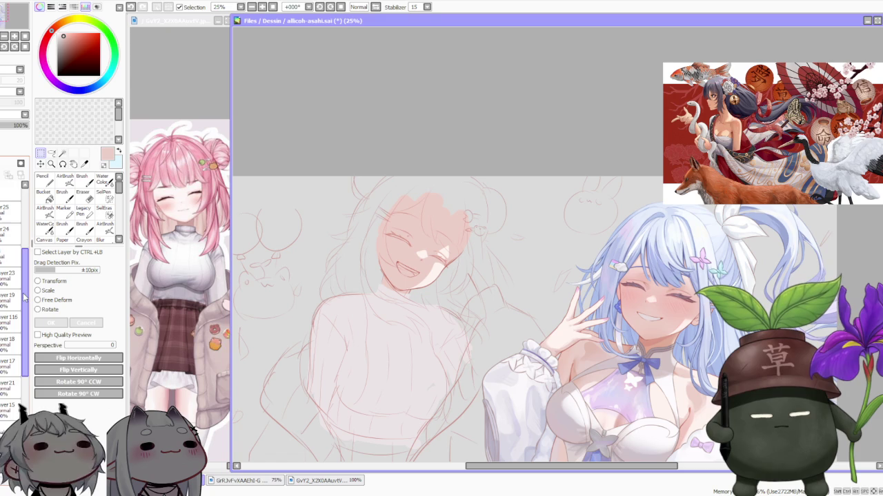
Select the sketch layer at 53% opacity, lower it to 31%, and return to the Brush
{"action": "scroll", "coordinate": [14, 331], "scroll_direction": "down", "scroll_amount": 3}
{"action": "left_click", "coordinate": [11, 242]}
{"action": "scroll", "coordinate": [6, 366], "scroll_direction": "up", "scroll_amount": 3}
{"action": "scroll", "coordinate": [5, 345], "scroll_direction": "down", "scroll_amount": 3}
{"action": "left_click", "coordinate": [10, 302]}
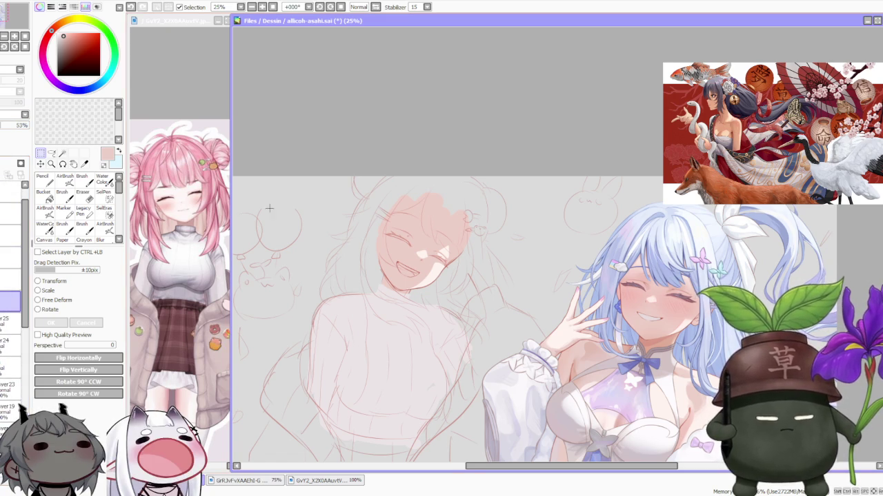
{"action": "scroll", "coordinate": [452, 186], "scroll_direction": "down", "scroll_amount": 1}
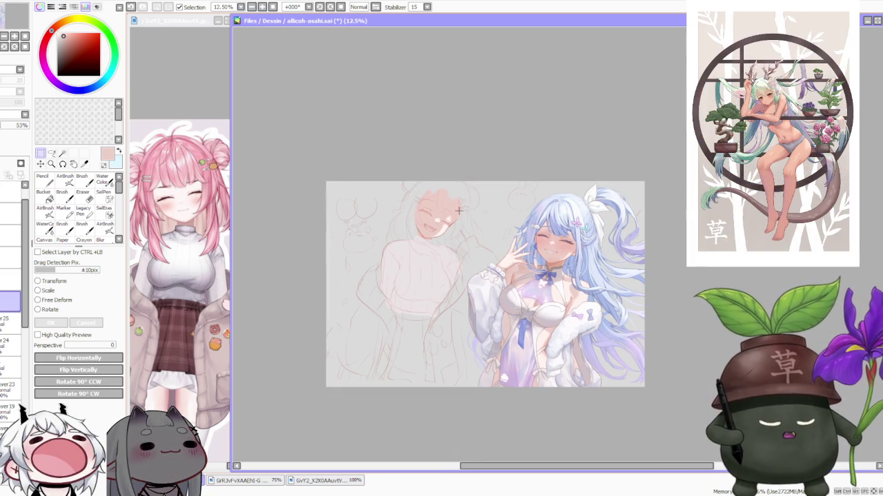
{"action": "scroll", "coordinate": [458, 212], "scroll_direction": "up", "scroll_amount": 1}
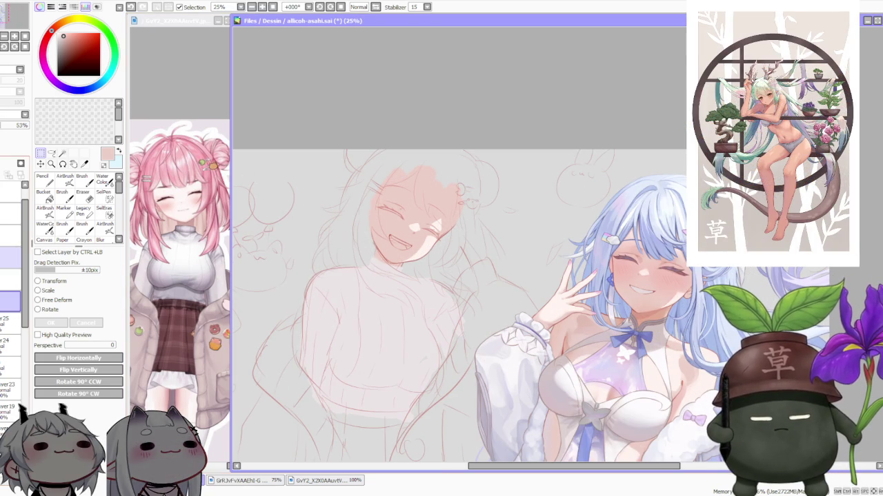
{"action": "left_click_drag", "start_coordinate": [19, 125], "coordinate": [5, 129]}
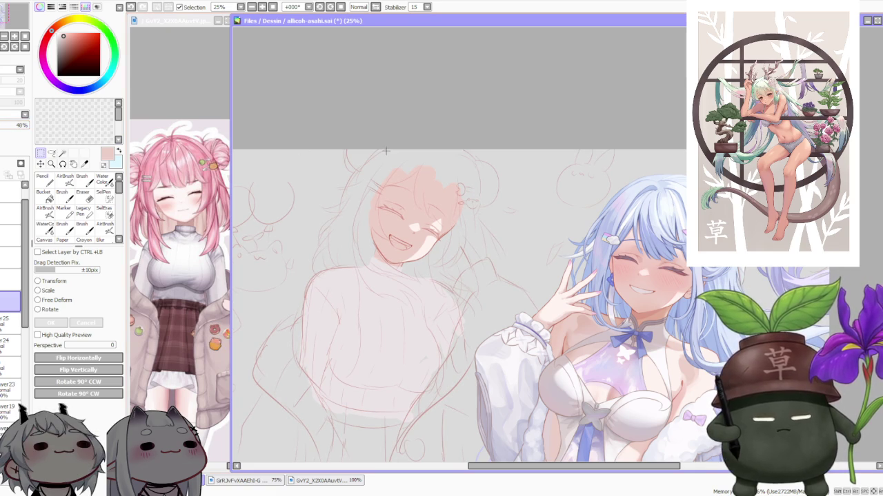
{"action": "scroll", "coordinate": [409, 122], "scroll_direction": "up", "scroll_amount": 1}
{"action": "scroll", "coordinate": [397, 142], "scroll_direction": "up", "scroll_amount": 3}
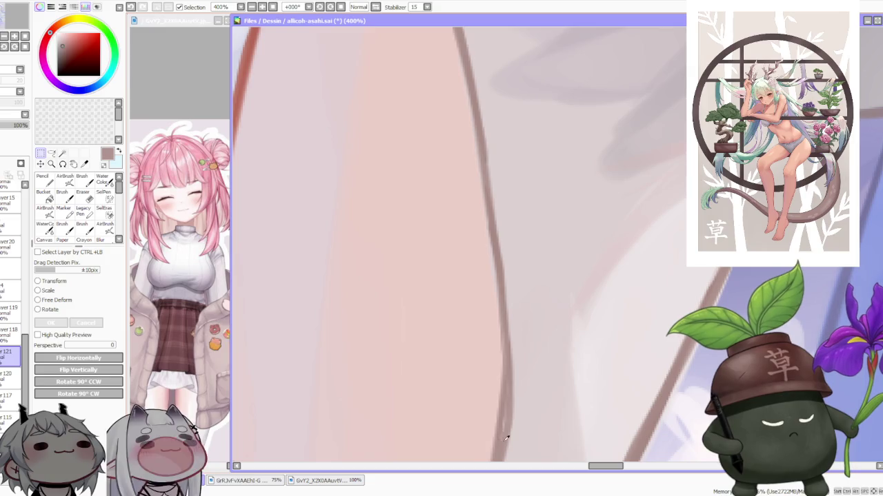
{"action": "scroll", "coordinate": [469, 372], "scroll_direction": "down", "scroll_amount": 4}
{"action": "scroll", "coordinate": [412, 248], "scroll_direction": "down", "scroll_amount": 5}
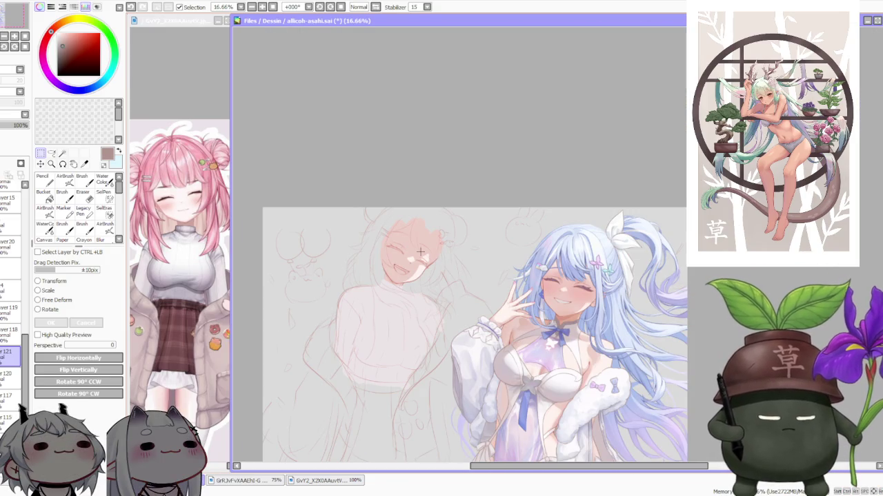
{"action": "key", "text": "b"}
{"action": "scroll", "coordinate": [384, 296], "scroll_direction": "down", "scroll_amount": 1}
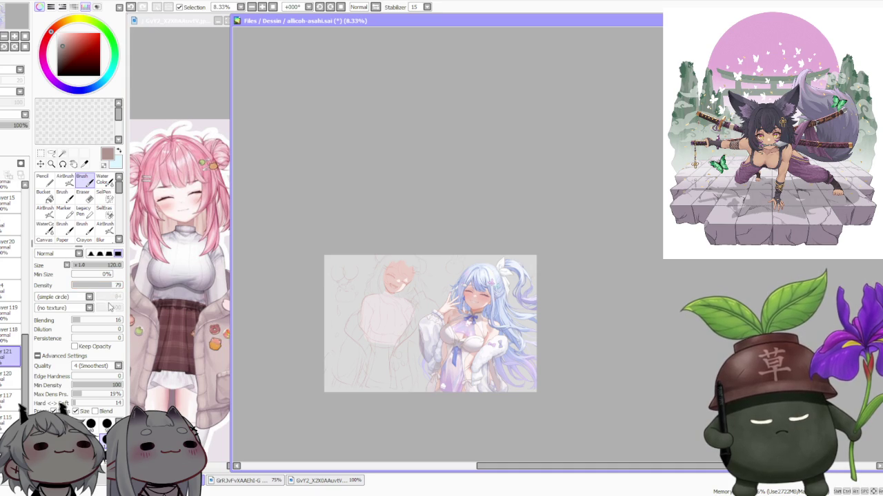
Touch up the faint lines at the sweater's side, then switch to drawing on layer 121
{"action": "scroll", "coordinate": [400, 284], "scroll_direction": "up", "scroll_amount": 3}
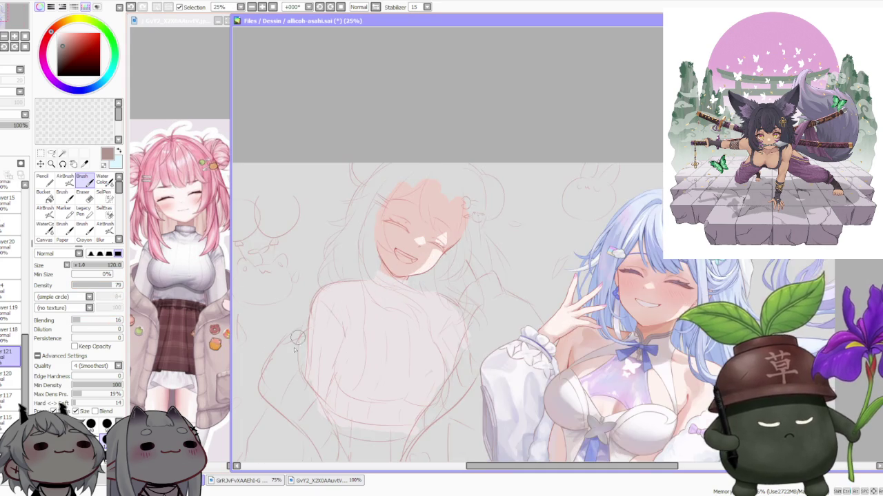
{"action": "scroll", "coordinate": [296, 350], "scroll_direction": "up", "scroll_amount": 1}
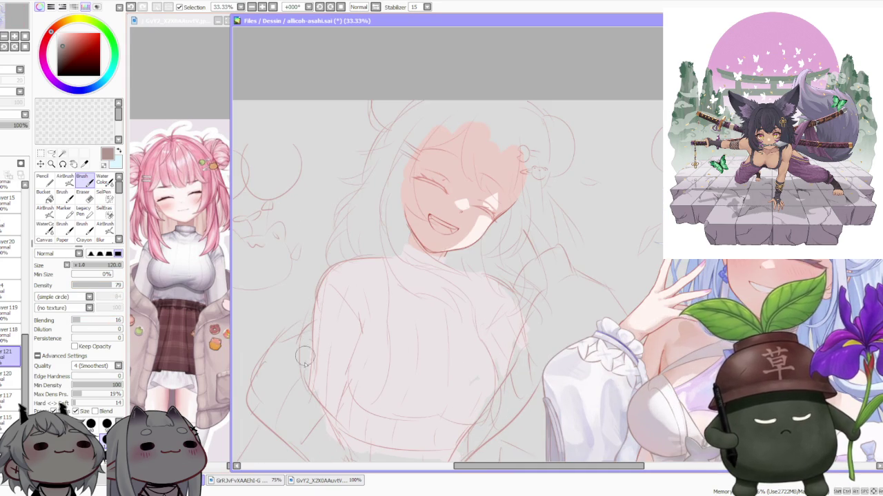
{"action": "left_click_drag", "start_coordinate": [311, 347], "coordinate": [312, 340]}
{"action": "left_click_drag", "start_coordinate": [304, 375], "coordinate": [302, 380]}
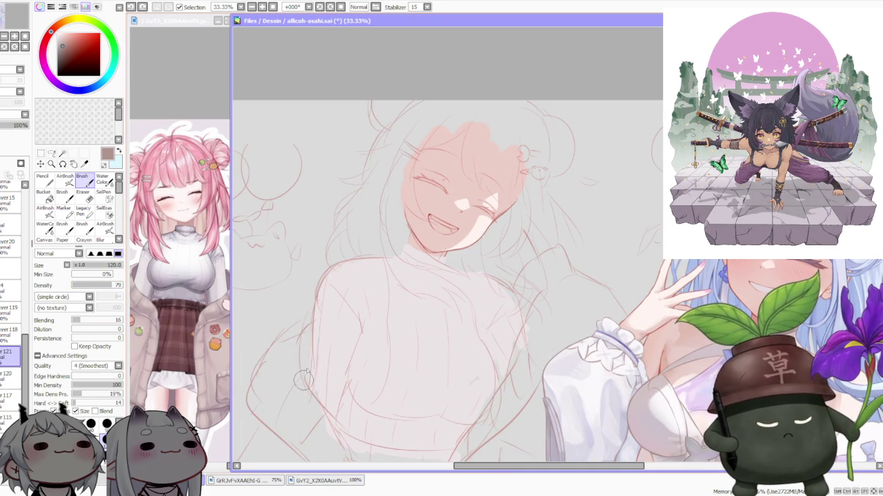
{"action": "scroll", "coordinate": [28, 255], "scroll_direction": "down", "scroll_amount": 5}
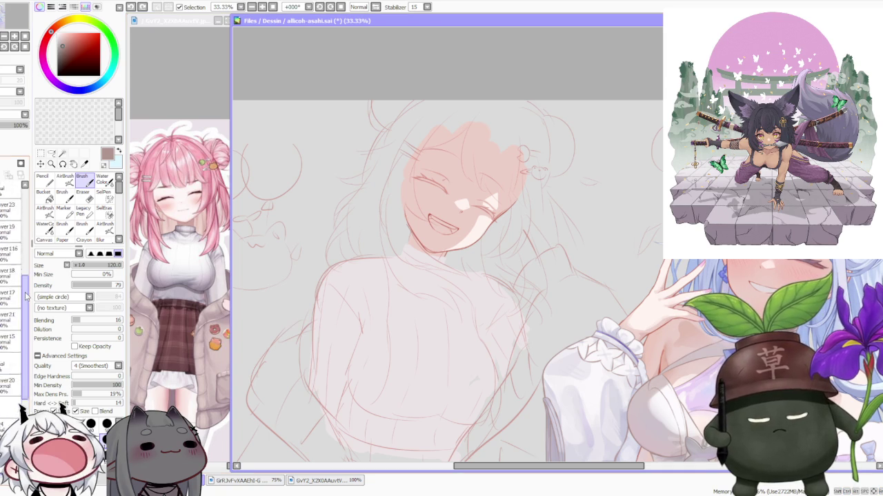
{"action": "scroll", "coordinate": [27, 256], "scroll_direction": "down", "scroll_amount": 3}
{"action": "left_click", "coordinate": [10, 226]}
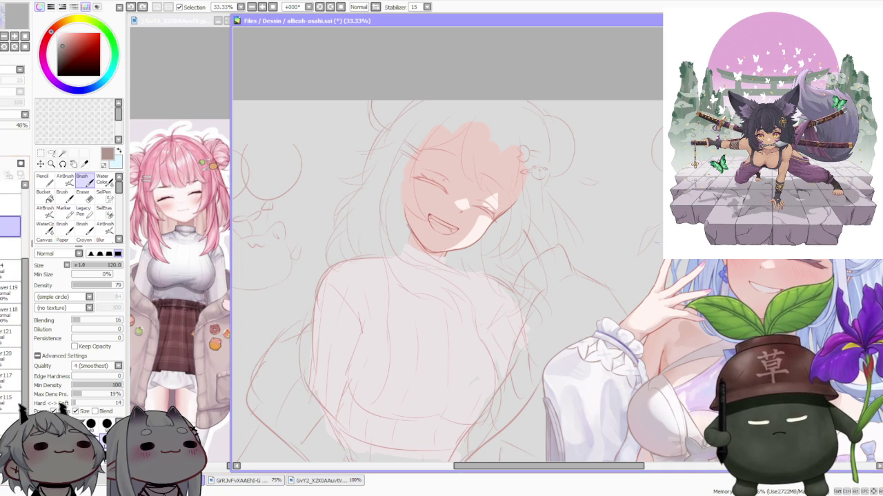
{"action": "left_click", "coordinate": [10, 334]}
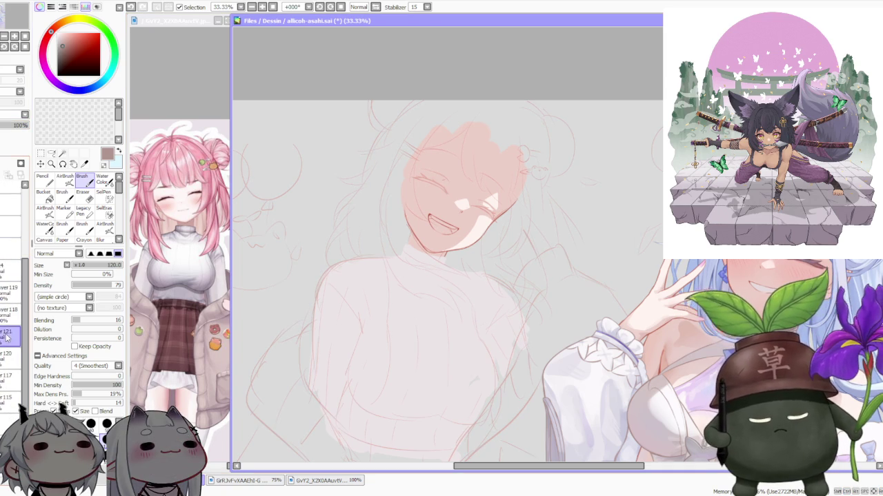
{"action": "scroll", "coordinate": [334, 311], "scroll_direction": "up", "scroll_amount": 1}
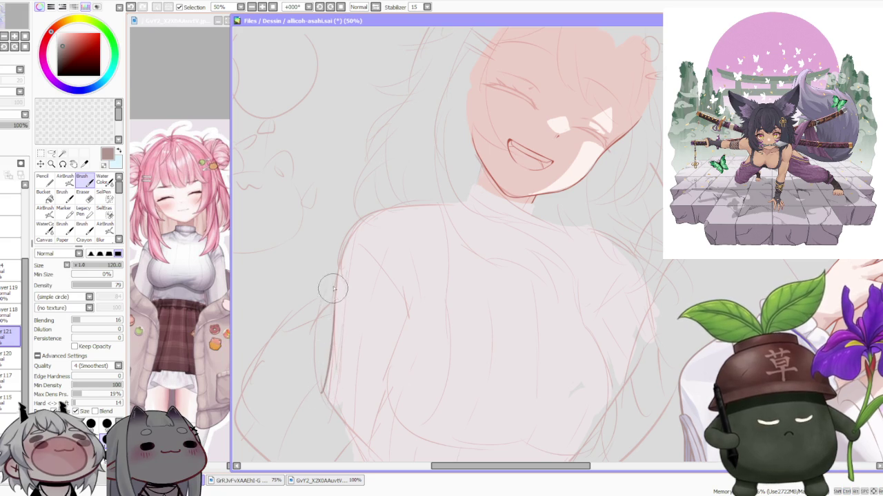
Redraw the outer edge of the left arm and a new curve for the chest side
{"action": "left_click_drag", "start_coordinate": [325, 339], "coordinate": [338, 259]}
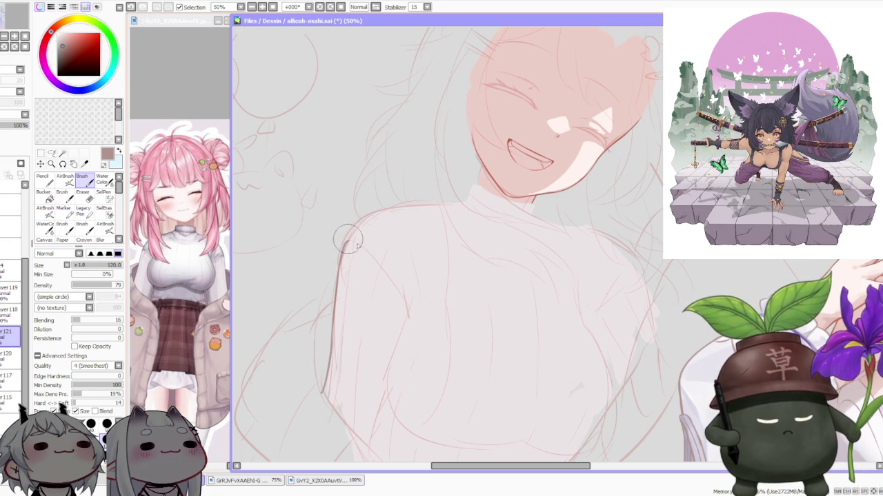
{"action": "left_click_drag", "start_coordinate": [347, 242], "coordinate": [387, 275]}
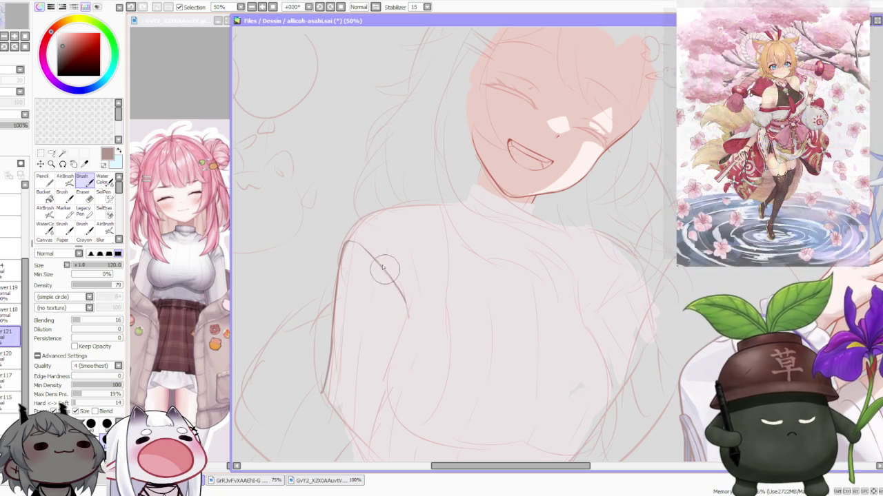
{"action": "scroll", "coordinate": [390, 229], "scroll_direction": "down", "scroll_amount": 1}
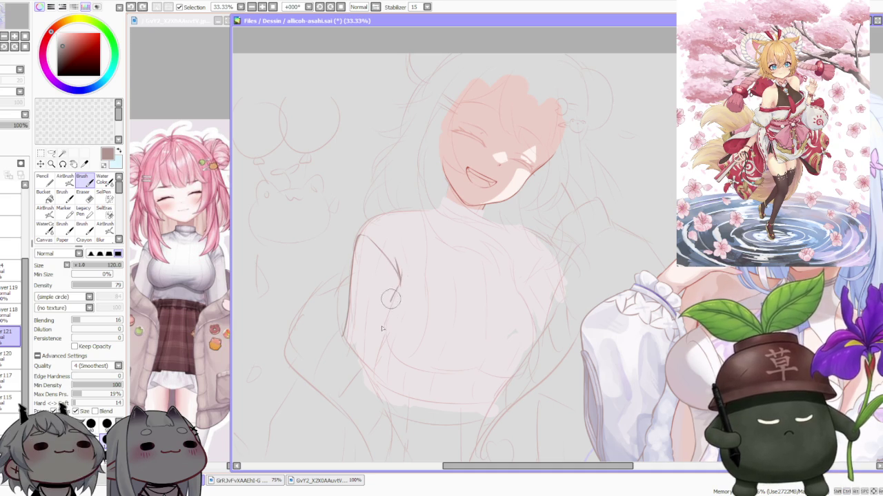
{"action": "key", "text": "ctrl+z"}
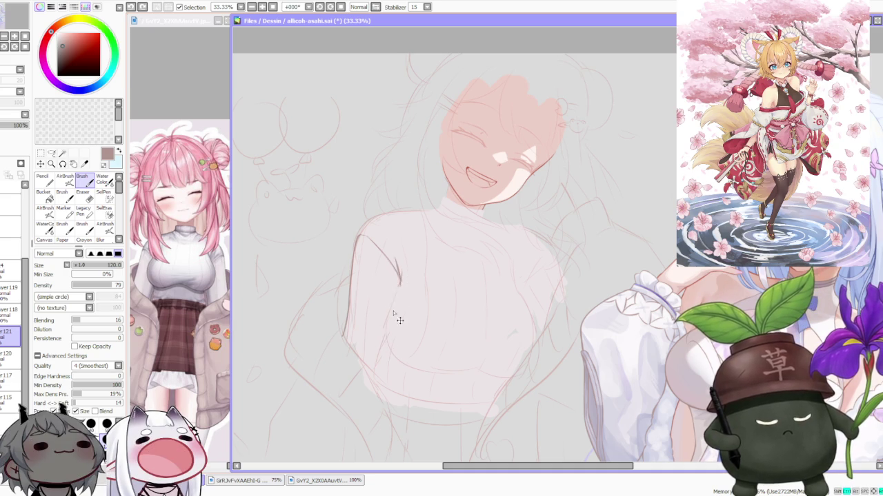
{"action": "left_click_drag", "start_coordinate": [387, 348], "coordinate": [391, 295]}
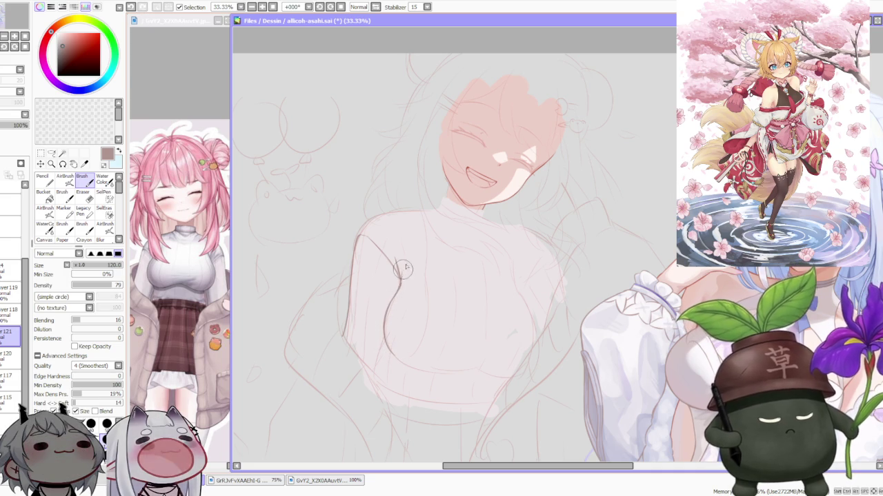
{"action": "scroll", "coordinate": [417, 246], "scroll_direction": "down", "scroll_amount": 3}
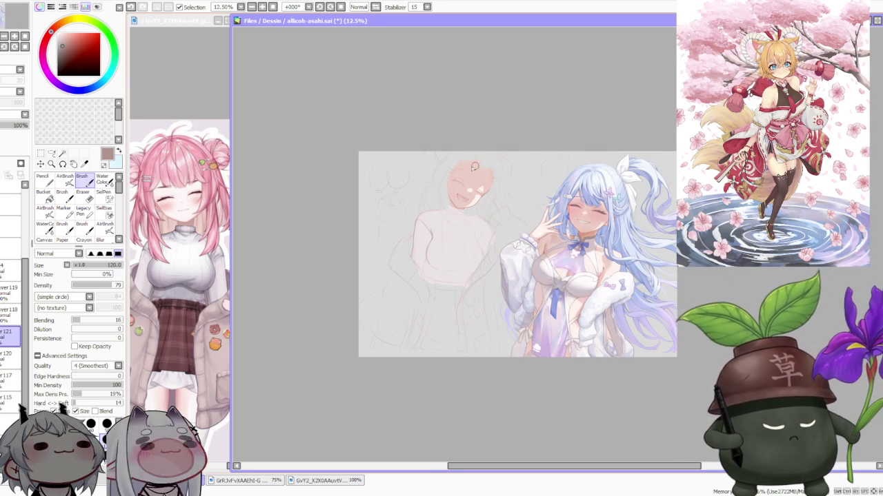
{"action": "scroll", "coordinate": [470, 161], "scroll_direction": "up", "scroll_amount": 4}
{"action": "scroll", "coordinate": [368, 315], "scroll_direction": "up", "scroll_amount": 2}
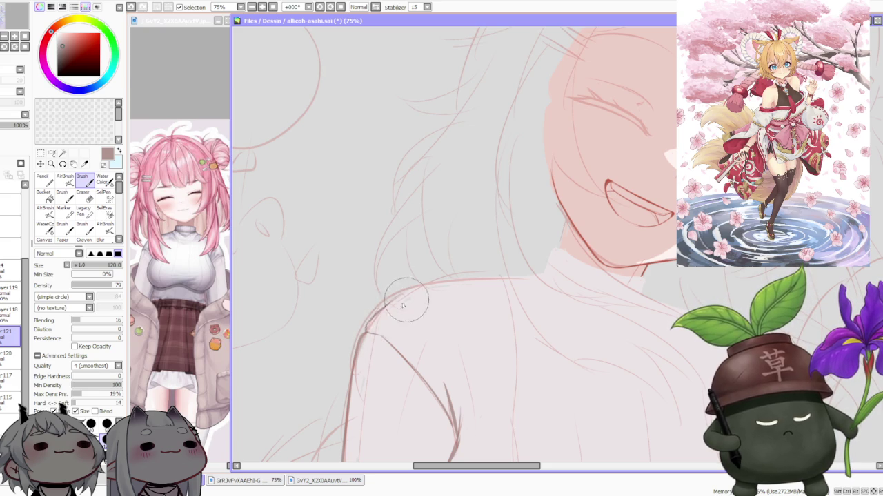
{"action": "scroll", "coordinate": [400, 286], "scroll_direction": "down", "scroll_amount": 3}
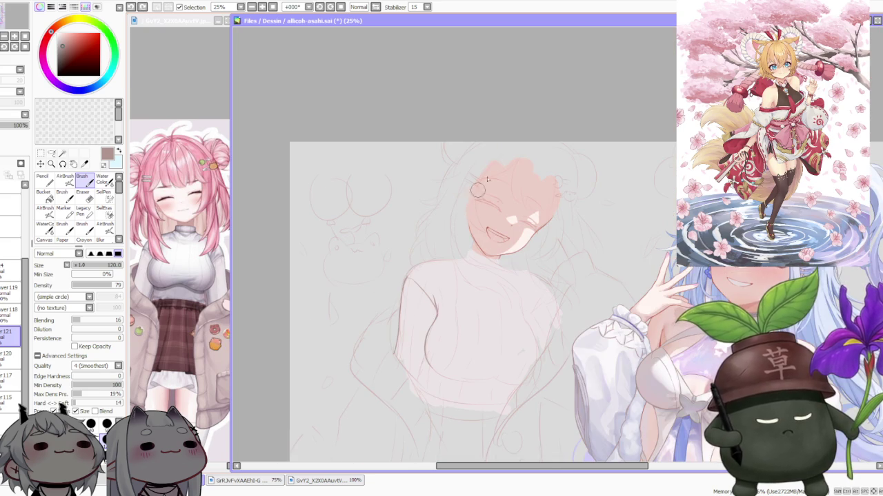
Tilt the canvas 45 degrees and draw the shoulder line from the neck up to the collar
{"action": "left_click_drag", "start_coordinate": [384, 85], "coordinate": [483, 207]}
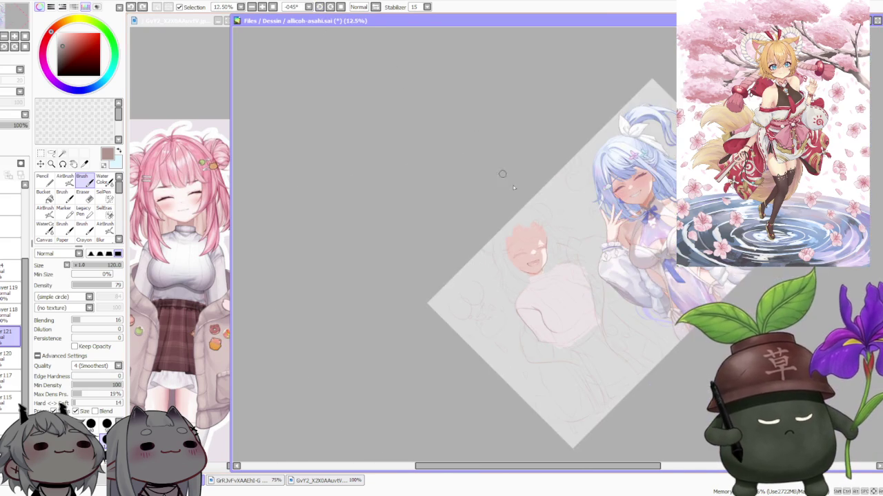
{"action": "scroll", "coordinate": [526, 278], "scroll_direction": "up", "scroll_amount": 2}
{"action": "scroll", "coordinate": [526, 279], "scroll_direction": "up", "scroll_amount": 1}
{"action": "left_click_drag", "start_coordinate": [470, 344], "coordinate": [480, 289]}
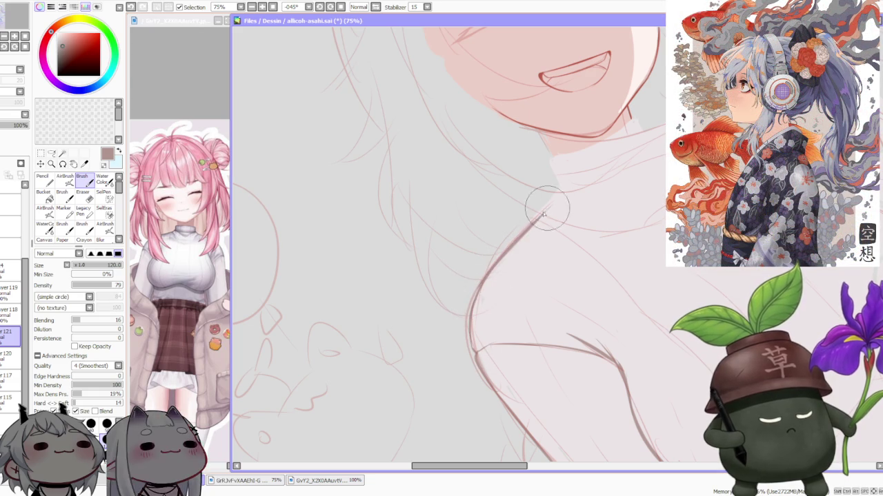
{"action": "left_click_drag", "start_coordinate": [473, 296], "coordinate": [563, 201]}
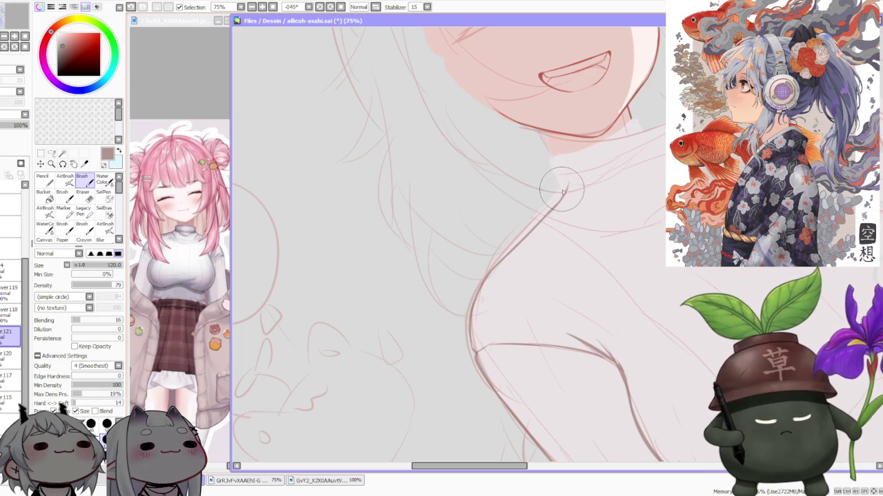
{"action": "left_click_drag", "start_coordinate": [560, 202], "coordinate": [563, 194]}
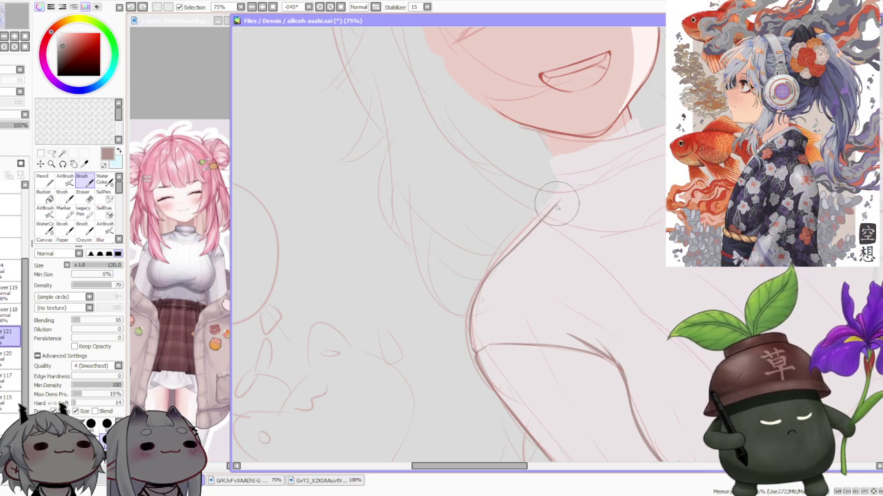
{"action": "scroll", "coordinate": [562, 180], "scroll_direction": "down", "scroll_amount": 1}
Reset the view upright and draw the lower chest curve extending down to the right
{"action": "key", "text": "Home"}
{"action": "scroll", "coordinate": [607, 162], "scroll_direction": "down", "scroll_amount": 2}
{"action": "scroll", "coordinate": [620, 165], "scroll_direction": "down", "scroll_amount": 1}
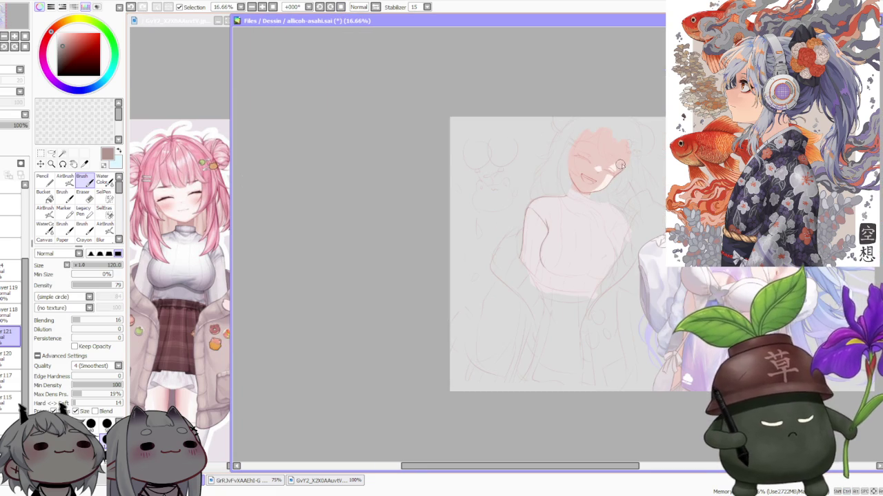
{"action": "scroll", "coordinate": [627, 166], "scroll_direction": "up", "scroll_amount": 1}
{"action": "scroll", "coordinate": [622, 191], "scroll_direction": "up", "scroll_amount": 1}
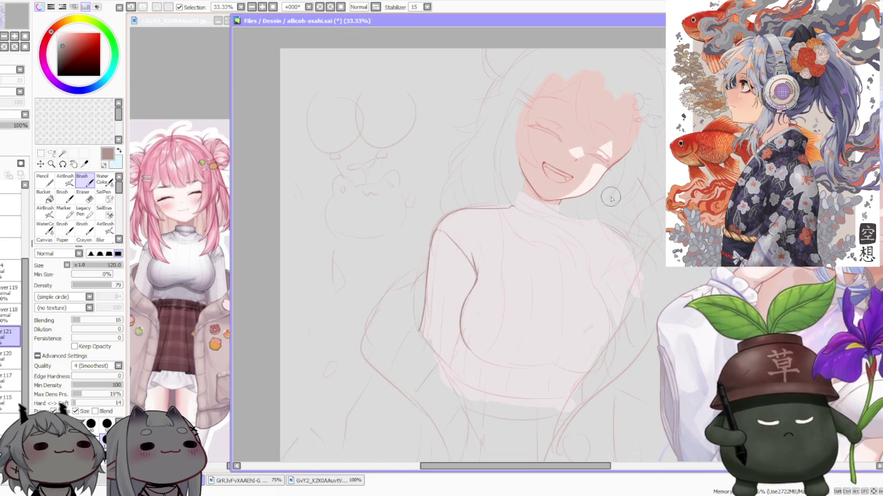
{"action": "scroll", "coordinate": [612, 193], "scroll_direction": "down", "scroll_amount": 1}
{"action": "scroll", "coordinate": [628, 252], "scroll_direction": "up", "scroll_amount": 1}
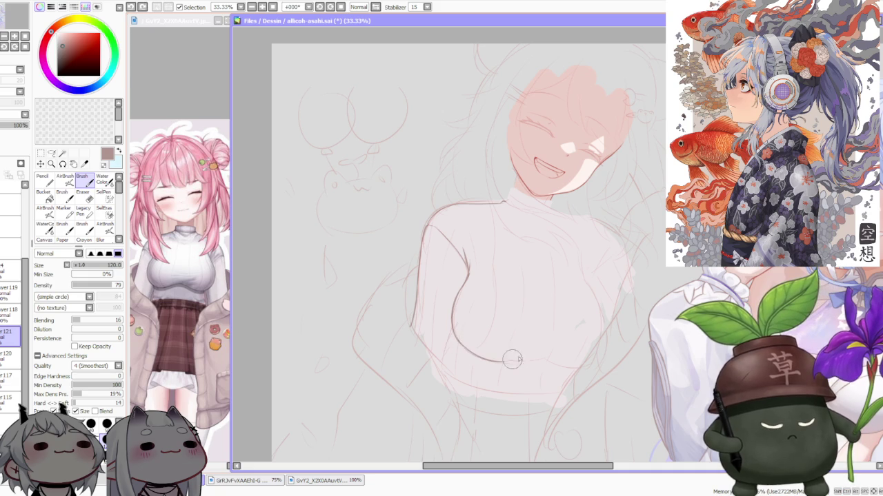
{"action": "left_click_drag", "start_coordinate": [463, 339], "coordinate": [511, 353]}
{"action": "left_click_drag", "start_coordinate": [459, 338], "coordinate": [507, 355]}
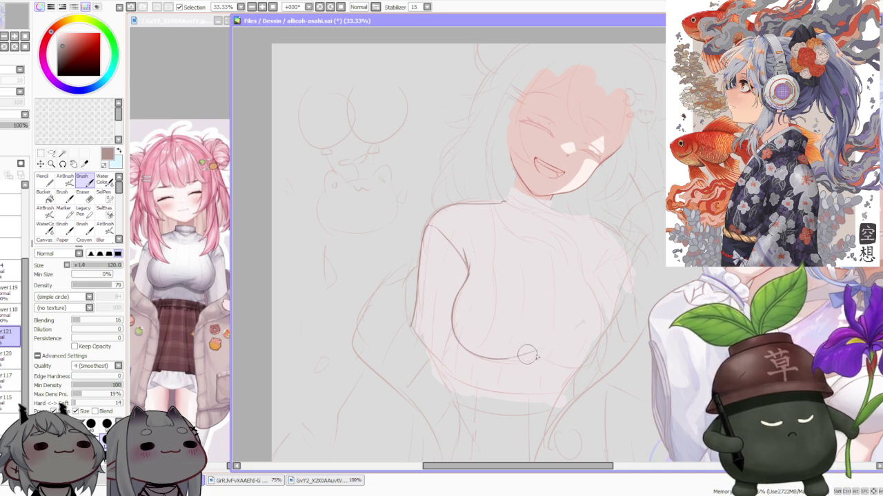
{"action": "left_click_drag", "start_coordinate": [523, 353], "coordinate": [572, 354]}
{"action": "key", "text": "ctrl+z"}
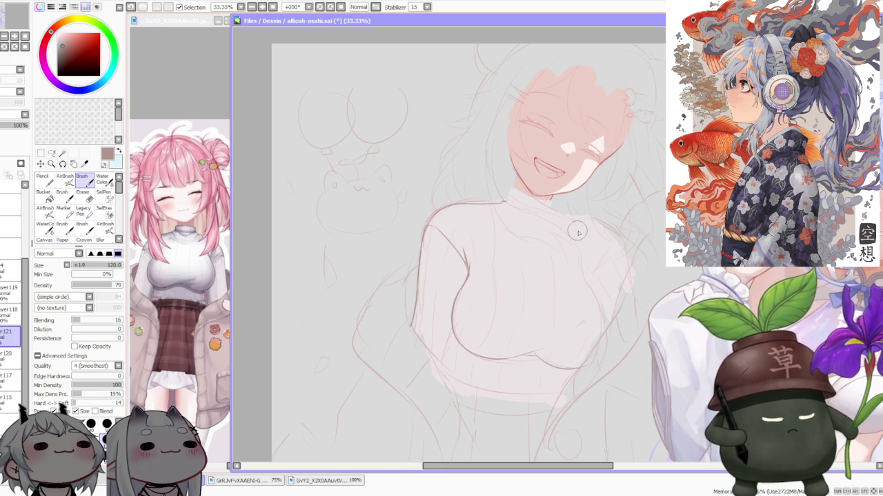
{"action": "scroll", "coordinate": [577, 228], "scroll_direction": "down", "scroll_amount": 2}
{"action": "scroll", "coordinate": [633, 217], "scroll_direction": "up", "scroll_amount": 1}
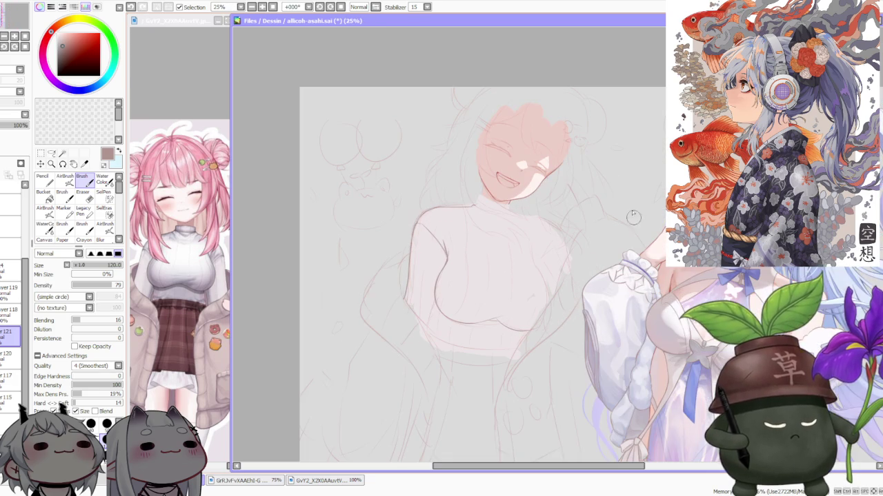
Make a small freehand selection around a region of the sketch near the neck
{"action": "left_click", "coordinate": [52, 153]}
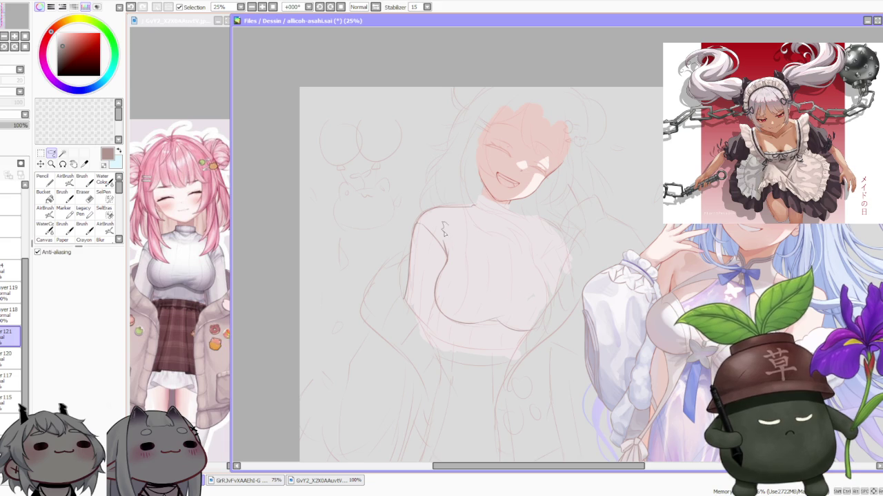
{"action": "left_click_drag", "start_coordinate": [463, 266], "coordinate": [475, 249]}
{"action": "scroll", "coordinate": [567, 254], "scroll_direction": "down", "scroll_amount": 3}
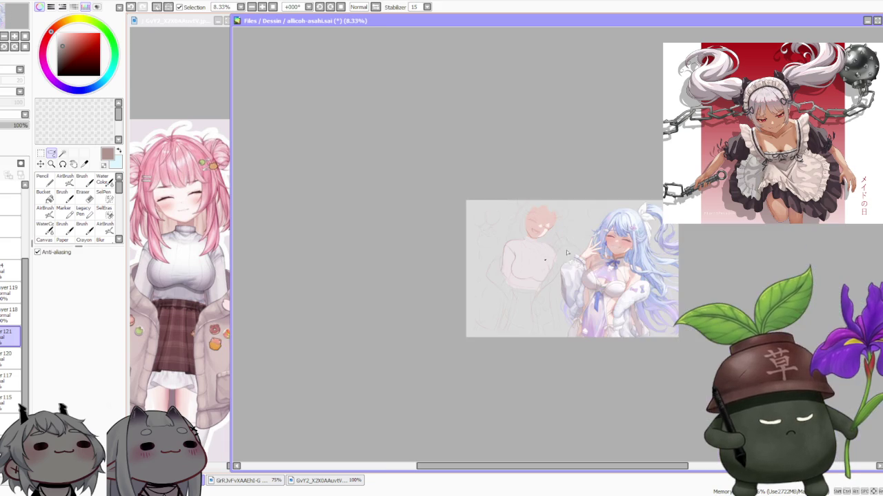
{"action": "scroll", "coordinate": [606, 210], "scroll_direction": "up", "scroll_amount": 1}
{"action": "scroll", "coordinate": [534, 263], "scroll_direction": "down", "scroll_amount": 1}
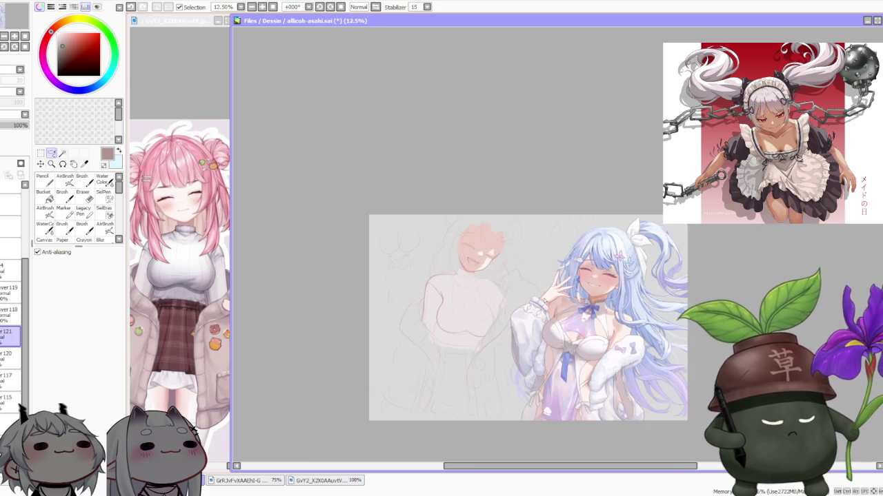
{"action": "scroll", "coordinate": [512, 297], "scroll_direction": "up", "scroll_amount": 2}
Return to the Brush and zoom in to study the reference girl's face and turtleneck sweater
{"action": "key", "text": "b"}
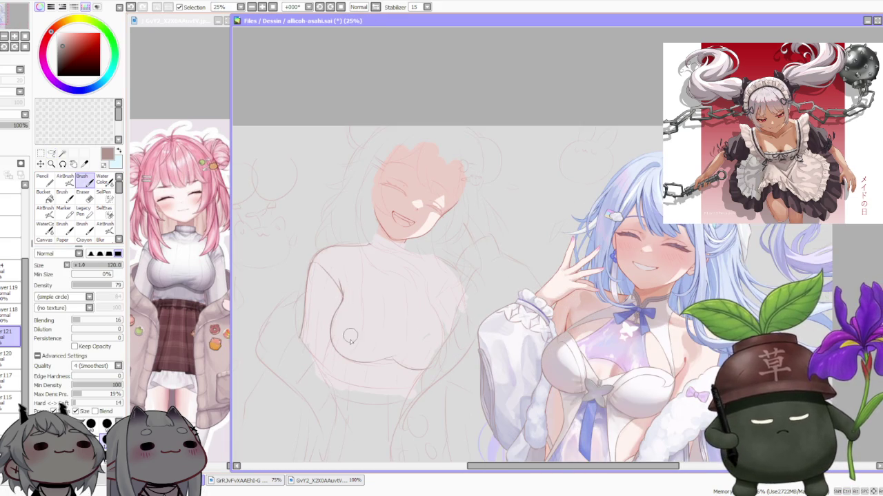
{"action": "scroll", "coordinate": [330, 367], "scroll_direction": "up", "scroll_amount": 1}
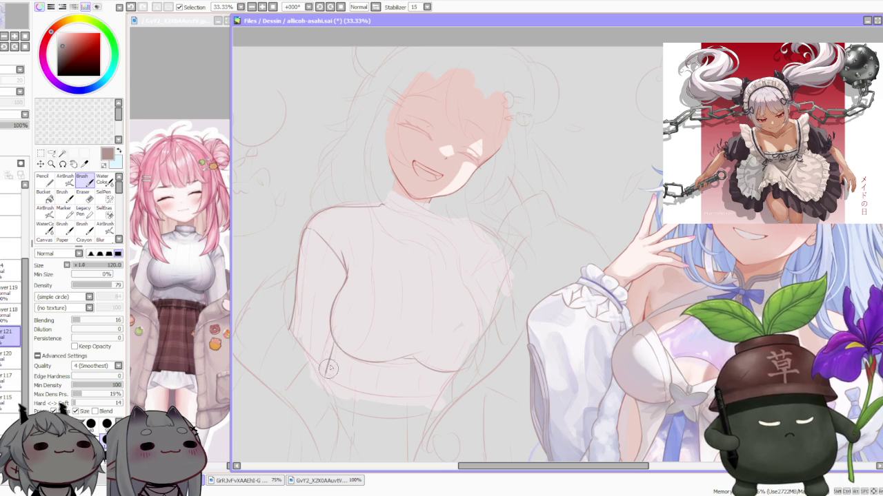
{"action": "scroll", "coordinate": [451, 253], "scroll_direction": "down", "scroll_amount": 1}
{"action": "scroll", "coordinate": [466, 176], "scroll_direction": "down", "scroll_amount": 1}
{"action": "scroll", "coordinate": [474, 163], "scroll_direction": "up", "scroll_amount": 1}
{"action": "scroll", "coordinate": [476, 166], "scroll_direction": "up", "scroll_amount": 1}
{"action": "scroll", "coordinate": [480, 257], "scroll_direction": "up", "scroll_amount": 1}
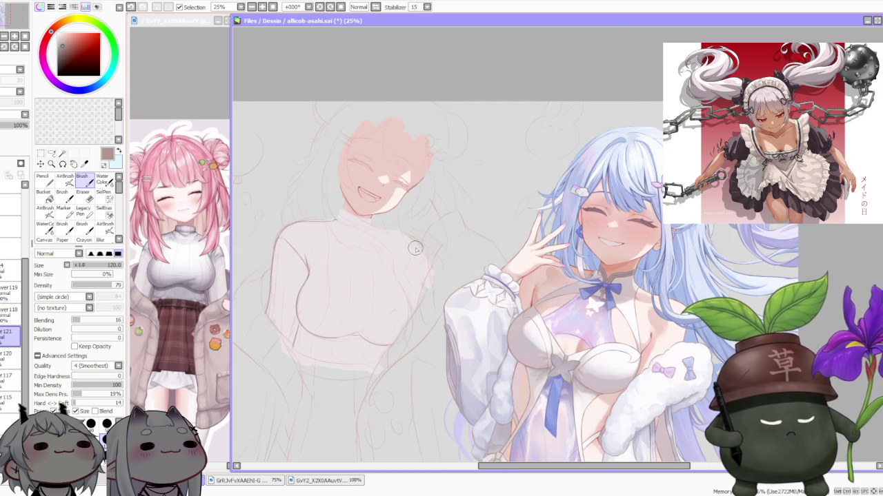
{"action": "scroll", "coordinate": [415, 249], "scroll_direction": "up", "scroll_amount": 1}
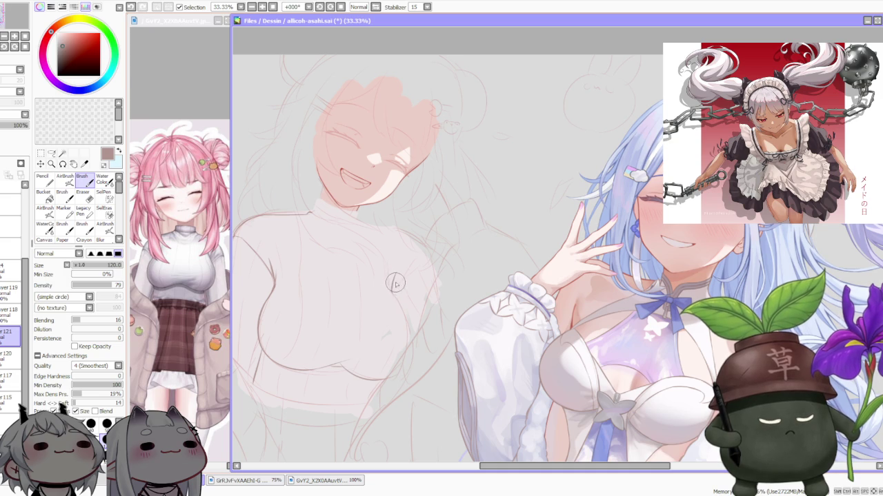
{"action": "scroll", "coordinate": [403, 262], "scroll_direction": "down", "scroll_amount": 2}
{"action": "scroll", "coordinate": [417, 251], "scroll_direction": "up", "scroll_amount": 1}
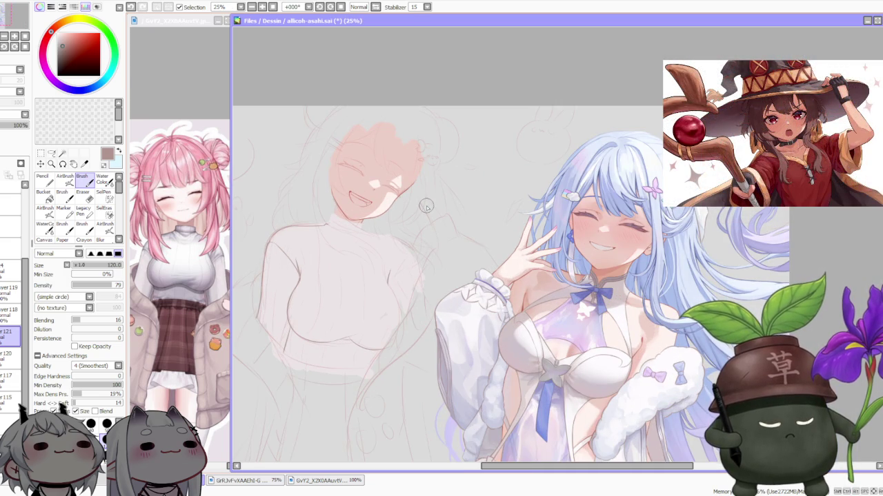
{"action": "scroll", "coordinate": [425, 206], "scroll_direction": "down", "scroll_amount": 1}
{"action": "scroll", "coordinate": [425, 206], "scroll_direction": "down", "scroll_amount": 1}
{"action": "scroll", "coordinate": [414, 193], "scroll_direction": "up", "scroll_amount": 3}
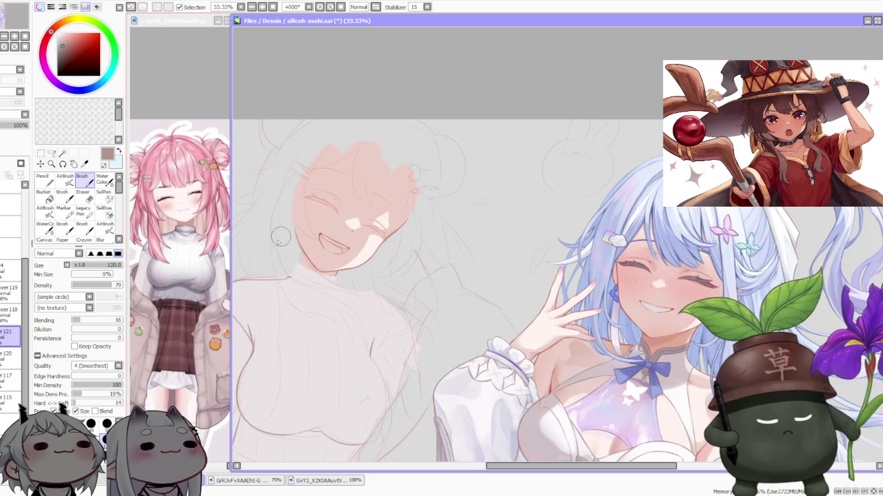
{"action": "scroll", "coordinate": [304, 268], "scroll_direction": "up", "scroll_amount": 1}
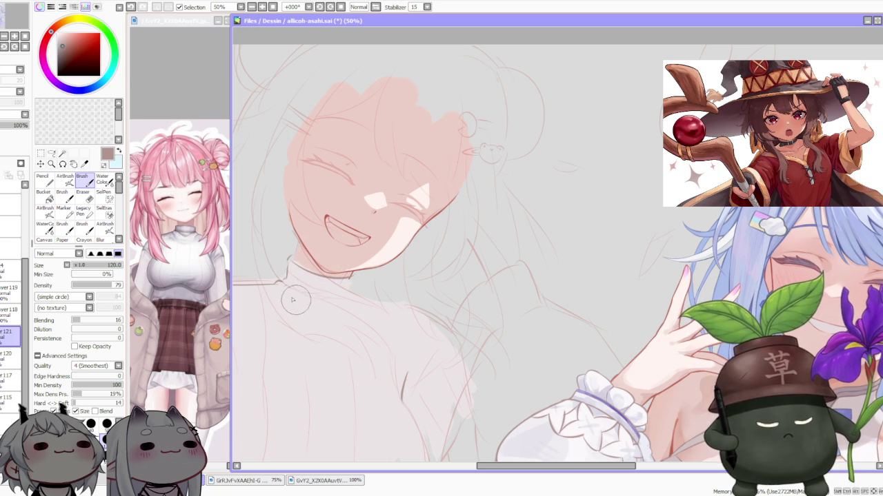
{"action": "scroll", "coordinate": [197, 238], "scroll_direction": "up", "scroll_amount": 3}
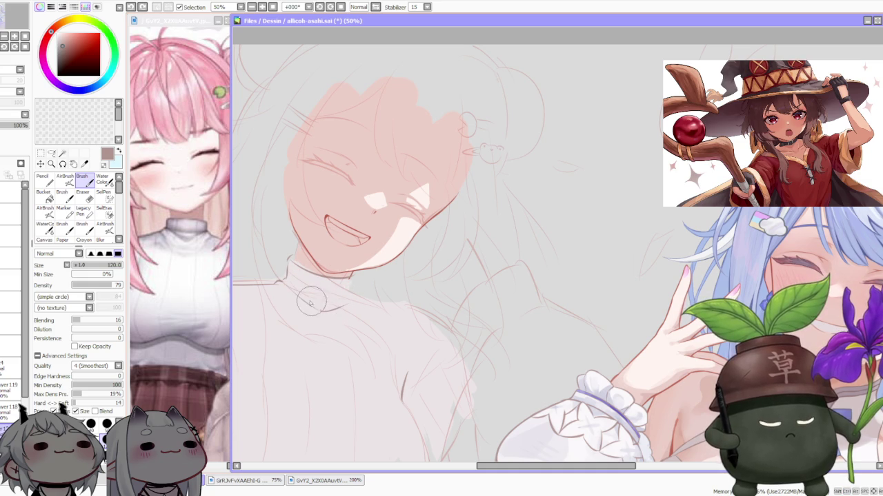
Refine the turtleneck's neck line, zooming in and out to check it
{"action": "left_click_drag", "start_coordinate": [345, 303], "coordinate": [306, 286]}
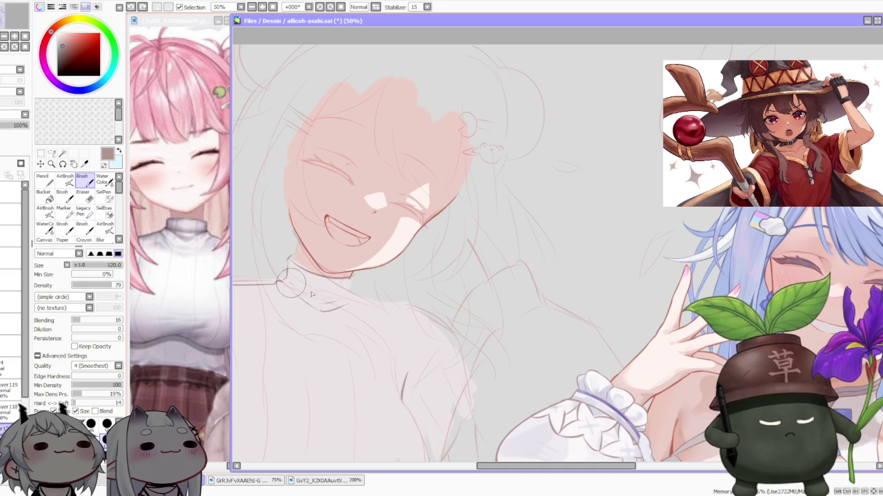
{"action": "scroll", "coordinate": [268, 251], "scroll_direction": "up", "scroll_amount": 1}
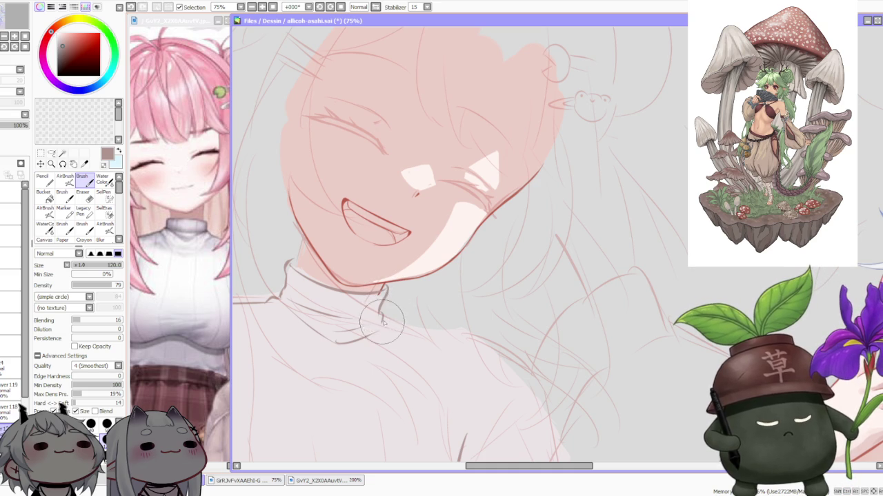
{"action": "scroll", "coordinate": [414, 276], "scroll_direction": "down", "scroll_amount": 2}
{"action": "scroll", "coordinate": [449, 244], "scroll_direction": "down", "scroll_amount": 3}
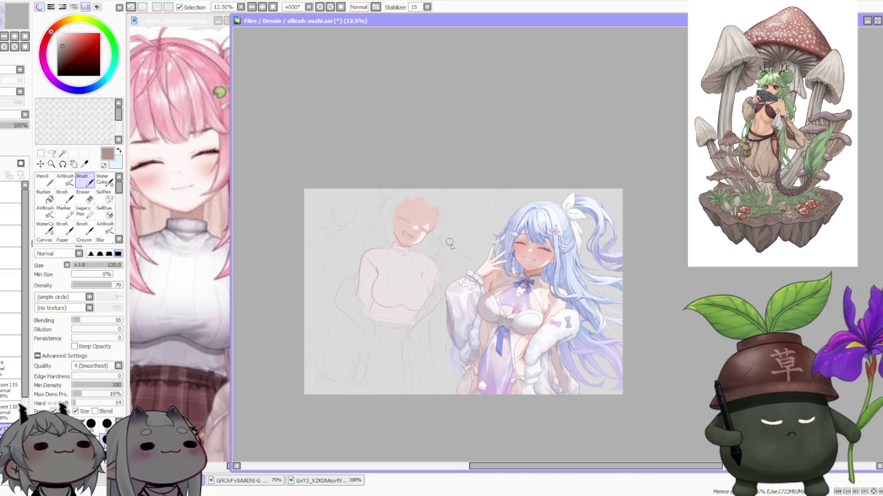
{"action": "scroll", "coordinate": [458, 247], "scroll_direction": "down", "scroll_amount": 1}
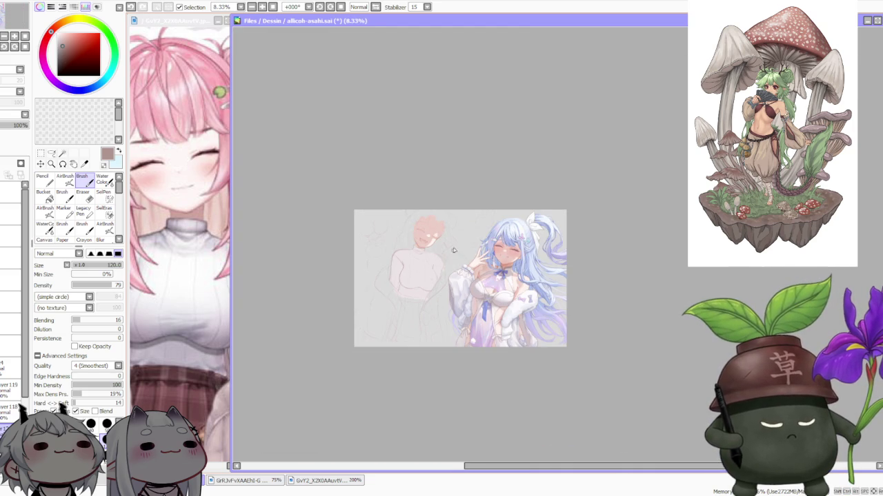
{"action": "scroll", "coordinate": [453, 248], "scroll_direction": "up", "scroll_amount": 3}
{"action": "scroll", "coordinate": [428, 234], "scroll_direction": "down", "scroll_amount": 2}
{"action": "scroll", "coordinate": [433, 246], "scroll_direction": "up", "scroll_amount": 2}
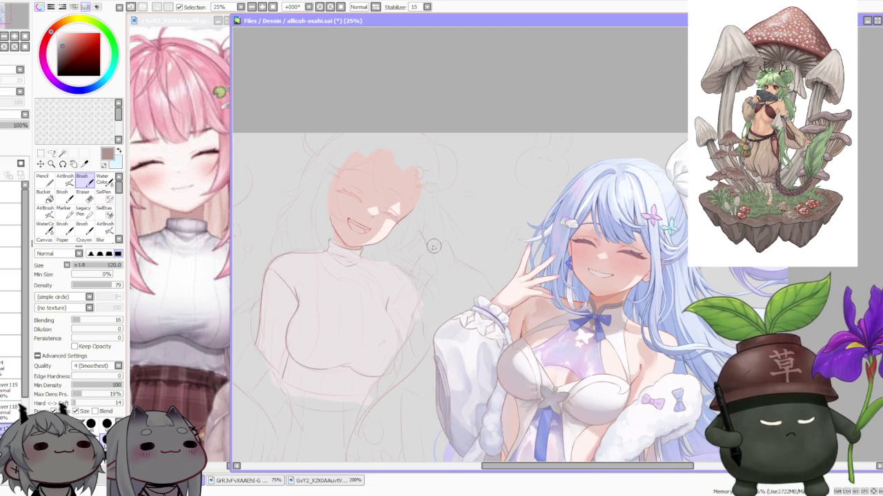
{"action": "scroll", "coordinate": [364, 323], "scroll_direction": "down", "scroll_amount": 1}
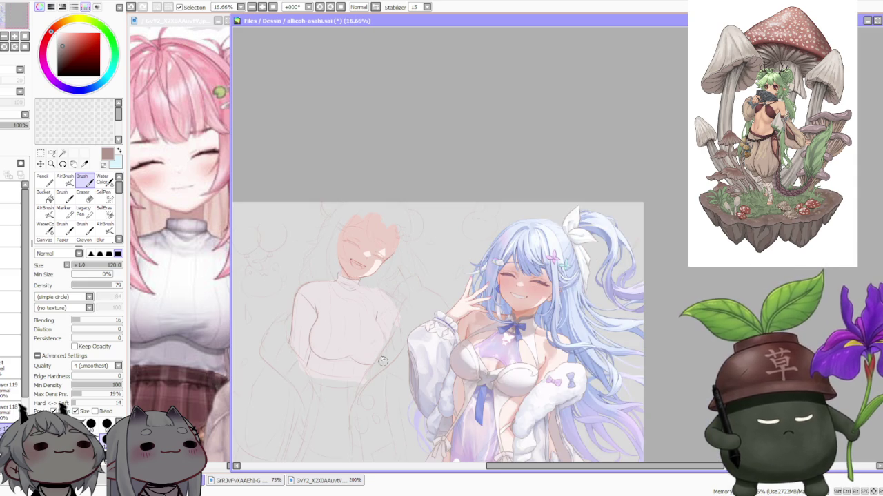
{"action": "scroll", "coordinate": [378, 342], "scroll_direction": "down", "scroll_amount": 1}
{"action": "scroll", "coordinate": [403, 372], "scroll_direction": "up", "scroll_amount": 2}
{"action": "scroll", "coordinate": [351, 334], "scroll_direction": "down", "scroll_amount": 1}
{"action": "scroll", "coordinate": [341, 352], "scroll_direction": "up", "scroll_amount": 1}
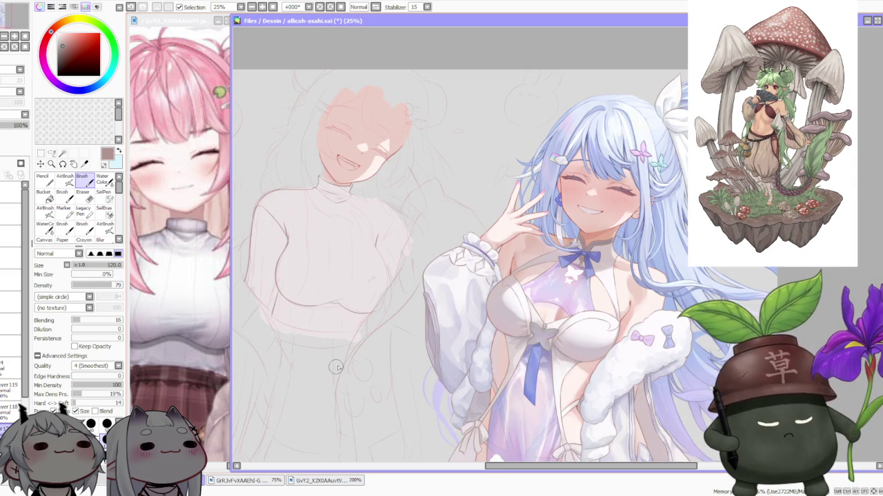
{"action": "scroll", "coordinate": [297, 283], "scroll_direction": "up", "scroll_amount": 1}
{"action": "scroll", "coordinate": [283, 303], "scroll_direction": "down", "scroll_amount": 1}
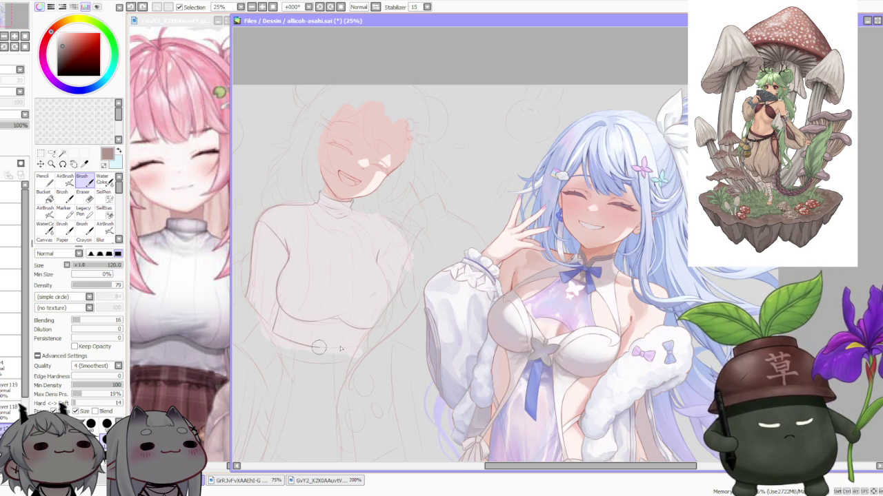
Sketch the sweater's bottom hem line beneath the chest
{"action": "left_click_drag", "start_coordinate": [273, 331], "coordinate": [363, 342]}
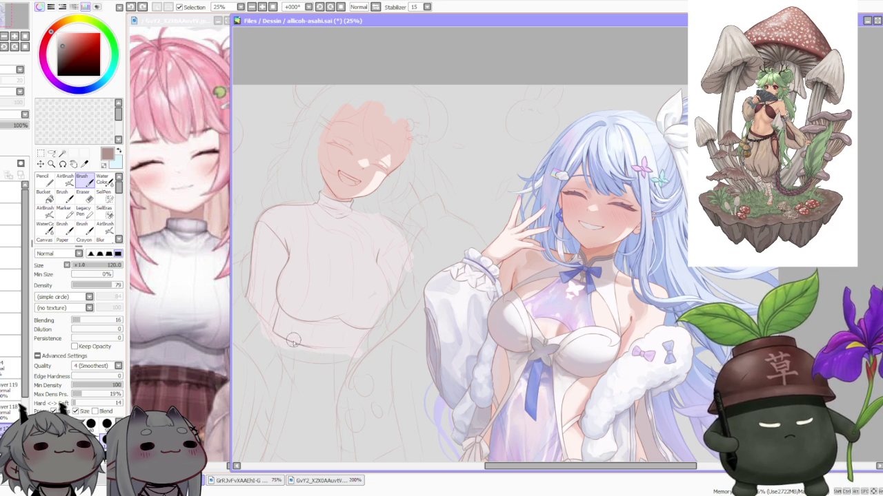
{"action": "scroll", "coordinate": [309, 282], "scroll_direction": "down", "scroll_amount": 1}
{"action": "scroll", "coordinate": [339, 206], "scroll_direction": "down", "scroll_amount": 1}
{"action": "scroll", "coordinate": [339, 205], "scroll_direction": "up", "scroll_amount": 1}
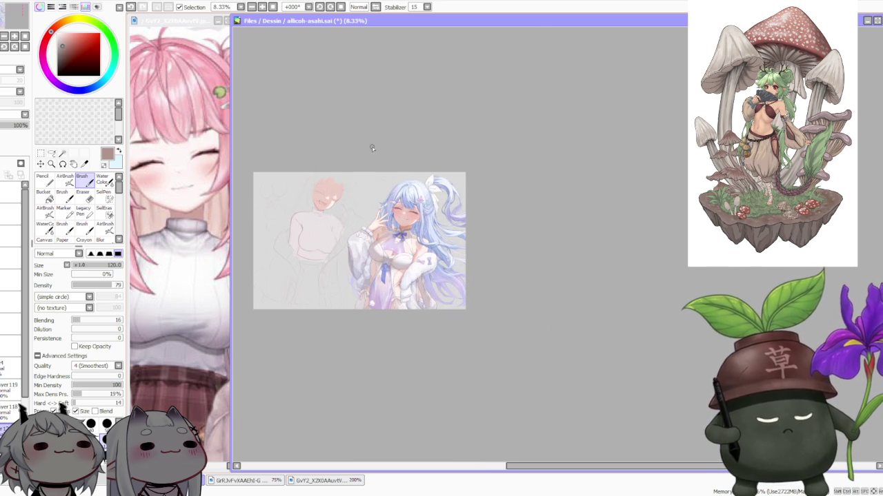
{"action": "scroll", "coordinate": [351, 204], "scroll_direction": "up", "scroll_amount": 1}
{"action": "scroll", "coordinate": [362, 201], "scroll_direction": "up", "scroll_amount": 1}
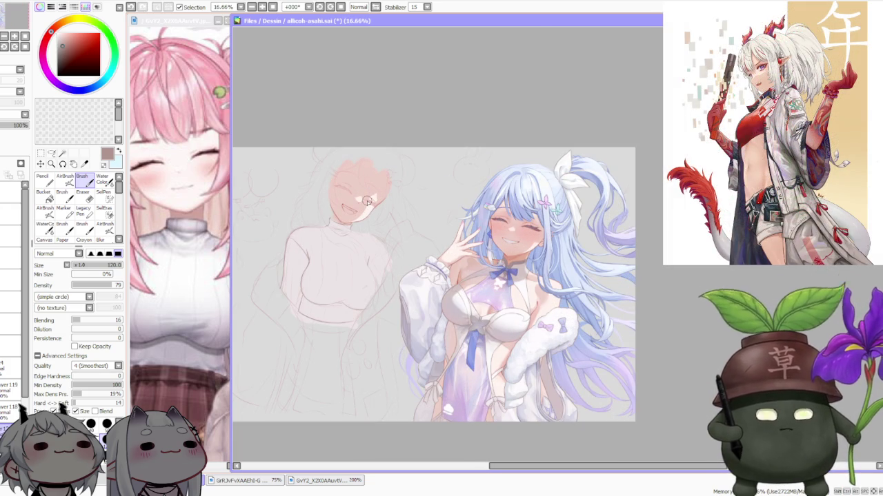
{"action": "scroll", "coordinate": [367, 201], "scroll_direction": "down", "scroll_amount": 1}
{"action": "scroll", "coordinate": [368, 201], "scroll_direction": "up", "scroll_amount": 2}
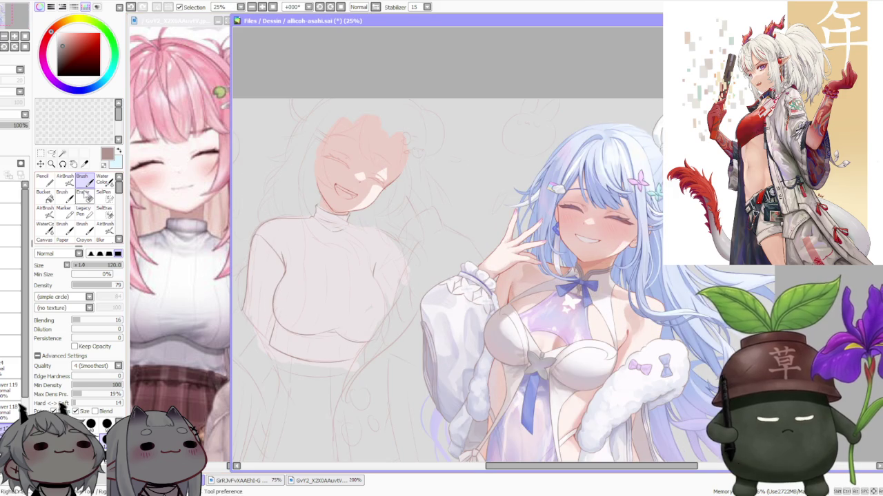
{"action": "left_click", "coordinate": [52, 153]}
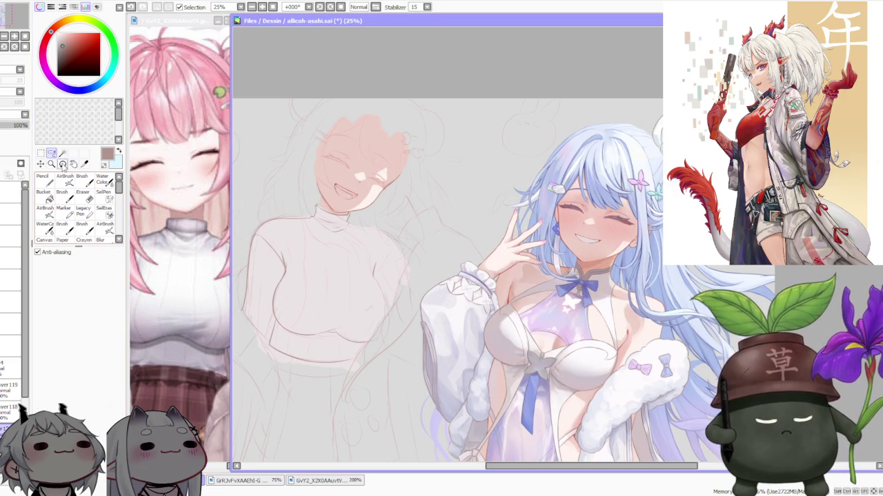
Lasso the sweater torso and free-deform it: raise the bottom, pull the right and lower-left inward
{"action": "left_click_drag", "start_coordinate": [254, 235], "coordinate": [267, 320]}
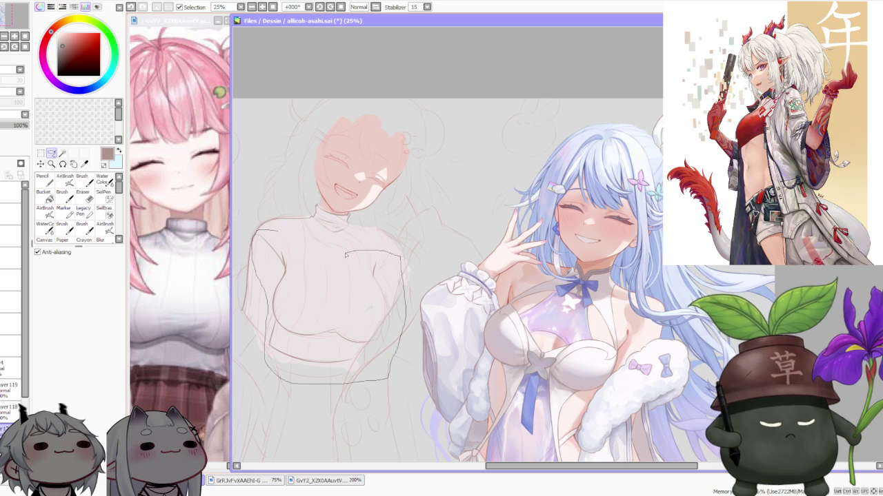
{"action": "left_click_drag", "start_coordinate": [346, 255], "coordinate": [346, 255]}
{"action": "left_click", "coordinate": [41, 153]}
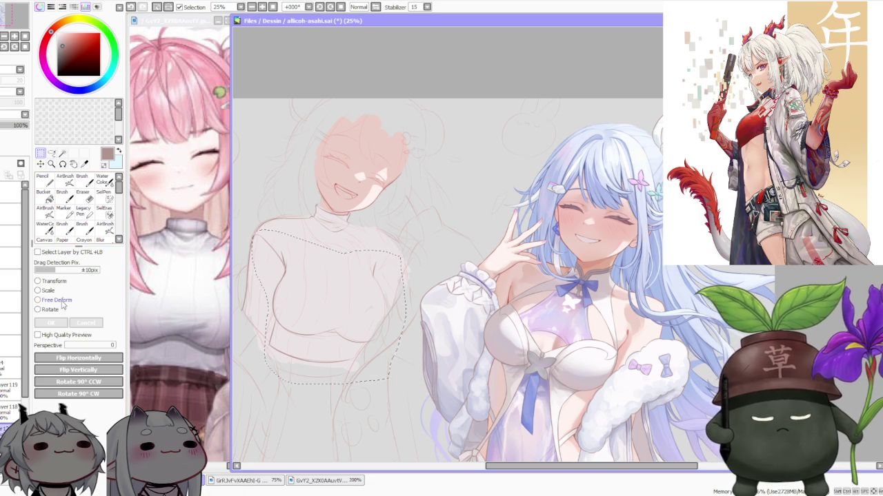
{"action": "left_click", "coordinate": [62, 304]}
{"action": "left_click_drag", "start_coordinate": [314, 364], "coordinate": [314, 361]}
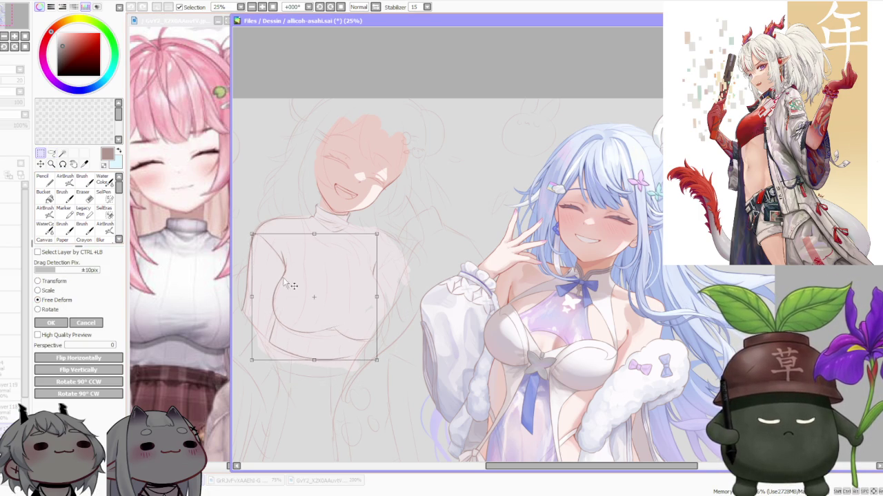
{"action": "left_click_drag", "start_coordinate": [377, 297], "coordinate": [376, 296]}
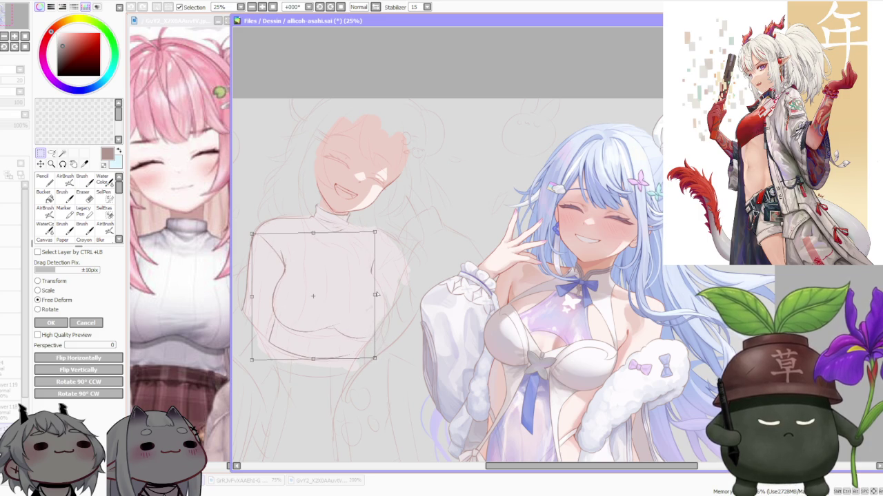
{"action": "left_click_drag", "start_coordinate": [253, 362], "coordinate": [255, 357]}
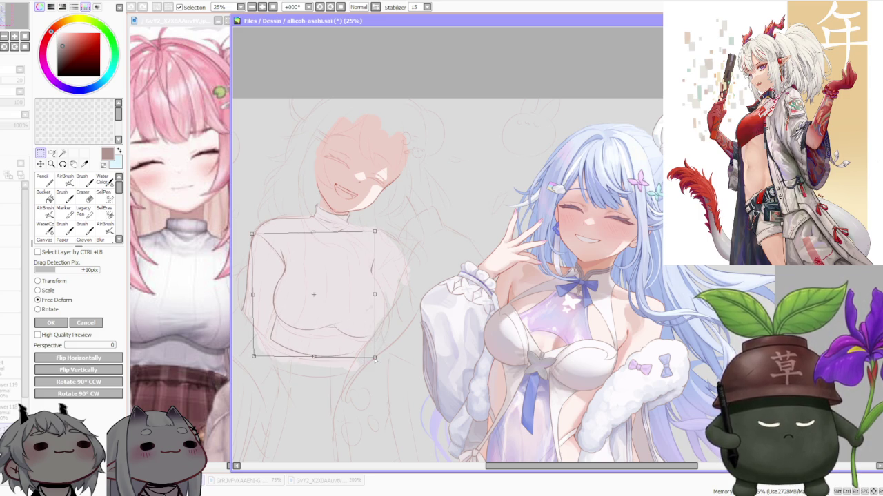
{"action": "scroll", "coordinate": [370, 297], "scroll_direction": "down", "scroll_amount": 1}
{"action": "scroll", "coordinate": [379, 290], "scroll_direction": "up", "scroll_amount": 1}
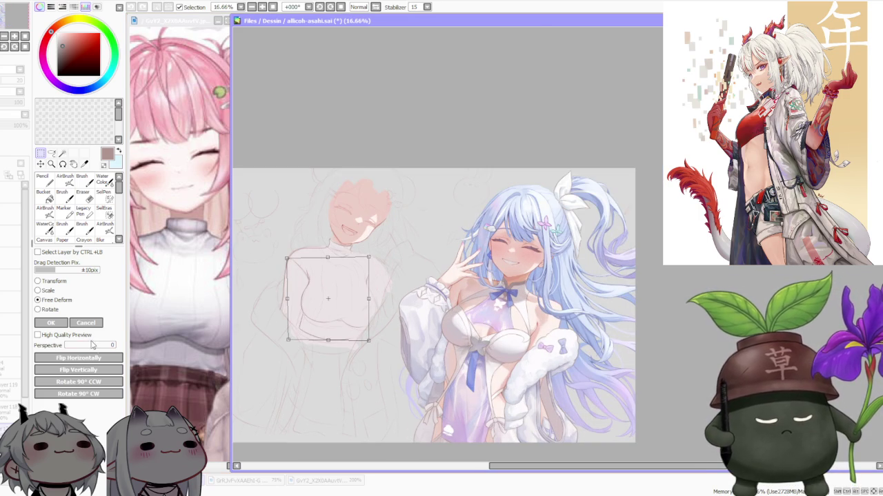
{"action": "left_click", "coordinate": [50, 322]}
{"action": "scroll", "coordinate": [373, 251], "scroll_direction": "down", "scroll_amount": 1}
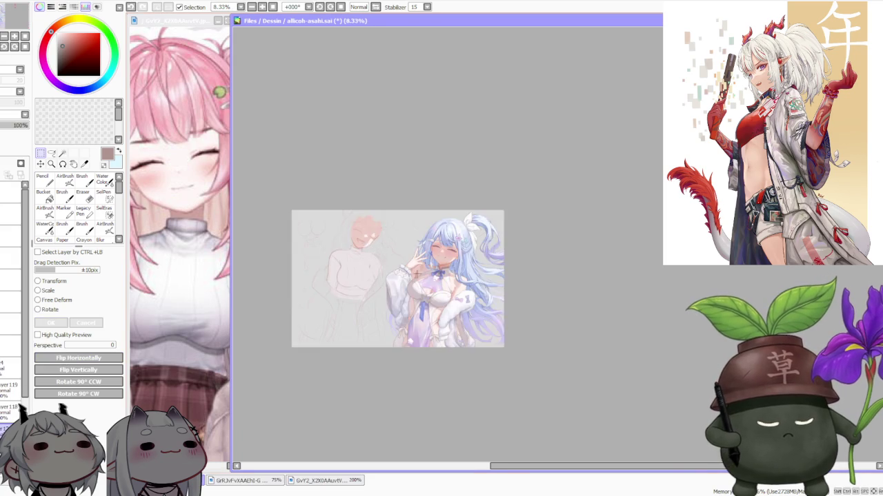
Return to the Brush, then undo and restore the last chest stroke
{"action": "scroll", "coordinate": [417, 274], "scroll_direction": "up", "scroll_amount": 2}
{"action": "scroll", "coordinate": [389, 286], "scroll_direction": "down", "scroll_amount": 1}
{"action": "scroll", "coordinate": [238, 273], "scroll_direction": "up", "scroll_amount": 1}
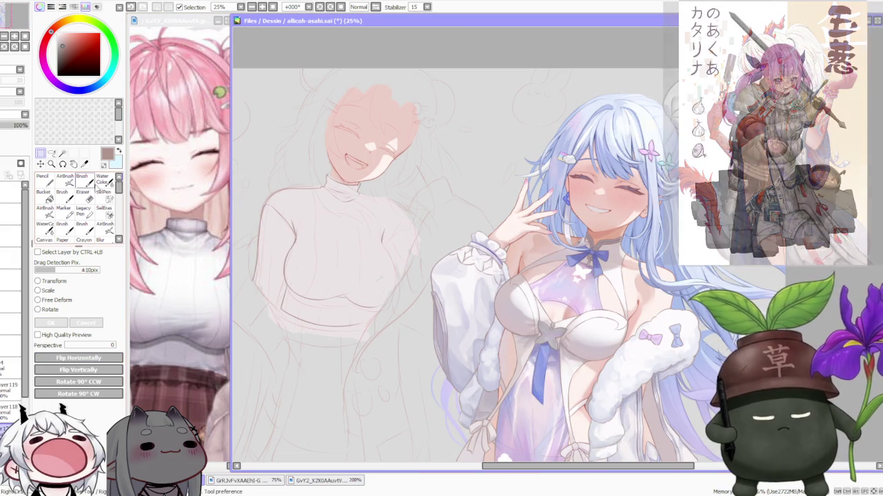
{"action": "left_click", "coordinate": [82, 178]}
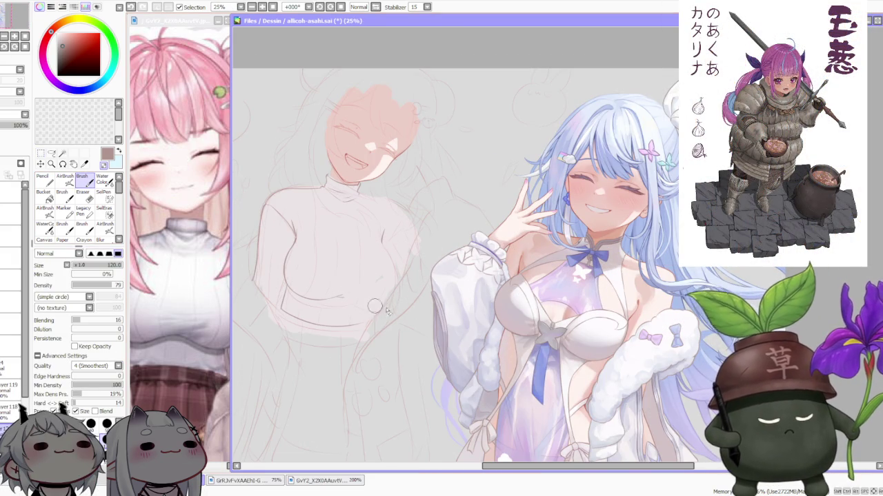
{"action": "key", "text": "ctrl+z"}
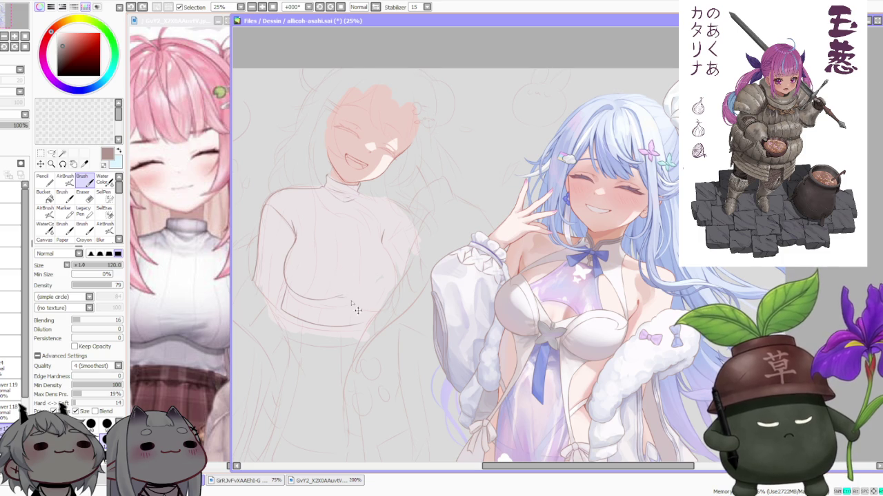
{"action": "key", "text": "ctrl+y"}
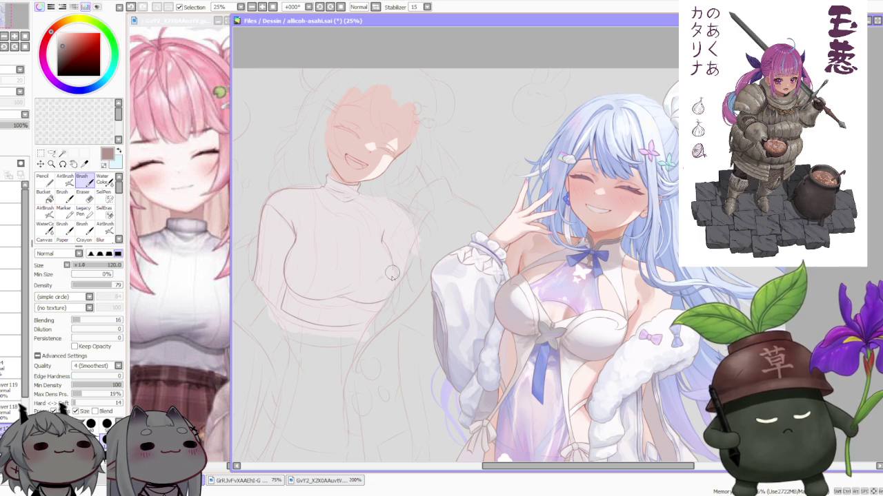
{"action": "scroll", "coordinate": [391, 245], "scroll_direction": "up", "scroll_amount": 2}
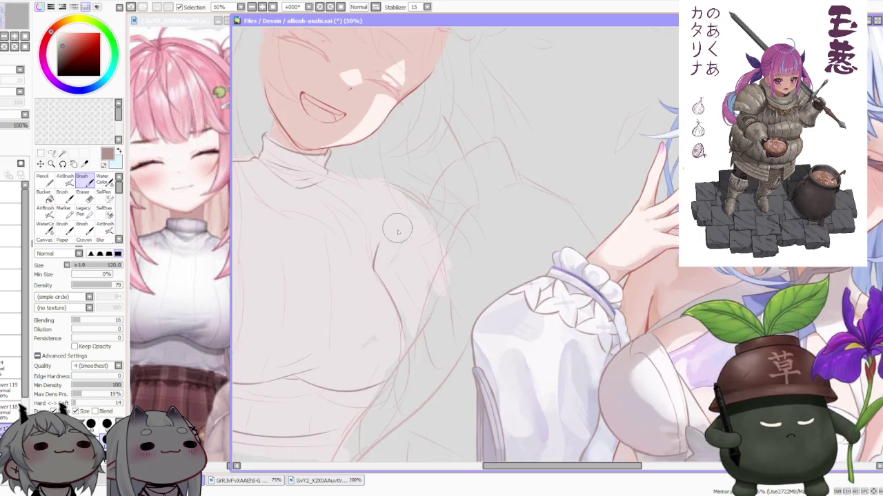
{"action": "scroll", "coordinate": [391, 242], "scroll_direction": "down", "scroll_amount": 2}
{"action": "scroll", "coordinate": [392, 240], "scroll_direction": "up", "scroll_amount": 1}
Toggle the last stroke with undo/redo to compare both versions
{"action": "key", "text": "ctrl+z"}
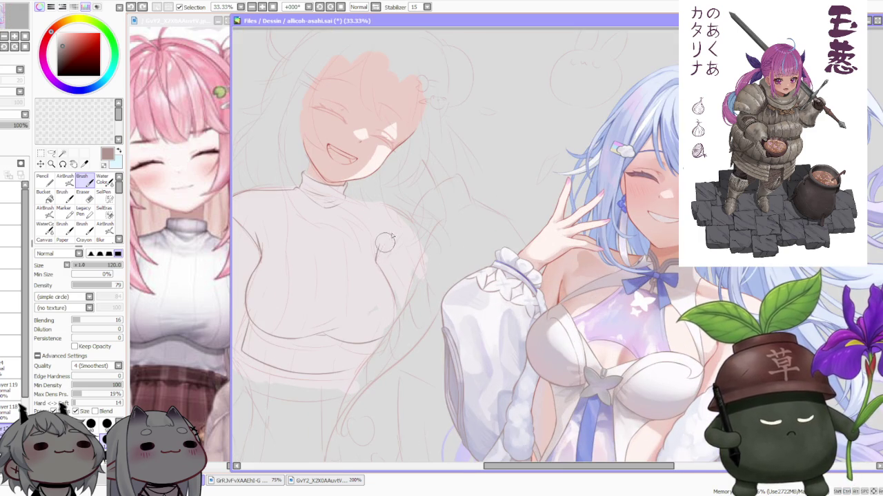
{"action": "key", "text": "ctrl+y"}
{"action": "key", "text": "ctrl+z"}
{"action": "key", "text": "ctrl+y"}
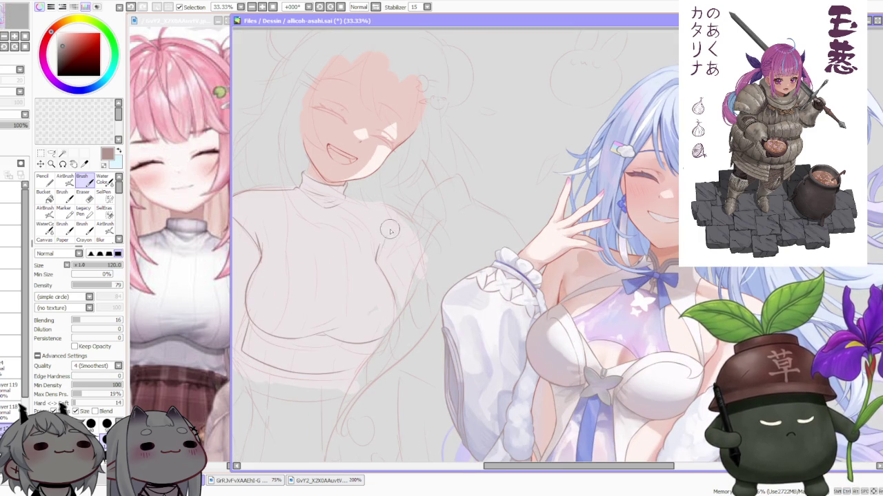
{"action": "scroll", "coordinate": [407, 214], "scroll_direction": "down", "scroll_amount": 3}
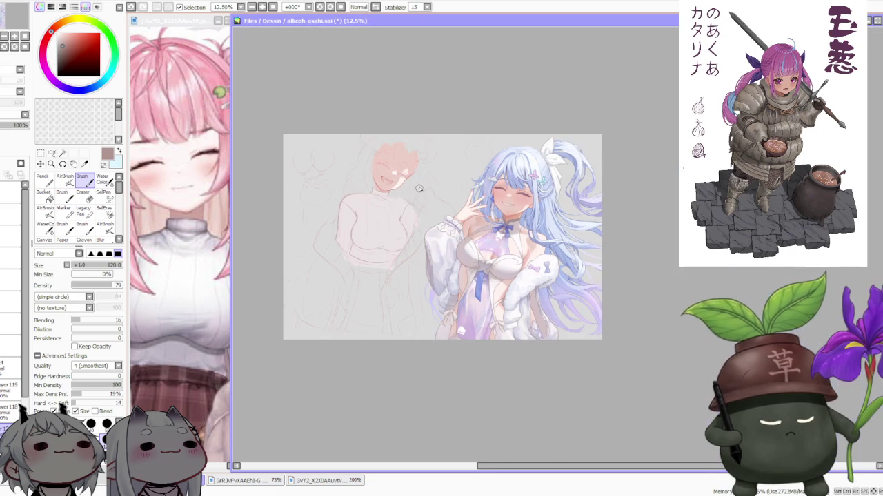
{"action": "scroll", "coordinate": [400, 247], "scroll_direction": "up", "scroll_amount": 2}
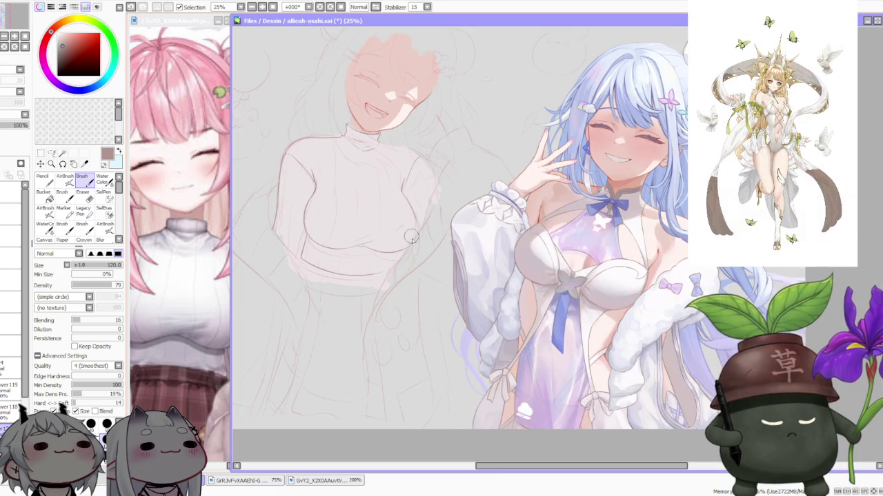
Mirror the canvas view with Inv. to check proportions and pick the Lasso tool
{"action": "left_click", "coordinate": [358, 6]}
{"action": "scroll", "coordinate": [483, 207], "scroll_direction": "down", "scroll_amount": 1}
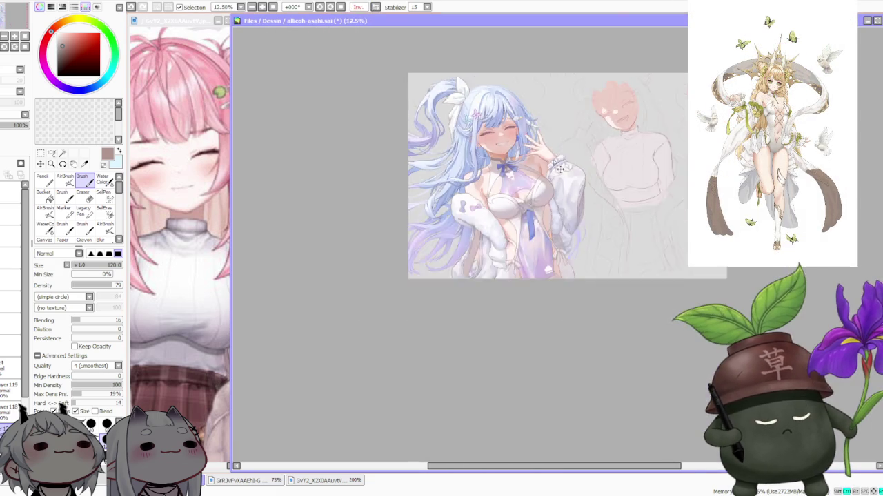
{"action": "scroll", "coordinate": [656, 149], "scroll_direction": "up", "scroll_amount": 2}
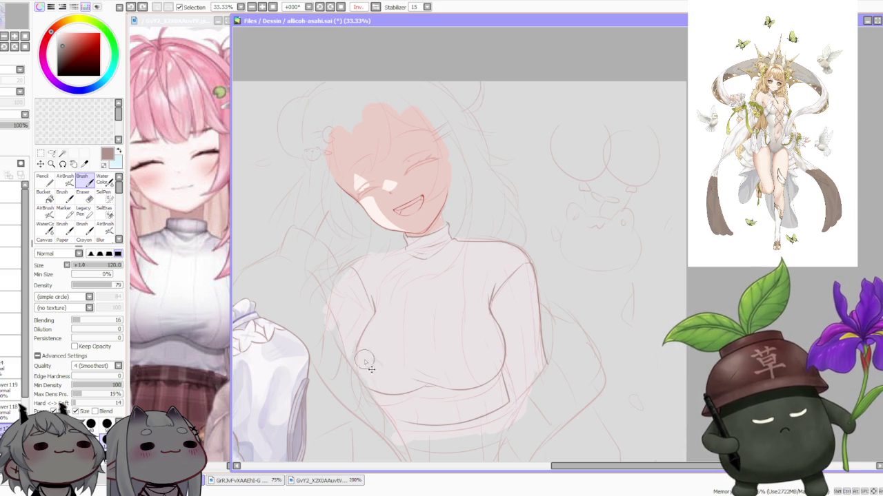
{"action": "scroll", "coordinate": [373, 272], "scroll_direction": "down", "scroll_amount": 1}
{"action": "scroll", "coordinate": [422, 303], "scroll_direction": "up", "scroll_amount": 1}
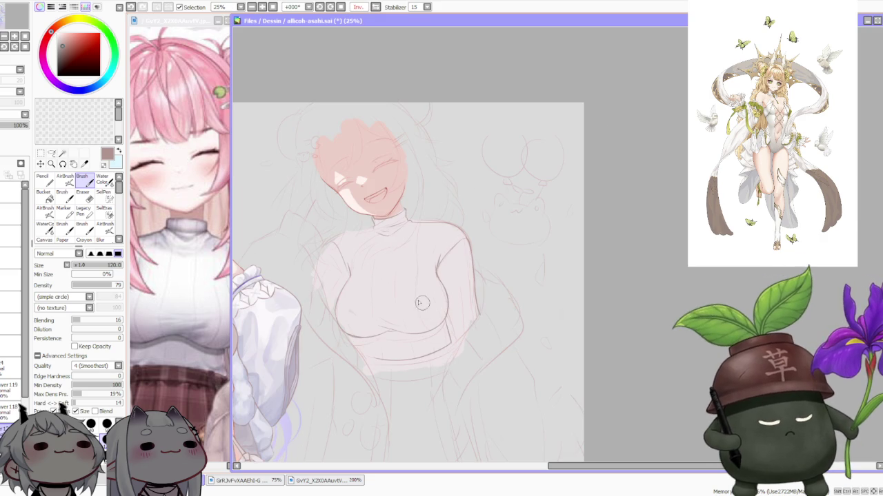
{"action": "left_click", "coordinate": [51, 153]}
{"action": "scroll", "coordinate": [355, 271], "scroll_direction": "up", "scroll_amount": 1}
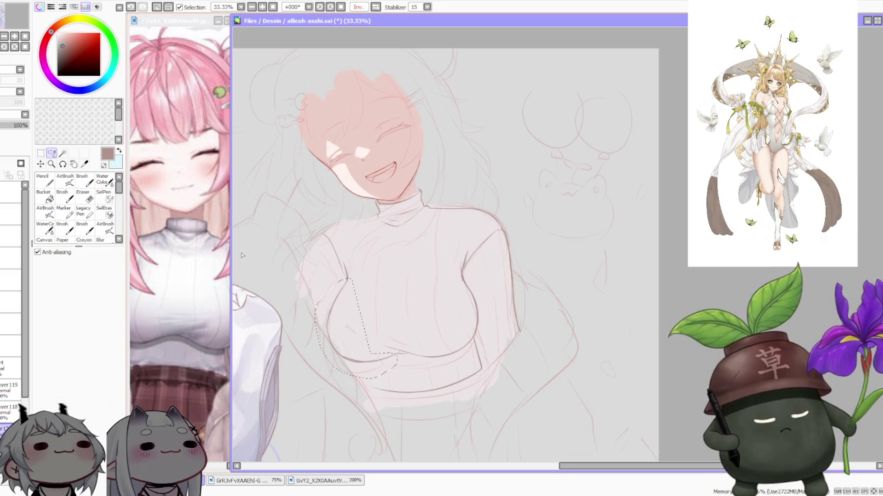
Free-deform the selected chest area, nudging its lower-left down and top-left up
{"action": "key", "text": "ctrl+t"}
{"action": "left_click_drag", "start_coordinate": [325, 371], "coordinate": [328, 373]}
{"action": "left_click_drag", "start_coordinate": [326, 279], "coordinate": [326, 276]}
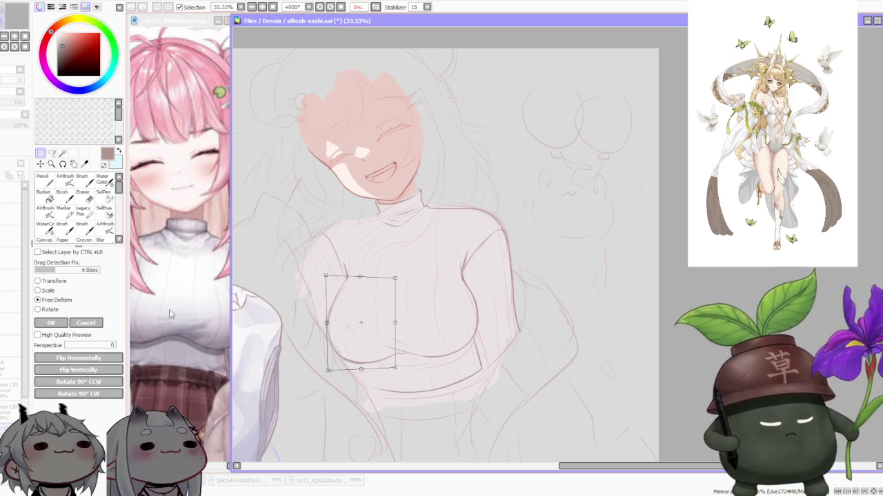
{"action": "key", "text": "Return"}
Flip the canvas view and rotate it to a tilted angle, then resume with the Brush
{"action": "left_click", "coordinate": [375, 7]}
{"action": "key", "text": "End"}
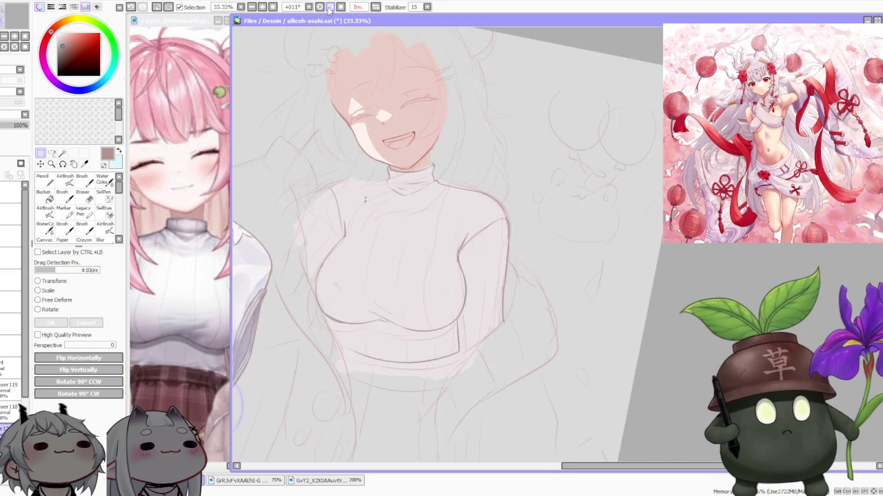
{"action": "key", "text": "End"}
{"action": "key", "text": "End"}
{"action": "key", "text": "minus"}
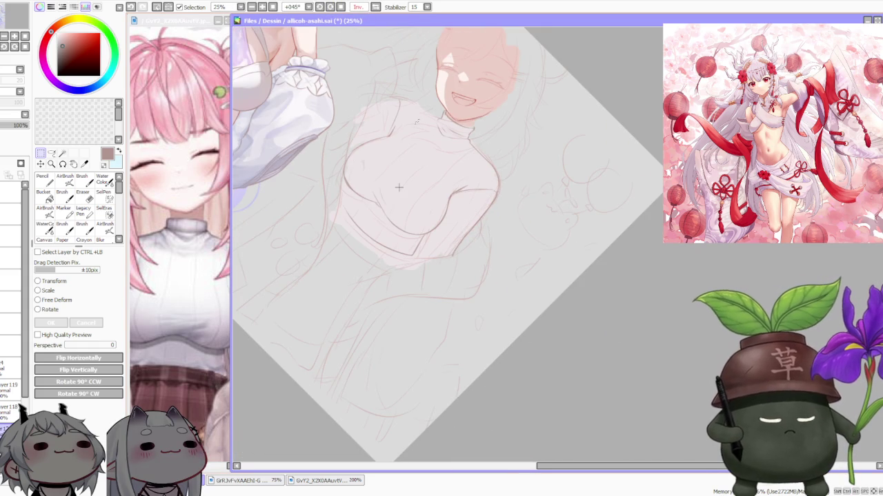
{"action": "scroll", "coordinate": [400, 90], "scroll_direction": "up", "scroll_amount": 1}
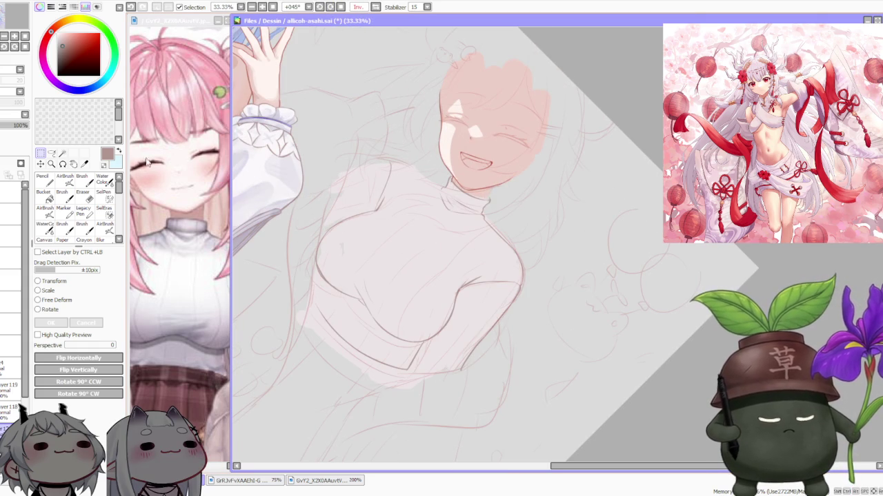
{"action": "left_click", "coordinate": [83, 178]}
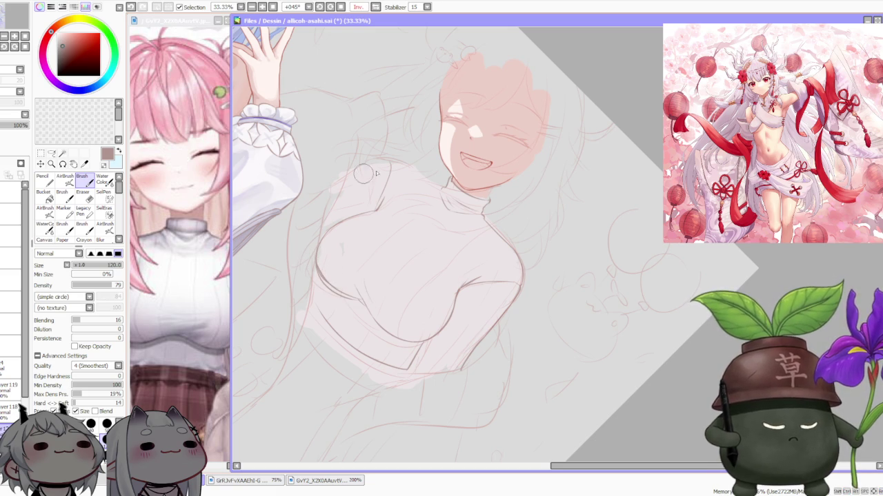
{"action": "scroll", "coordinate": [355, 183], "scroll_direction": "up", "scroll_amount": 3}
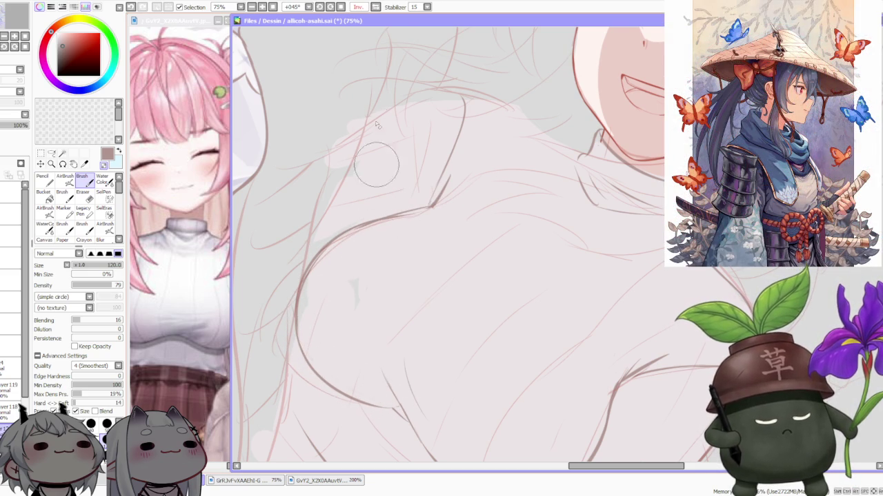
Reset the canvas rotation to upright and zoom around the sweater sketch
{"action": "key", "text": "Home"}
{"action": "scroll", "coordinate": [376, 164], "scroll_direction": "down", "scroll_amount": 1}
{"action": "scroll", "coordinate": [351, 41], "scroll_direction": "down", "scroll_amount": 1}
{"action": "scroll", "coordinate": [393, 55], "scroll_direction": "down", "scroll_amount": 1}
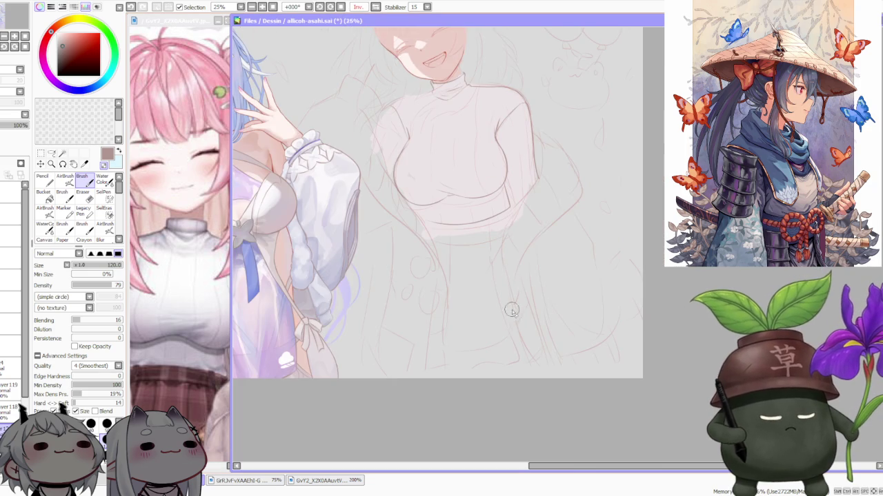
{"action": "scroll", "coordinate": [511, 311], "scroll_direction": "down", "scroll_amount": 1}
{"action": "scroll", "coordinate": [483, 193], "scroll_direction": "up", "scroll_amount": 2}
{"action": "scroll", "coordinate": [439, 210], "scroll_direction": "down", "scroll_amount": 1}
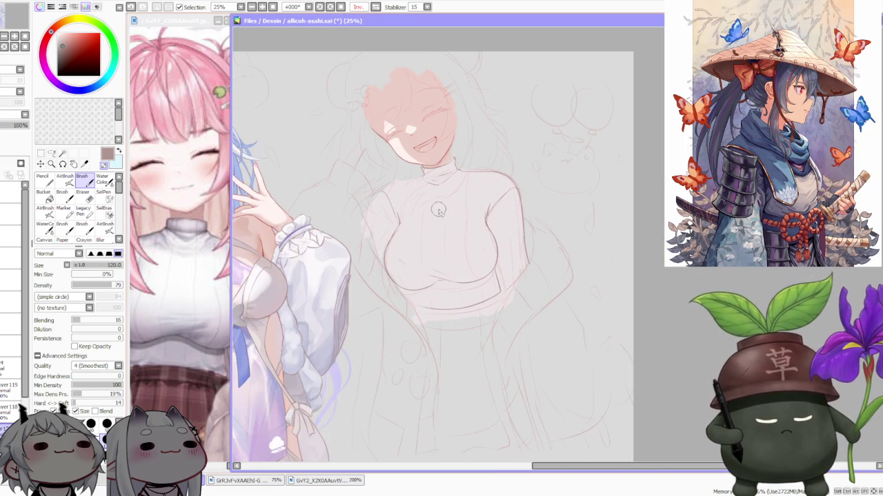
{"action": "scroll", "coordinate": [439, 210], "scroll_direction": "down", "scroll_amount": 1}
{"action": "scroll", "coordinate": [455, 227], "scroll_direction": "up", "scroll_amount": 3}
{"action": "scroll", "coordinate": [476, 248], "scroll_direction": "down", "scroll_amount": 1}
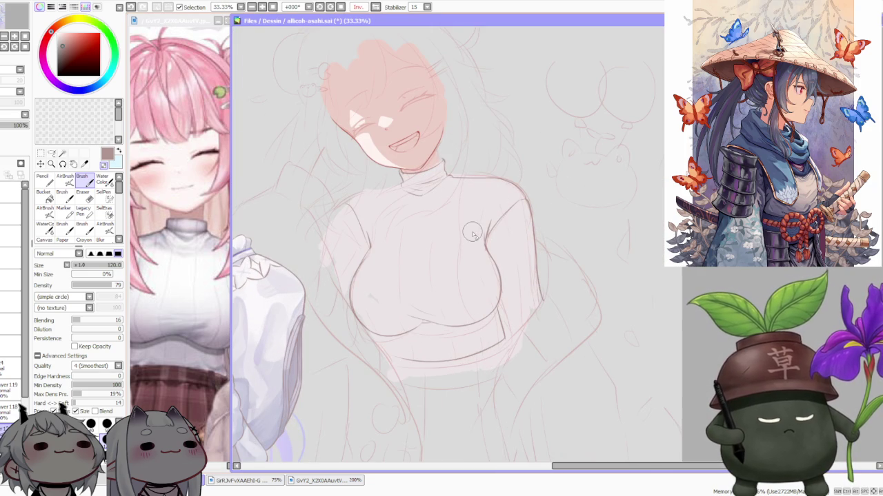
{"action": "left_click", "coordinate": [52, 153]}
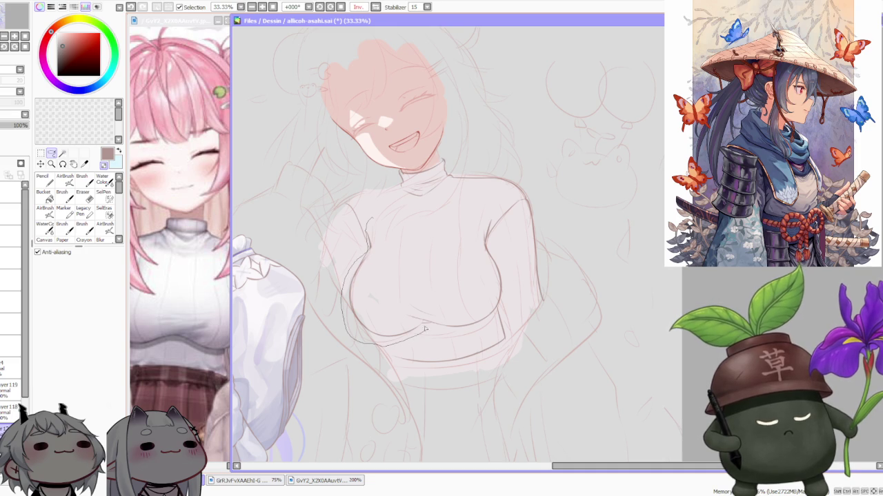
Free-deform the chest area, adjusting all four corners slightly, and apply it
{"action": "key", "text": "ctrl+t"}
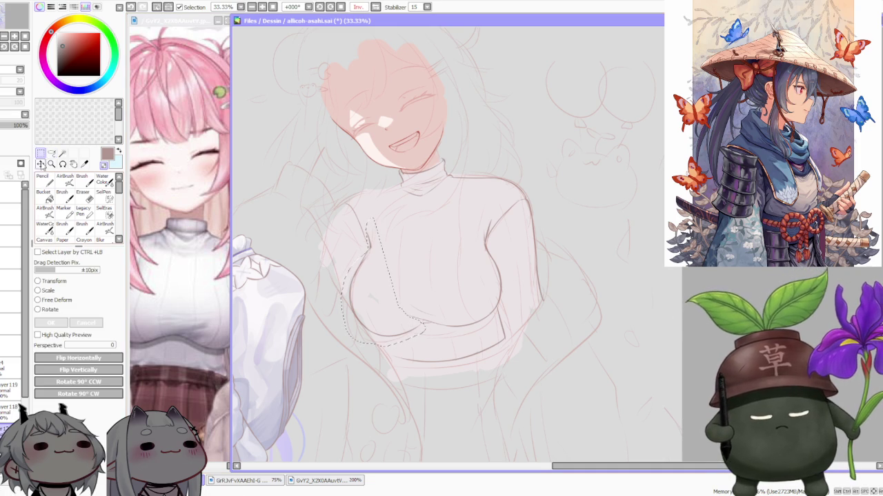
{"action": "left_click", "coordinate": [55, 301]}
{"action": "left_click_drag", "start_coordinate": [356, 344], "coordinate": [352, 336]}
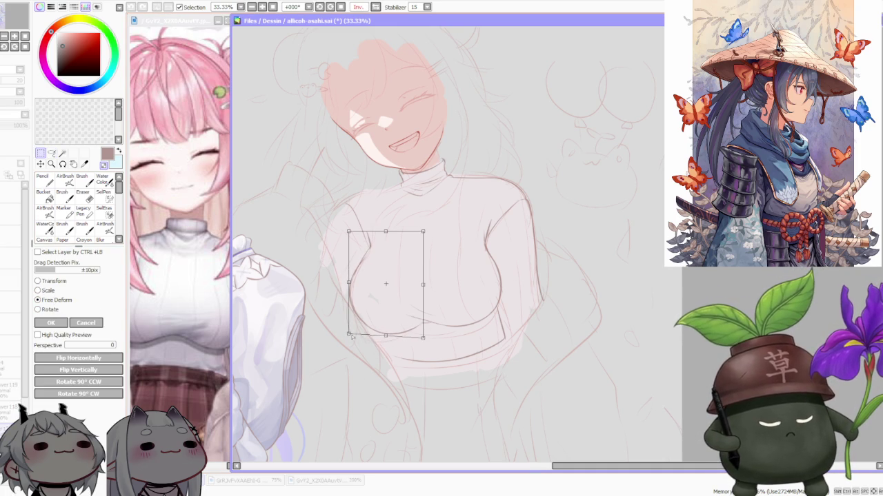
{"action": "left_click_drag", "start_coordinate": [423, 339], "coordinate": [425, 336]}
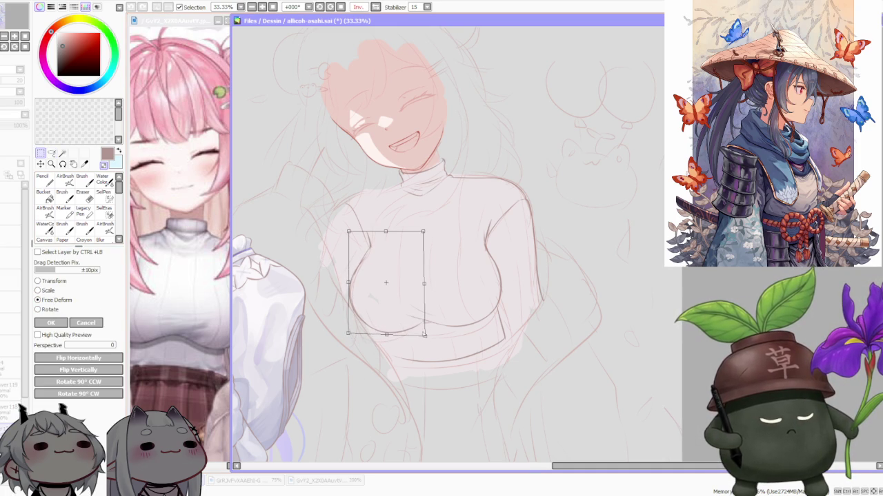
{"action": "left_click_drag", "start_coordinate": [349, 284], "coordinate": [352, 283]}
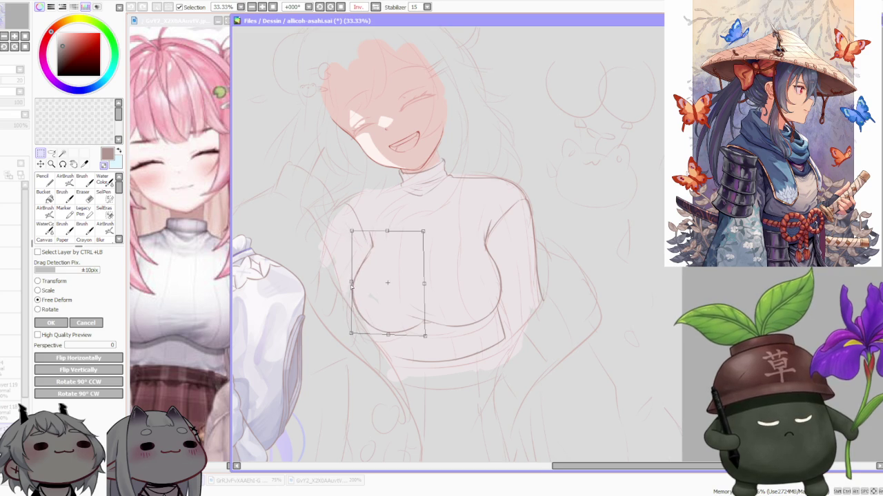
{"action": "left_click_drag", "start_coordinate": [422, 232], "coordinate": [421, 230]}
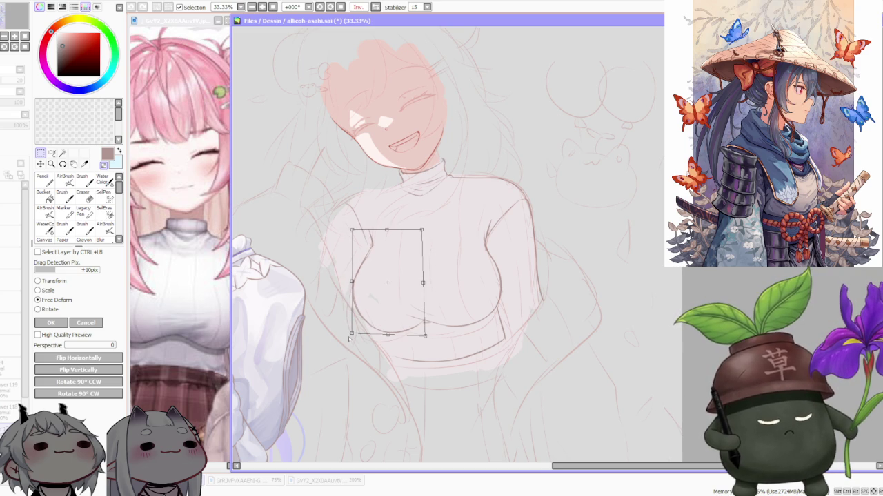
{"action": "left_click", "coordinate": [50, 321]}
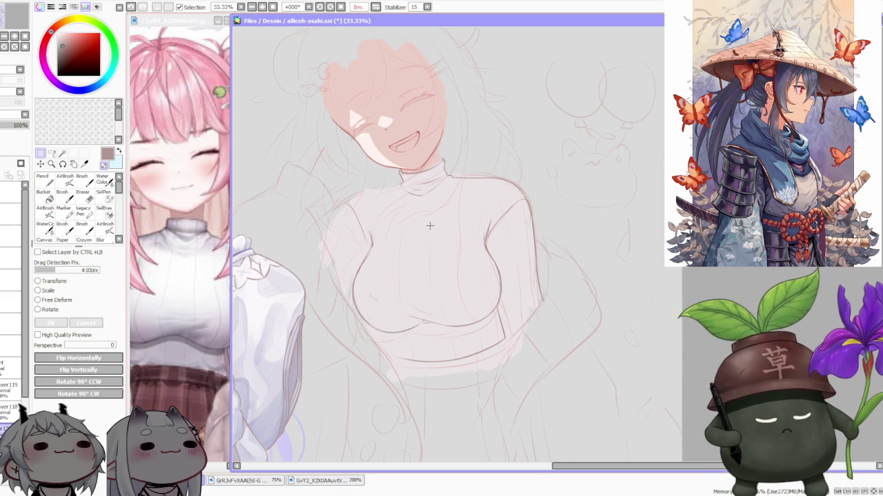
{"action": "scroll", "coordinate": [455, 196], "scroll_direction": "down", "scroll_amount": 1}
{"action": "scroll", "coordinate": [457, 199], "scroll_direction": "up", "scroll_amount": 1}
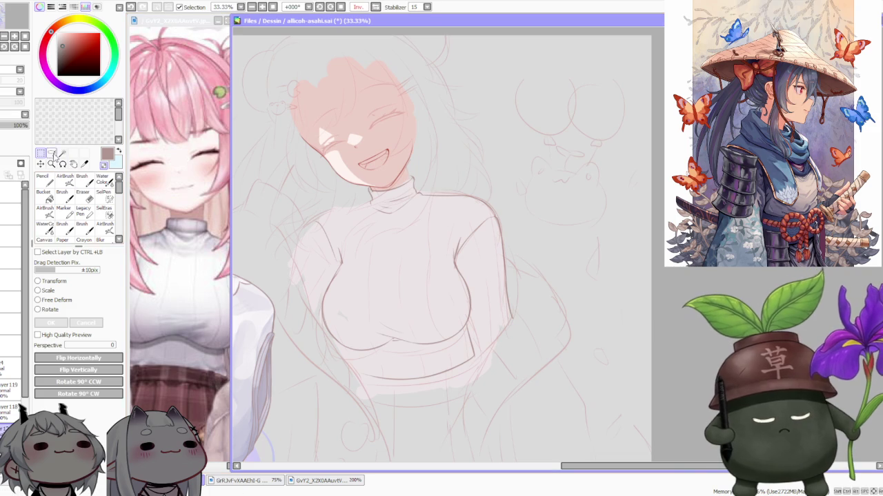
Lasso the left chest line and free-deform its curve slightly outward and down
{"action": "left_click_drag", "start_coordinate": [343, 267], "coordinate": [391, 344]}
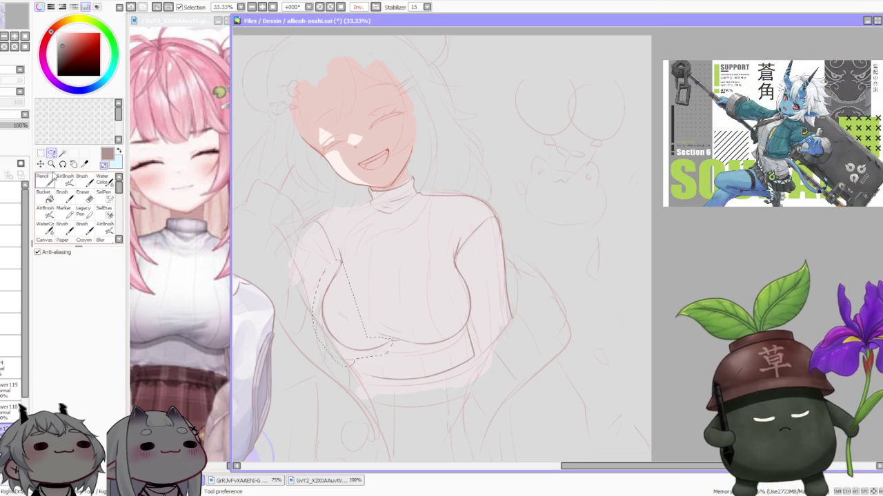
{"action": "key", "text": "ctrl+t"}
{"action": "left_click", "coordinate": [40, 300]}
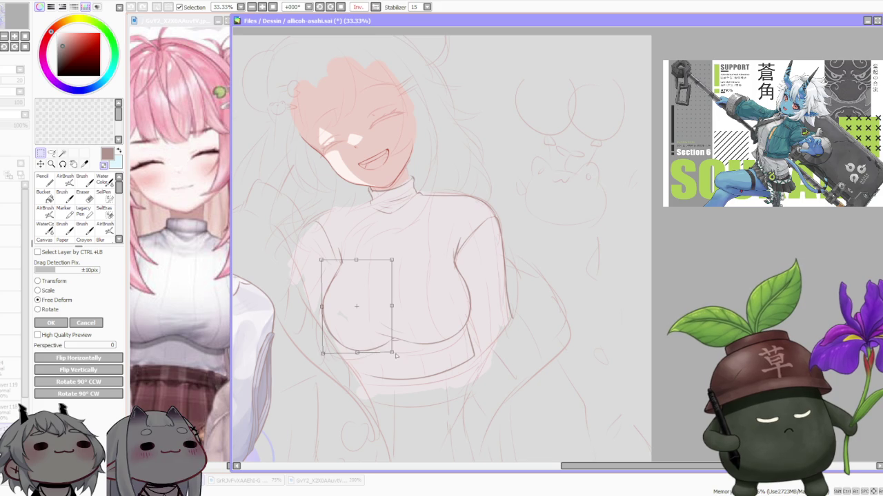
{"action": "left_click_drag", "start_coordinate": [322, 353], "coordinate": [319, 356]}
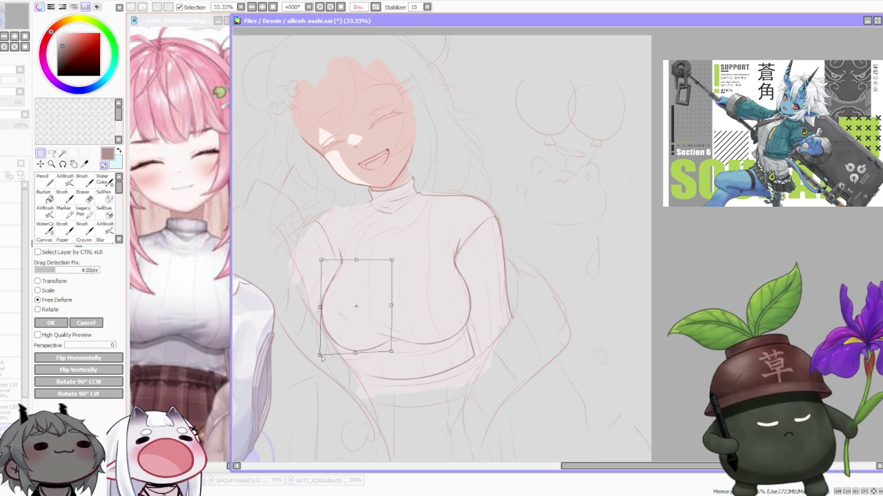
{"action": "key", "text": "Return"}
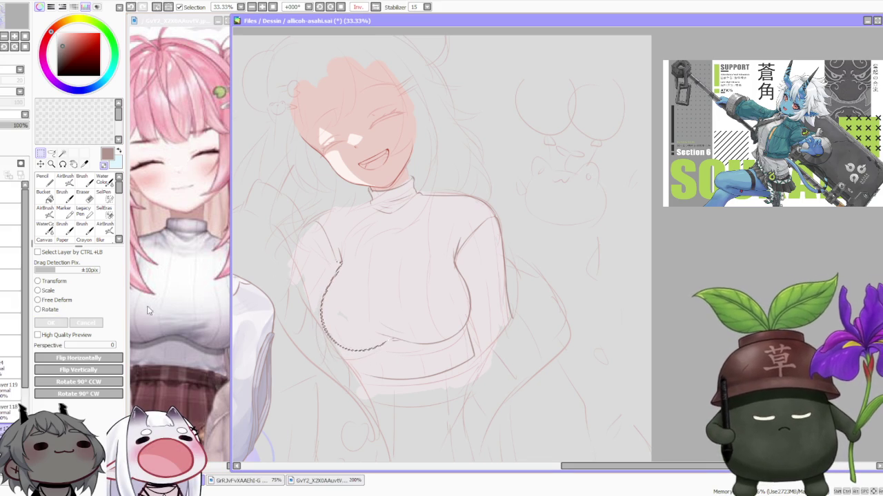
{"action": "left_click", "coordinate": [186, 192]}
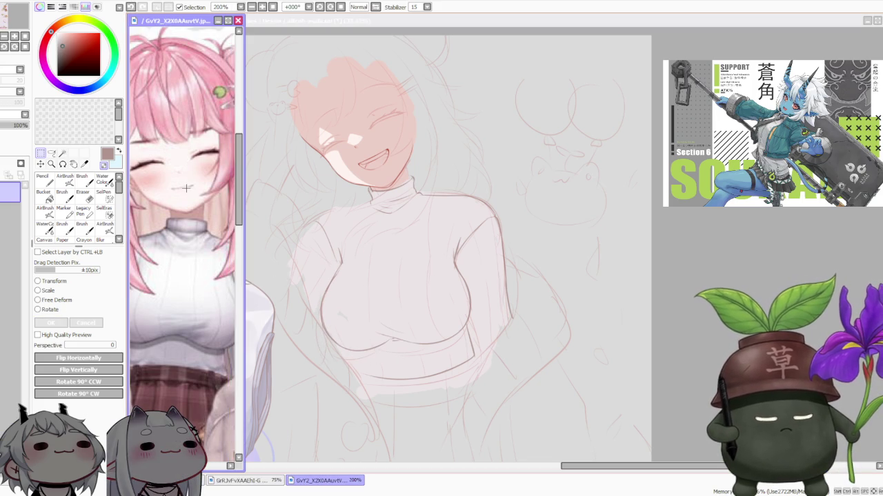
Turn off the Inv. canvas flip to restore the unmirrored view
{"action": "scroll", "coordinate": [186, 192], "scroll_direction": "down", "scroll_amount": 2}
{"action": "scroll", "coordinate": [547, 181], "scroll_direction": "down", "scroll_amount": 2}
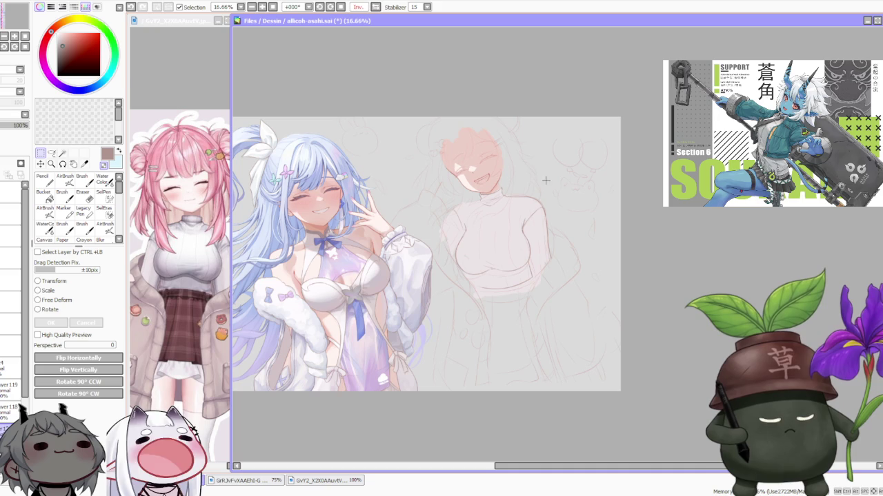
{"action": "left_click", "coordinate": [367, 8]}
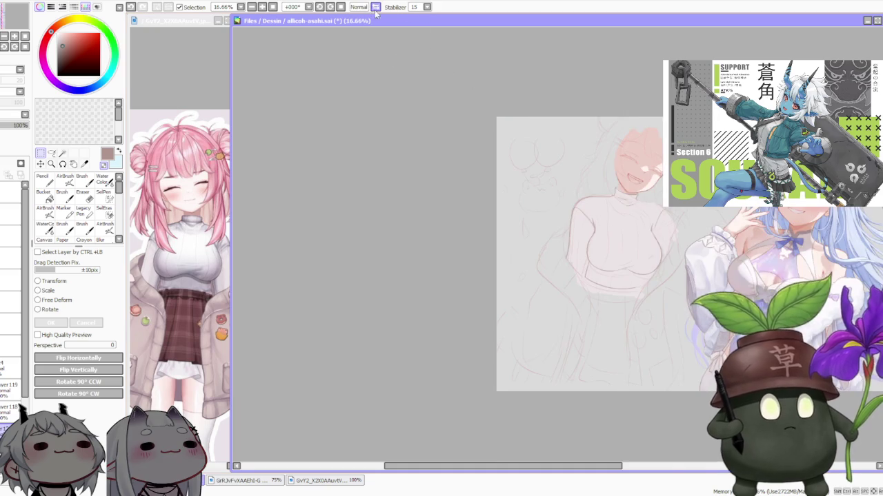
{"action": "scroll", "coordinate": [378, 237], "scroll_direction": "down", "scroll_amount": 2}
{"action": "scroll", "coordinate": [495, 201], "scroll_direction": "up", "scroll_amount": 2}
{"action": "scroll", "coordinate": [494, 202], "scroll_direction": "up", "scroll_amount": 1}
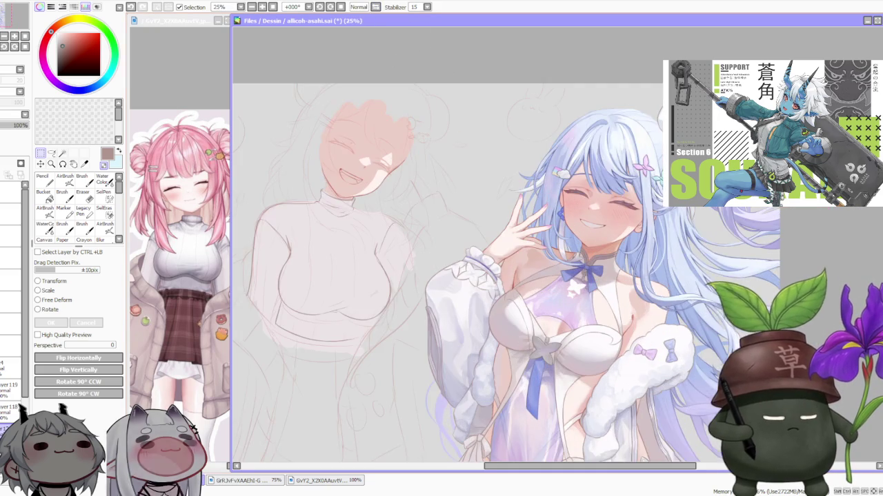
{"action": "scroll", "coordinate": [494, 202], "scroll_direction": "down", "scroll_amount": 1}
{"action": "scroll", "coordinate": [469, 205], "scroll_direction": "up", "scroll_amount": 1}
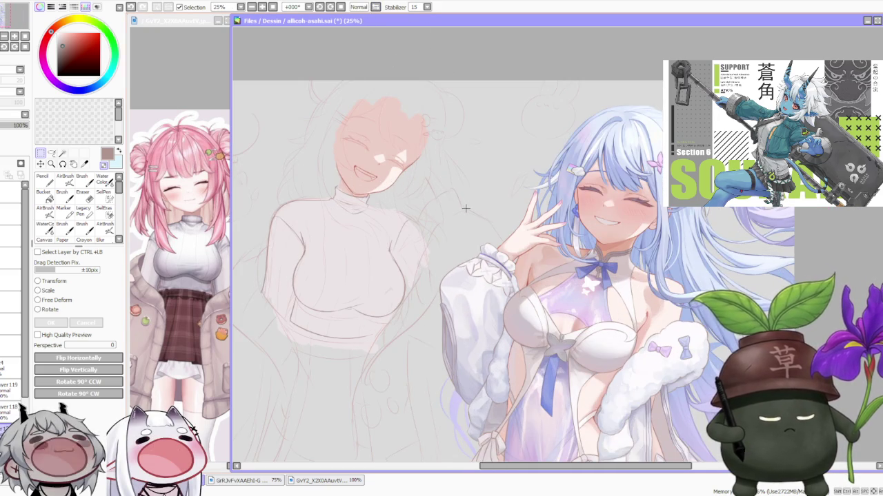
{"action": "scroll", "coordinate": [465, 208], "scroll_direction": "down", "scroll_amount": 1}
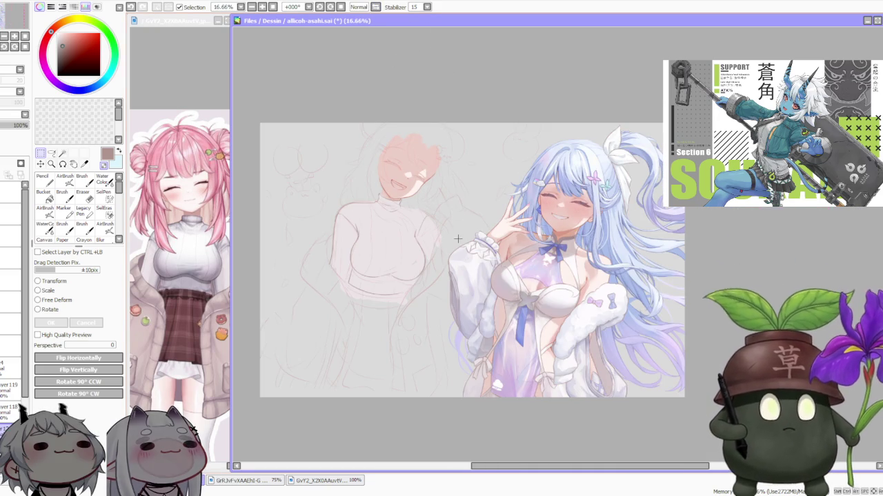
{"action": "scroll", "coordinate": [510, 221], "scroll_direction": "up", "scroll_amount": 1}
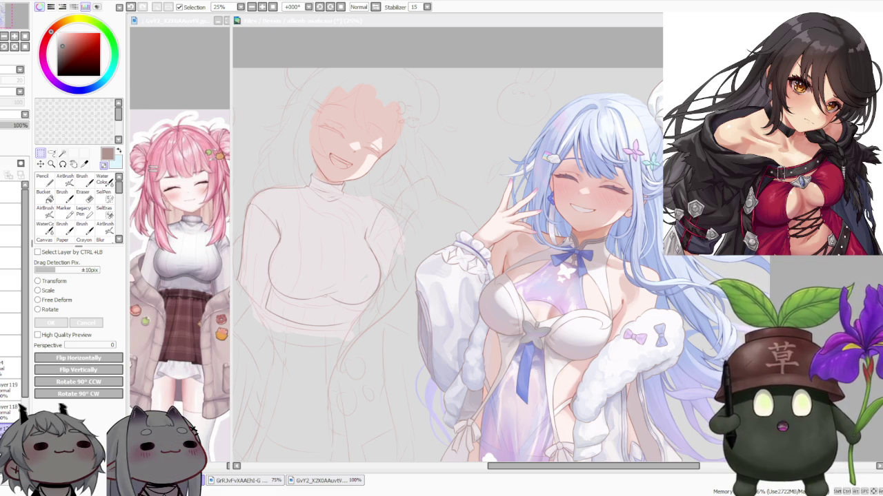
Zoom in and out repeatedly to compare the sweater sketch with the finished character
{"action": "key", "text": "minus"}
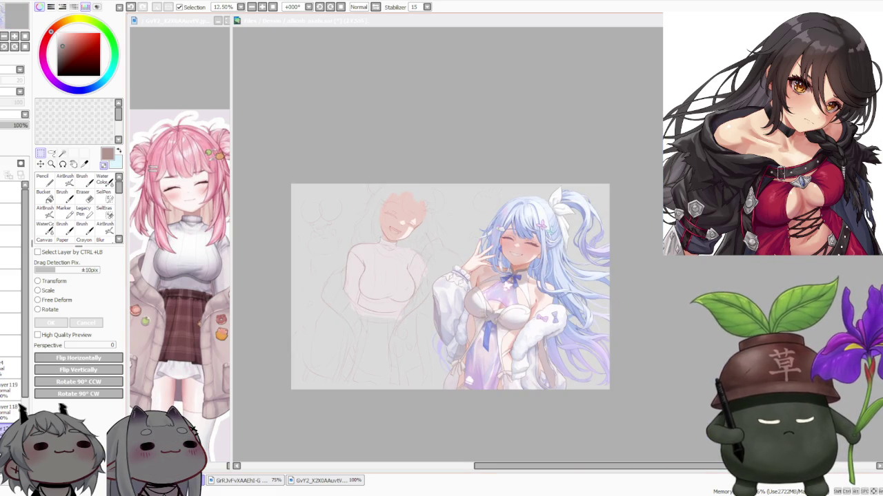
{"action": "scroll", "coordinate": [406, 172], "scroll_direction": "down", "scroll_amount": 1}
{"action": "scroll", "coordinate": [399, 207], "scroll_direction": "up", "scroll_amount": 2}
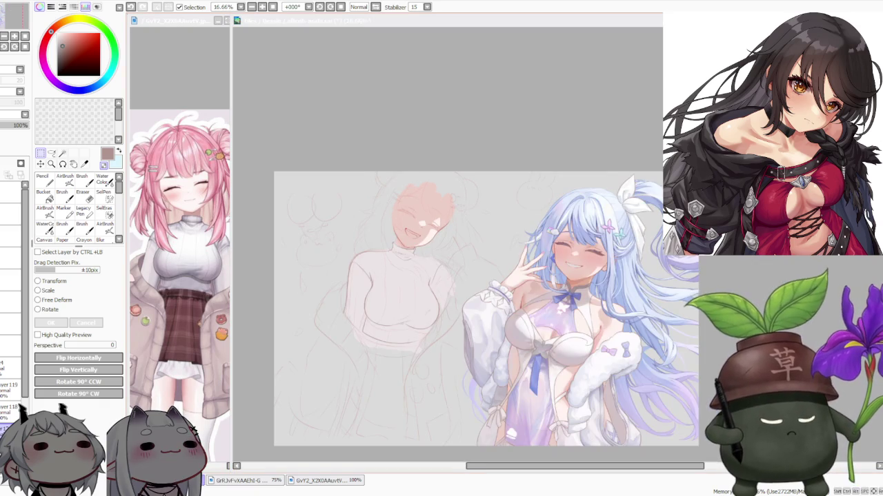
{"action": "scroll", "coordinate": [446, 303], "scroll_direction": "down", "scroll_amount": 1}
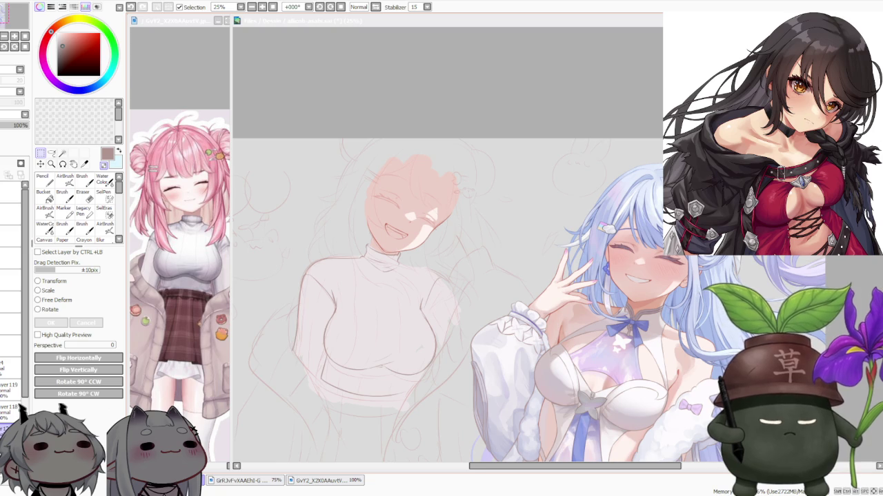
{"action": "key", "text": "ctrl+minus"}
{"action": "key", "text": "ctrl+plus"}
{"action": "key", "text": "ctrl+minus"}
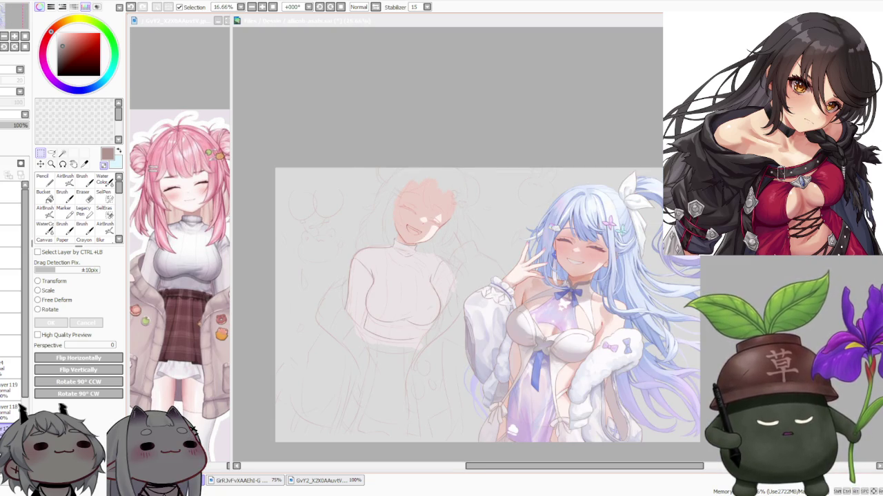
{"action": "key", "text": "ctrl+plus"}
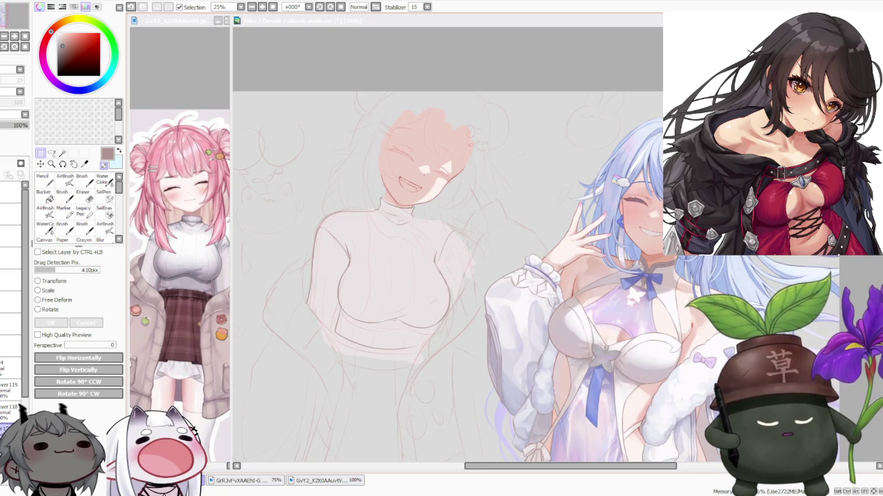
{"action": "key", "text": "ctrl+minus"}
{"action": "key", "text": "ctrl+minus"}
{"action": "key", "text": "ctrl+plus"}
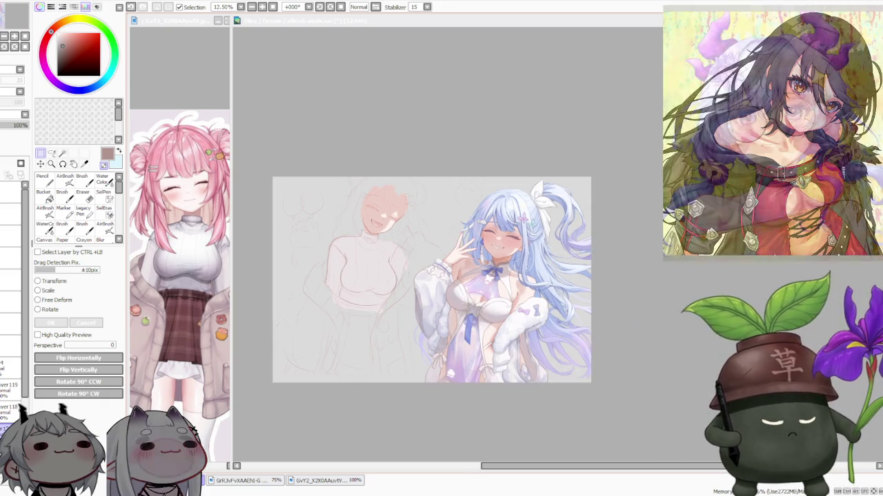
{"action": "key", "text": "ctrl+minus"}
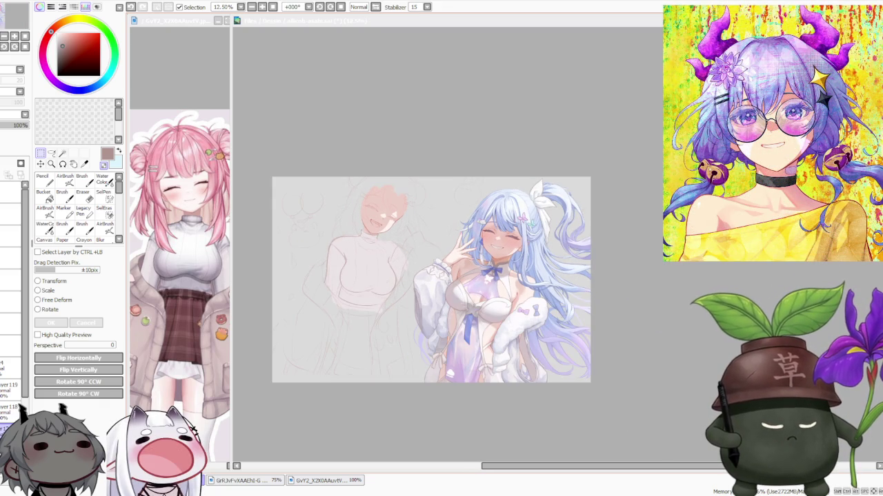
{"action": "key", "text": "ctrl+plus"}
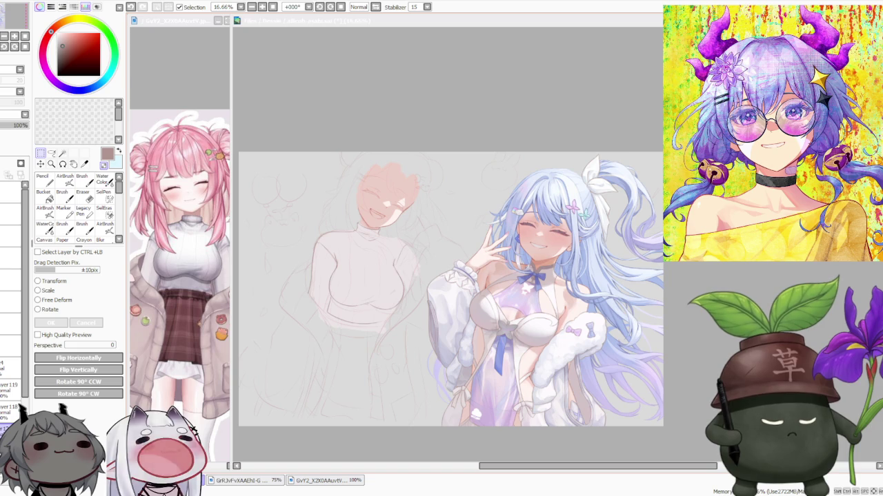
{"action": "key", "text": "ctrl+plus"}
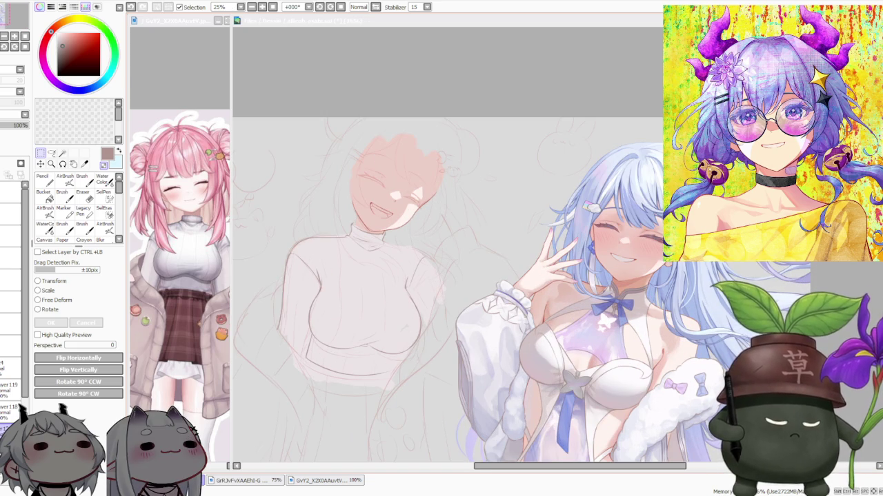
{"action": "key", "text": "ctrl+minus"}
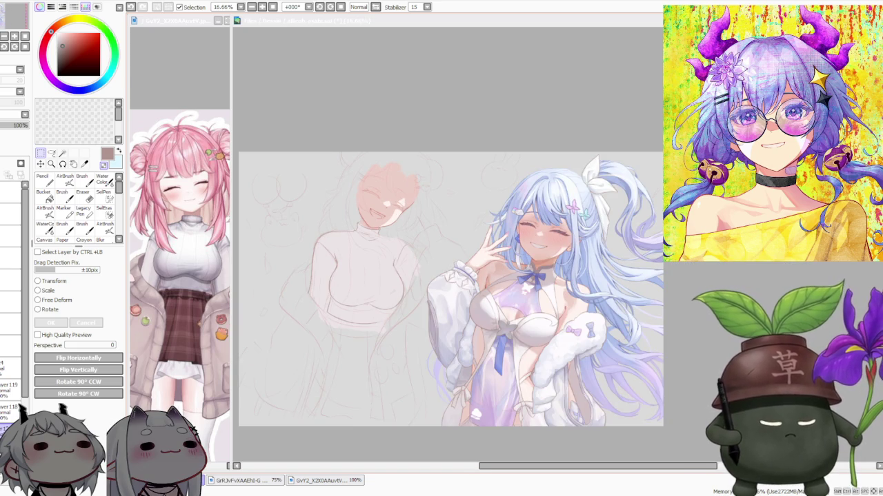
{"action": "scroll", "coordinate": [380, 214], "scroll_direction": "up", "scroll_amount": 1}
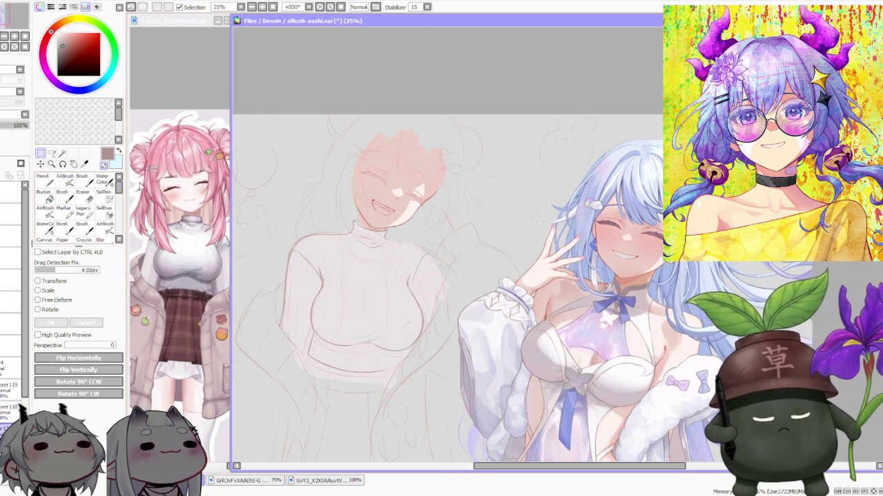
{"action": "left_click", "coordinate": [82, 178]}
{"action": "scroll", "coordinate": [402, 210], "scroll_direction": "up", "scroll_amount": 1}
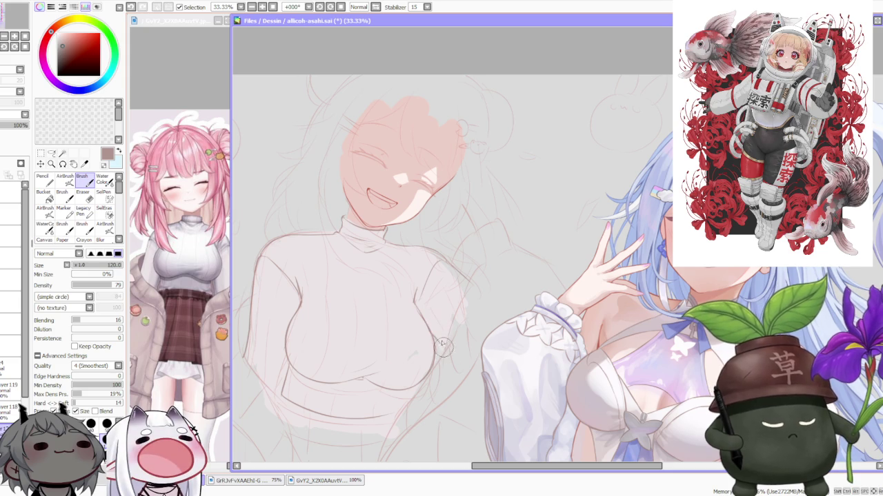
{"action": "scroll", "coordinate": [437, 237], "scroll_direction": "down", "scroll_amount": 3}
{"action": "scroll", "coordinate": [456, 188], "scroll_direction": "down", "scroll_amount": 1}
{"action": "scroll", "coordinate": [455, 188], "scroll_direction": "up", "scroll_amount": 3}
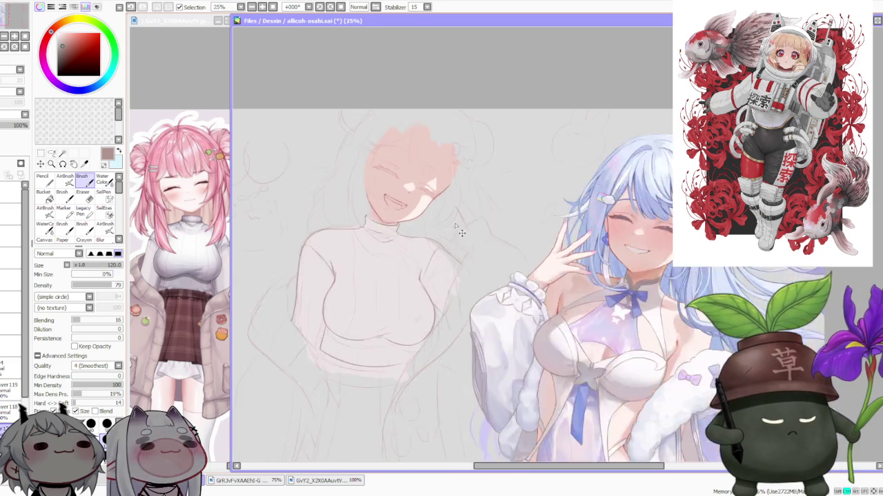
{"action": "scroll", "coordinate": [460, 233], "scroll_direction": "up", "scroll_amount": 2}
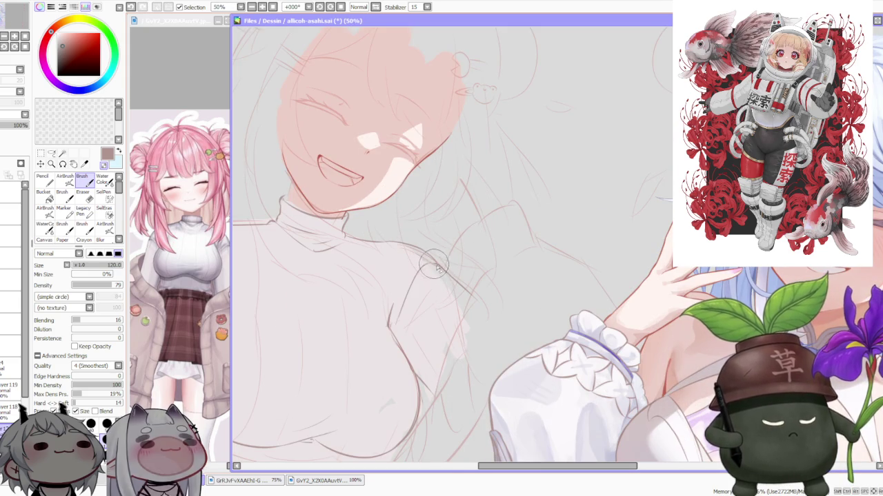
{"action": "scroll", "coordinate": [431, 266], "scroll_direction": "down", "scroll_amount": 2}
{"action": "scroll", "coordinate": [412, 269], "scroll_direction": "up", "scroll_amount": 1}
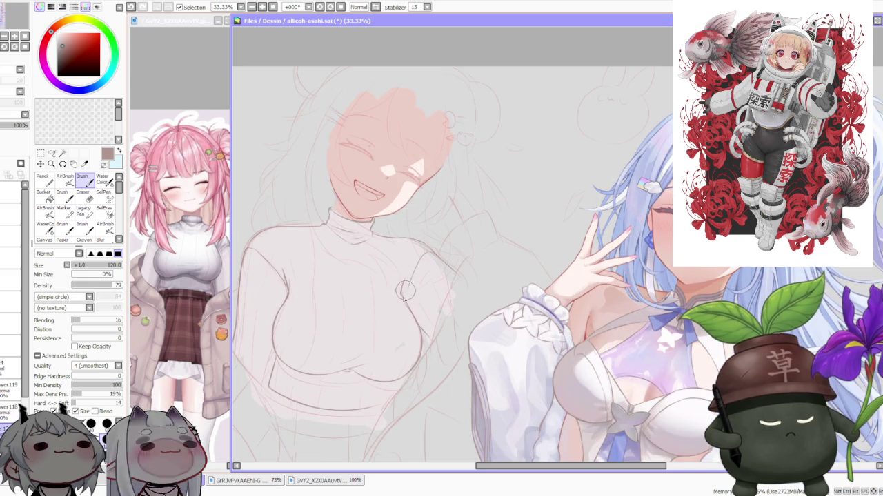
{"action": "scroll", "coordinate": [419, 266], "scroll_direction": "down", "scroll_amount": 2}
{"action": "scroll", "coordinate": [466, 207], "scroll_direction": "down", "scroll_amount": 1}
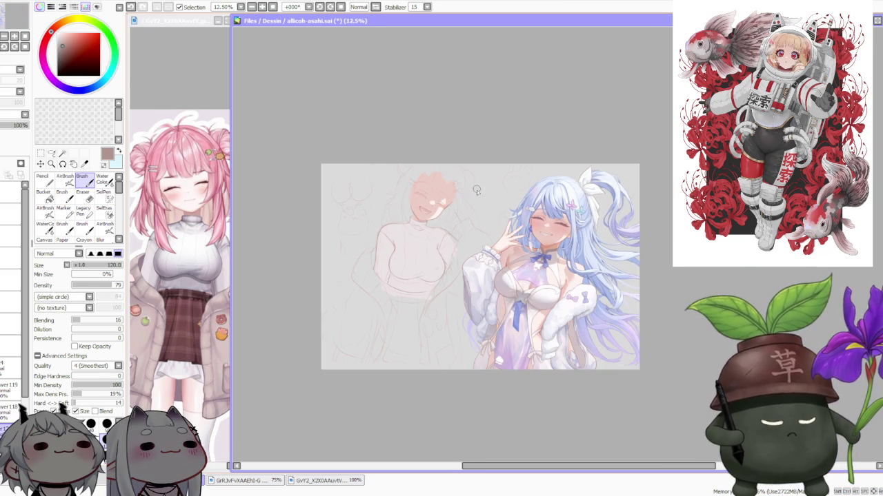
{"action": "scroll", "coordinate": [484, 188], "scroll_direction": "up", "scroll_amount": 2}
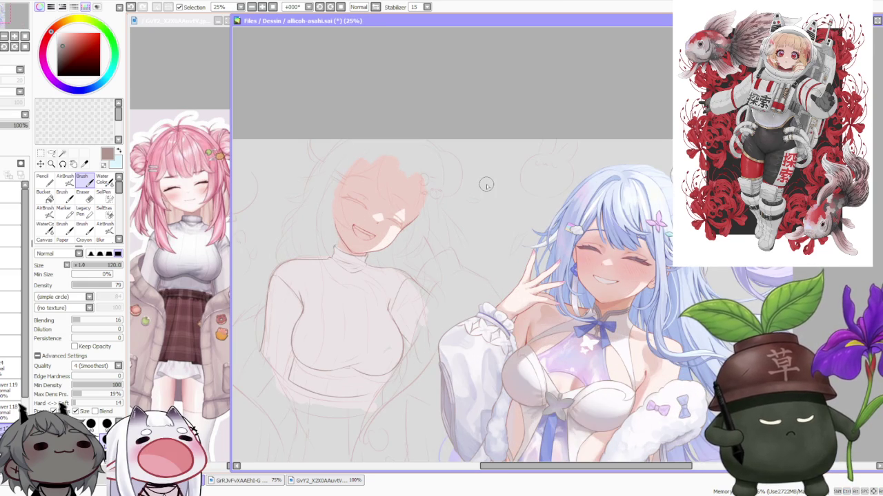
{"action": "left_click", "coordinate": [40, 153]}
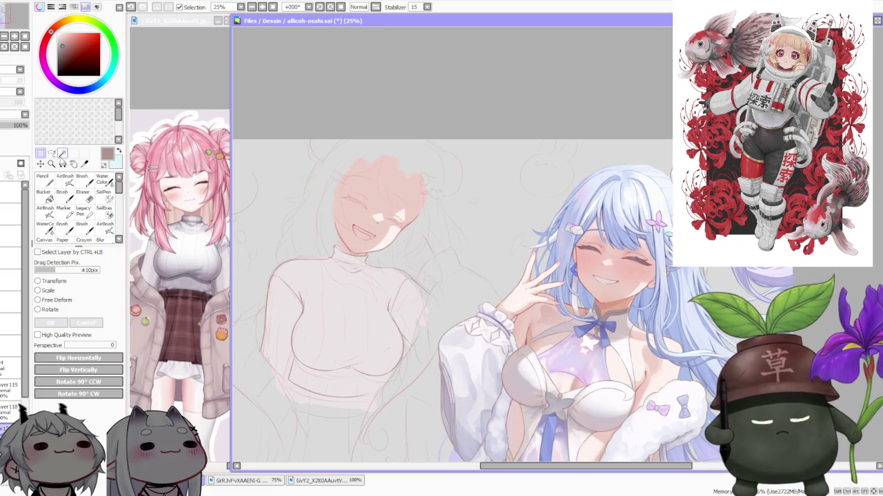
Lasso the sweater's right side near the arm and free-deform it, raising the top-right
{"action": "left_click", "coordinate": [52, 154]}
{"action": "scroll", "coordinate": [379, 249], "scroll_direction": "up", "scroll_amount": 1}
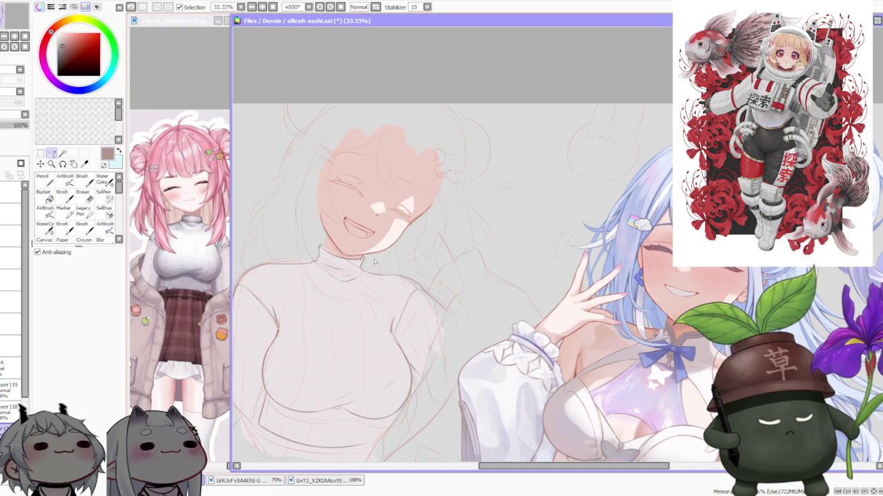
{"action": "mouse_move", "coordinate": [365, 299]}
{"action": "left_mouse_down"}
{"action": "mouse_move", "coordinate": [378, 335]}
{"action": "mouse_move", "coordinate": [399, 310]}
{"action": "mouse_move", "coordinate": [395, 326]}
{"action": "left_mouse_up"}
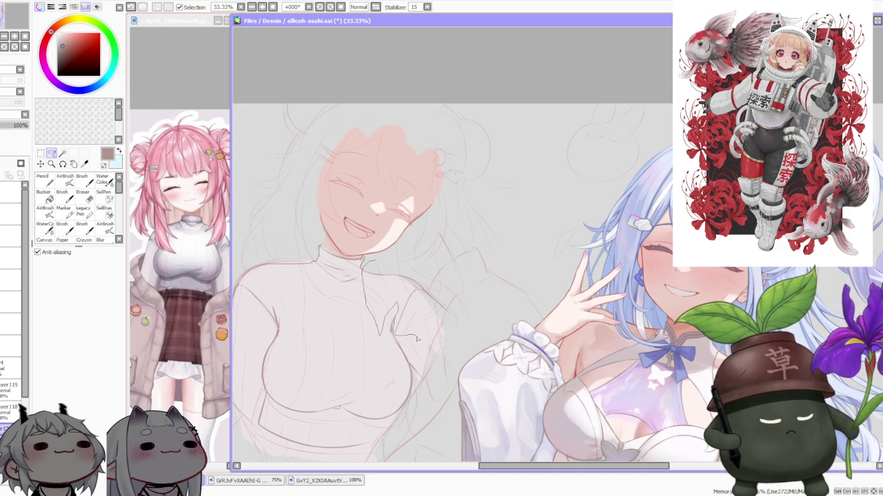
{"action": "left_click_drag", "start_coordinate": [454, 266], "coordinate": [470, 331]}
{"action": "key", "text": "ctrl+t"}
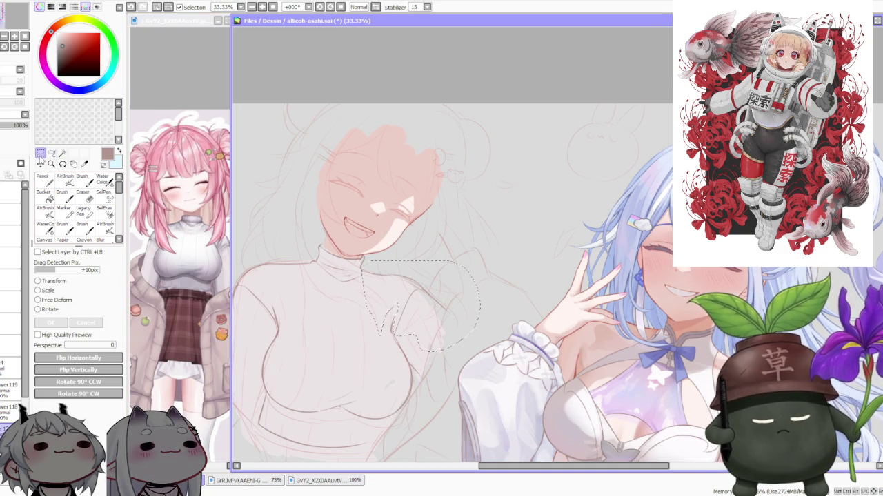
{"action": "left_click_drag", "start_coordinate": [452, 269], "coordinate": [452, 264]}
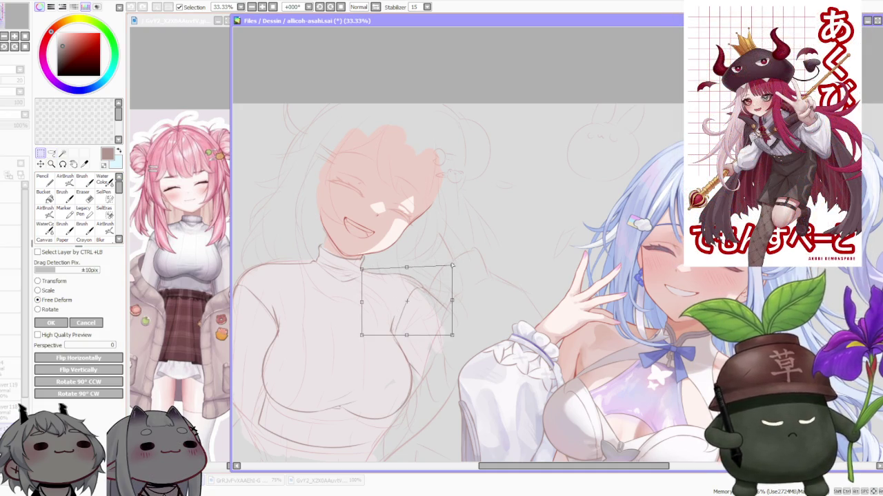
{"action": "scroll", "coordinate": [452, 263], "scroll_direction": "down", "scroll_amount": 1}
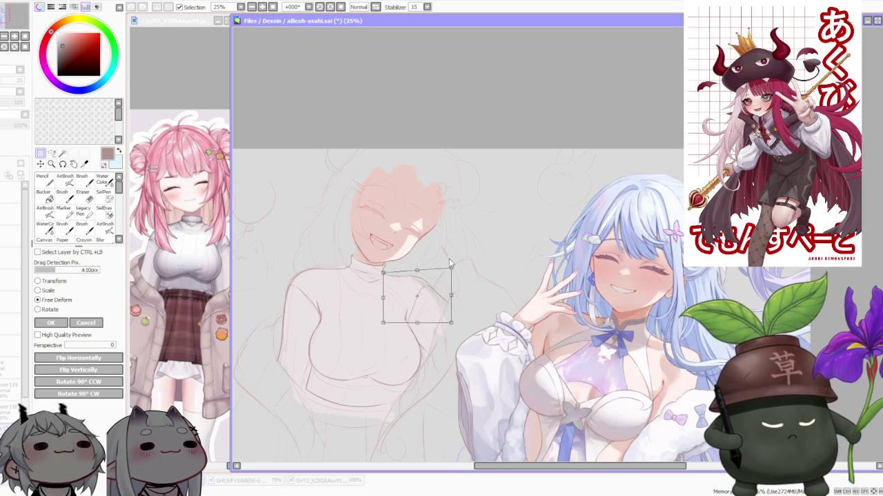
{"action": "left_click", "coordinate": [86, 323]}
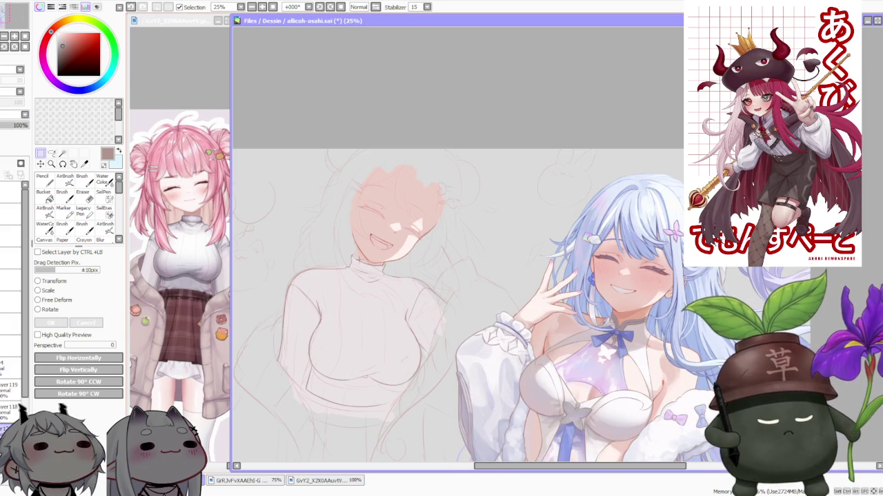
Lasso the torso's left side and free-deform it, lowering the top-left and stretching the lower-right
{"action": "key", "text": "l"}
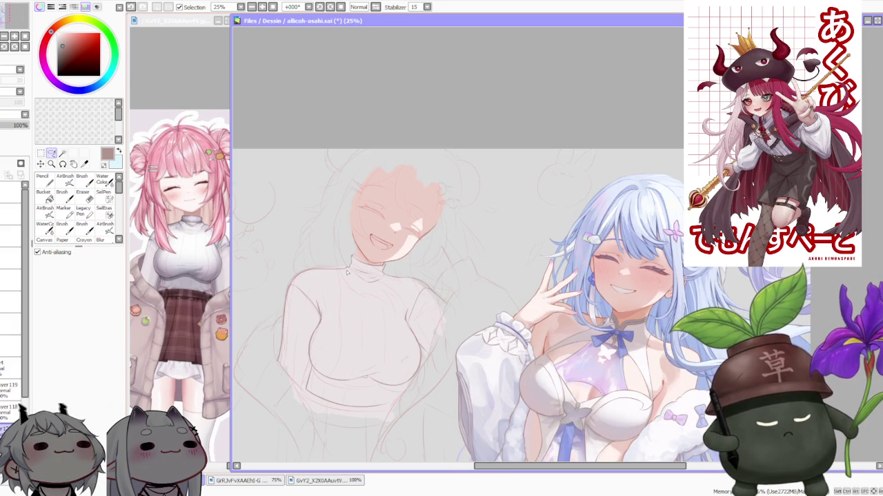
{"action": "left_click_drag", "start_coordinate": [348, 276], "coordinate": [302, 379]}
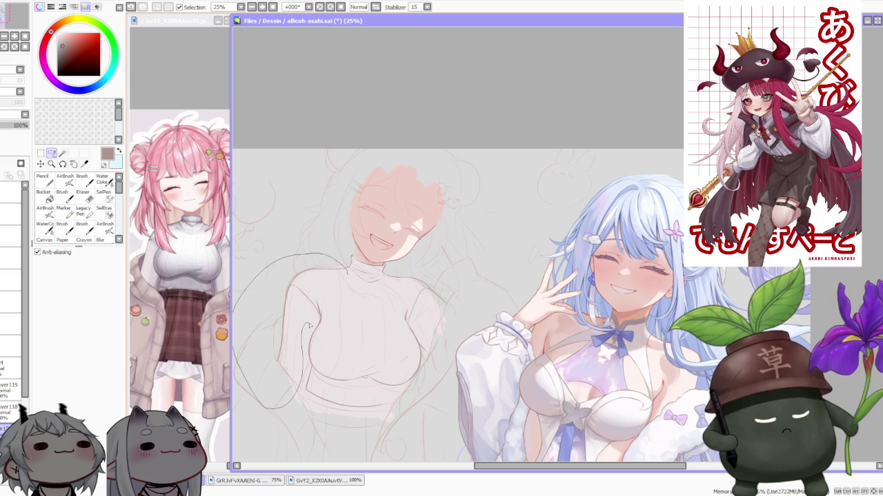
{"action": "key", "text": "ctrl+t"}
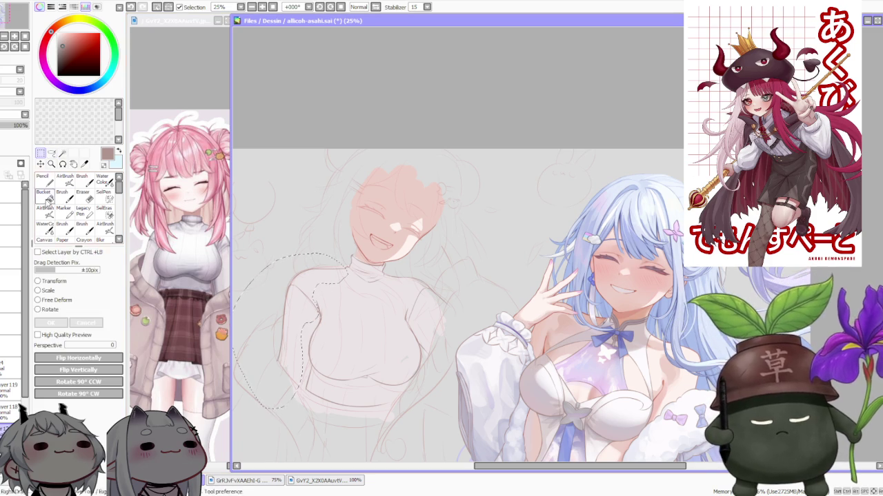
{"action": "left_click_drag", "start_coordinate": [275, 268], "coordinate": [274, 276]}
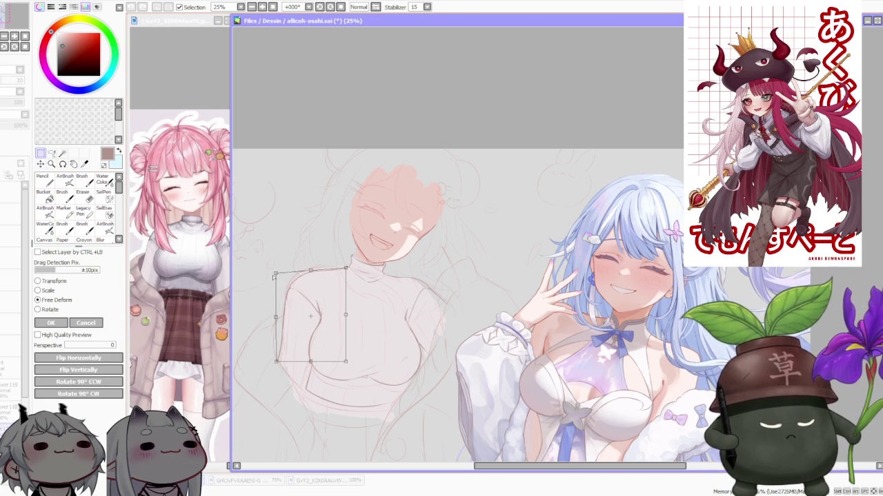
{"action": "left_click_drag", "start_coordinate": [347, 361], "coordinate": [350, 365]}
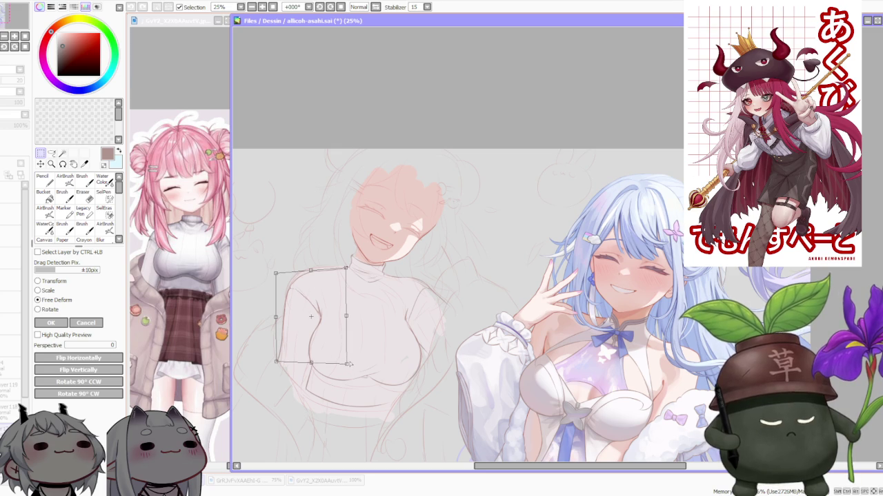
{"action": "left_click", "coordinate": [61, 324]}
{"action": "scroll", "coordinate": [358, 289], "scroll_direction": "down", "scroll_amount": 1}
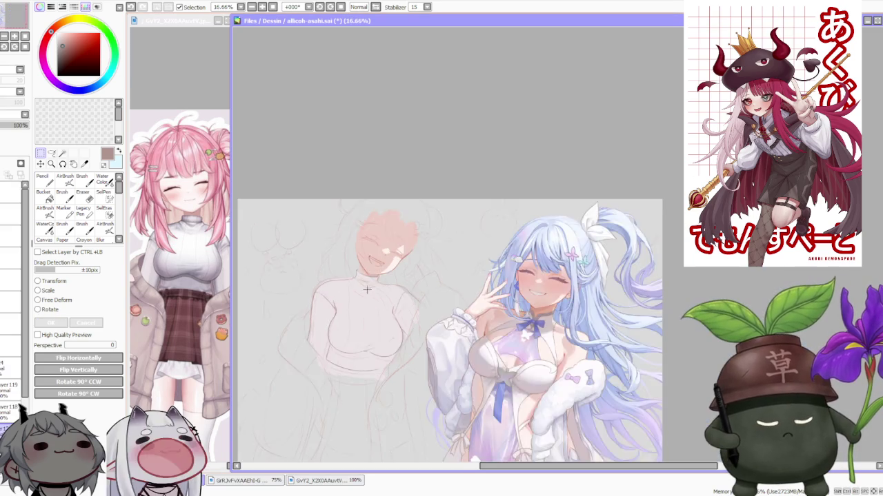
Lasso the outer left sleeve edge and free-deform its bottom corner inward
{"action": "scroll", "coordinate": [346, 309], "scroll_direction": "up", "scroll_amount": 1}
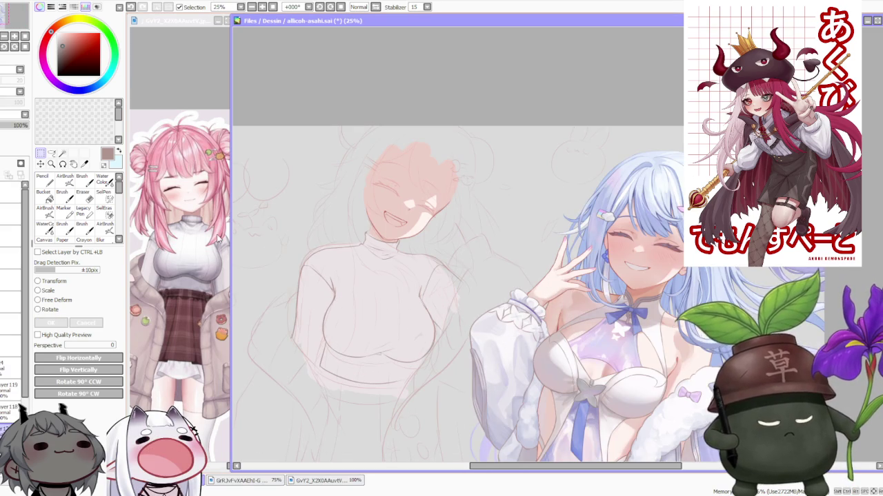
{"action": "left_click", "coordinate": [52, 153]}
{"action": "left_click_drag", "start_coordinate": [304, 267], "coordinate": [301, 358]}
{"action": "key", "text": "m"}
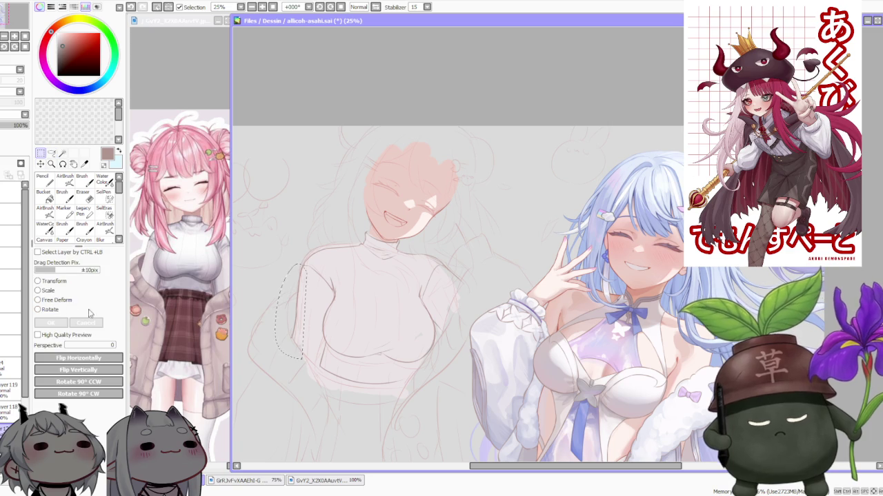
{"action": "left_click", "coordinate": [66, 300]}
{"action": "scroll", "coordinate": [296, 334], "scroll_direction": "up", "scroll_amount": 1}
{"action": "left_click_drag", "start_coordinate": [296, 335], "coordinate": [294, 314]}
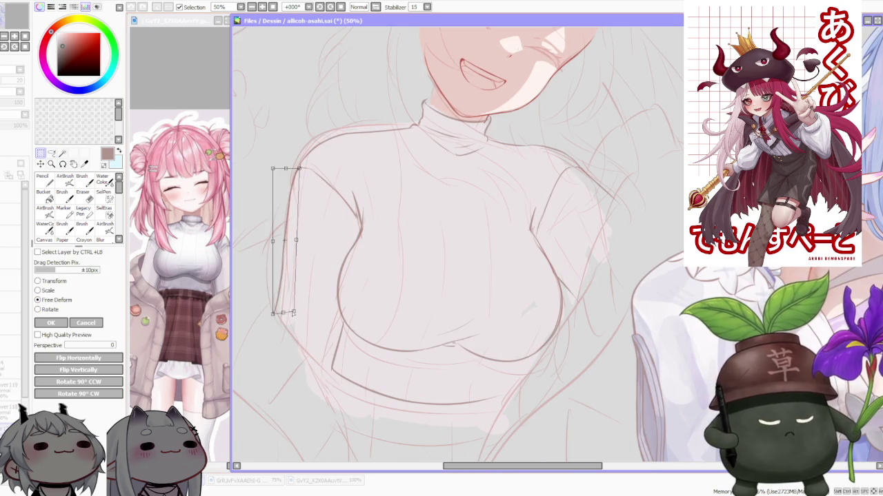
{"action": "scroll", "coordinate": [281, 314], "scroll_direction": "down", "scroll_amount": 3}
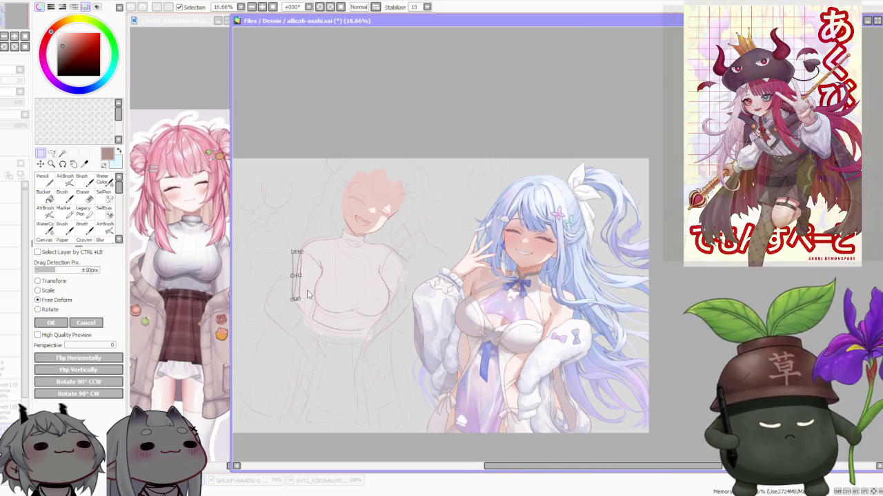
{"action": "key", "text": "Return"}
Zoom around the slimmed edge and bring the reference image window forward
{"action": "scroll", "coordinate": [418, 243], "scroll_direction": "down", "scroll_amount": 1}
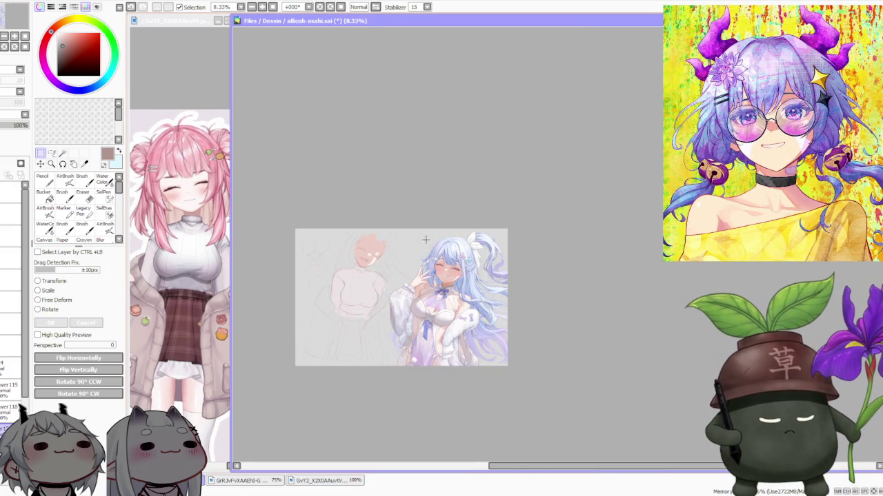
{"action": "scroll", "coordinate": [418, 242], "scroll_direction": "up", "scroll_amount": 1}
{"action": "scroll", "coordinate": [379, 282], "scroll_direction": "down", "scroll_amount": 1}
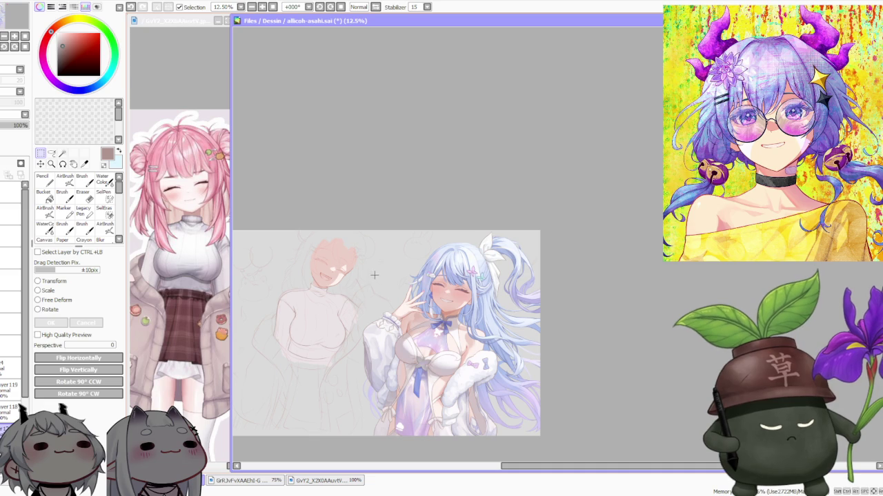
{"action": "scroll", "coordinate": [372, 289], "scroll_direction": "up", "scroll_amount": 1}
{"action": "scroll", "coordinate": [369, 300], "scroll_direction": "up", "scroll_amount": 1}
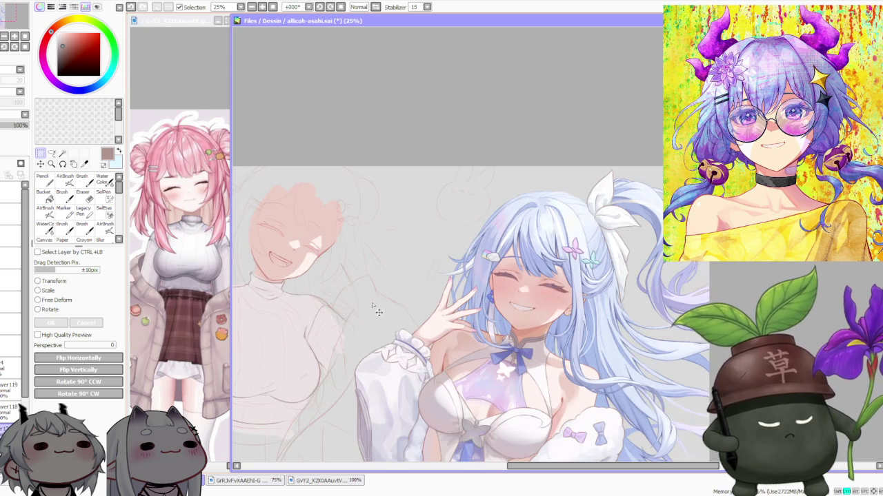
{"action": "scroll", "coordinate": [372, 306], "scroll_direction": "down", "scroll_amount": 1}
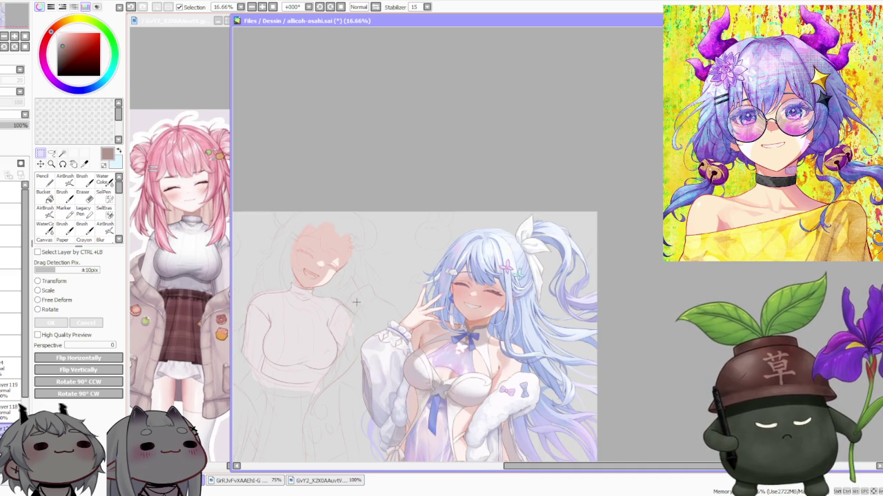
{"action": "left_click", "coordinate": [180, 273]}
{"action": "scroll", "coordinate": [181, 273], "scroll_direction": "up", "scroll_amount": 2}
Zoom the reference window until the full-body pink-haired girl fits, then return to the canvas
{"action": "scroll", "coordinate": [180, 273], "scroll_direction": "down", "scroll_amount": 2}
{"action": "scroll", "coordinate": [181, 272], "scroll_direction": "down", "scroll_amount": 1}
{"action": "scroll", "coordinate": [186, 407], "scroll_direction": "up", "scroll_amount": 1}
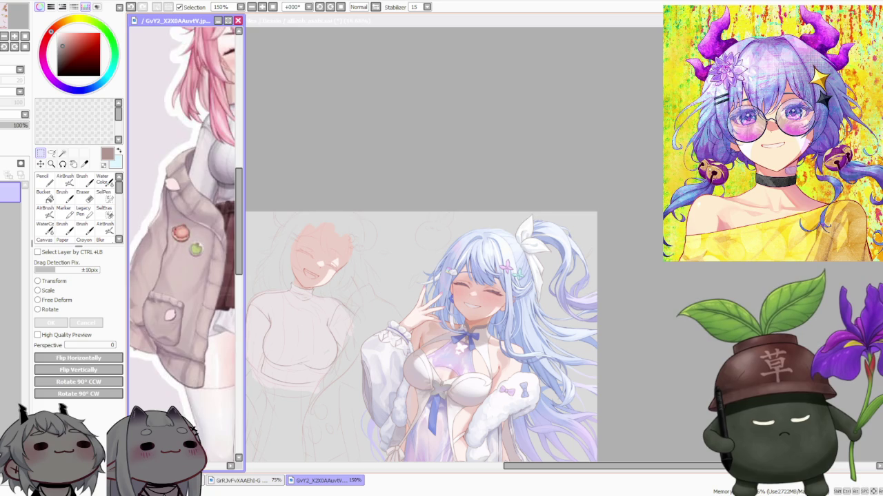
{"action": "scroll", "coordinate": [187, 407], "scroll_direction": "up", "scroll_amount": 1}
{"action": "scroll", "coordinate": [186, 407], "scroll_direction": "down", "scroll_amount": 5}
{"action": "scroll", "coordinate": [186, 406], "scroll_direction": "down", "scroll_amount": 3}
{"action": "scroll", "coordinate": [186, 407], "scroll_direction": "up", "scroll_amount": 1}
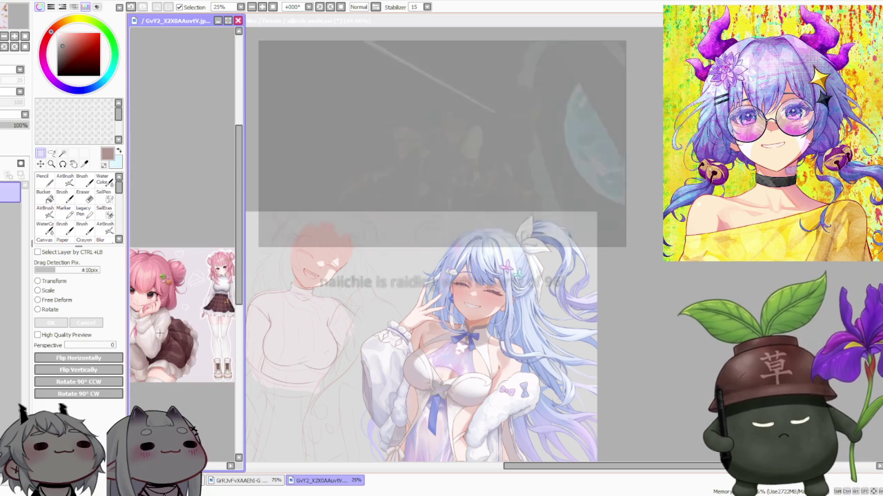
{"action": "scroll", "coordinate": [186, 407], "scroll_direction": "up", "scroll_amount": 2}
{"action": "scroll", "coordinate": [186, 407], "scroll_direction": "up", "scroll_amount": 1}
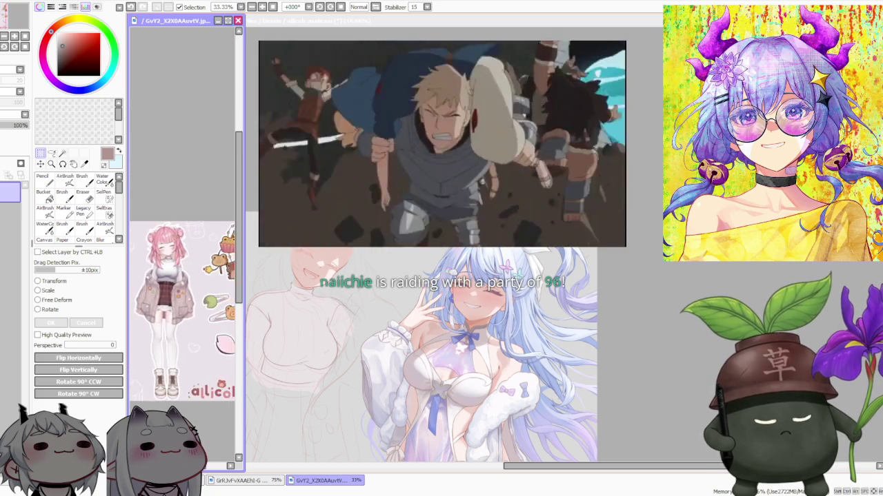
{"action": "scroll", "coordinate": [183, 310], "scroll_direction": "up", "scroll_amount": 1}
{"action": "left_click", "coordinate": [414, 345]}
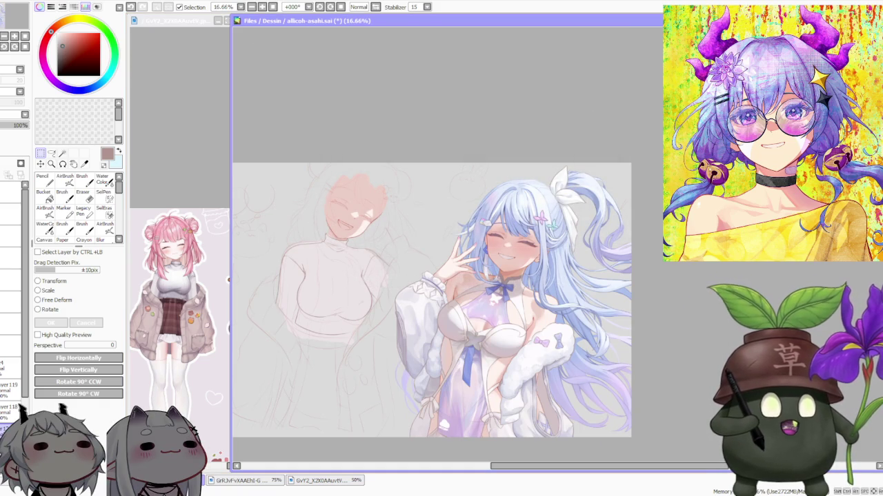
{"action": "key", "text": "alt+Tab"}
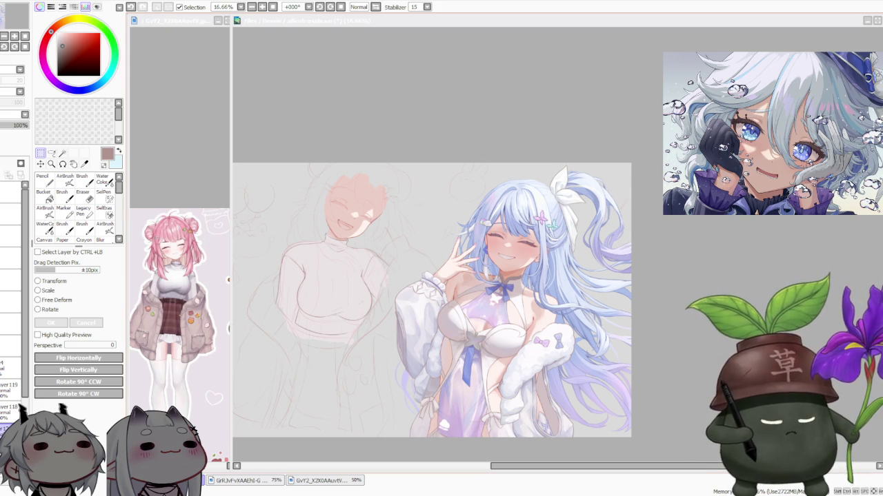
{"action": "scroll", "coordinate": [431, 301], "scroll_direction": "down", "scroll_amount": 1}
{"action": "scroll", "coordinate": [456, 352], "scroll_direction": "up", "scroll_amount": 1}
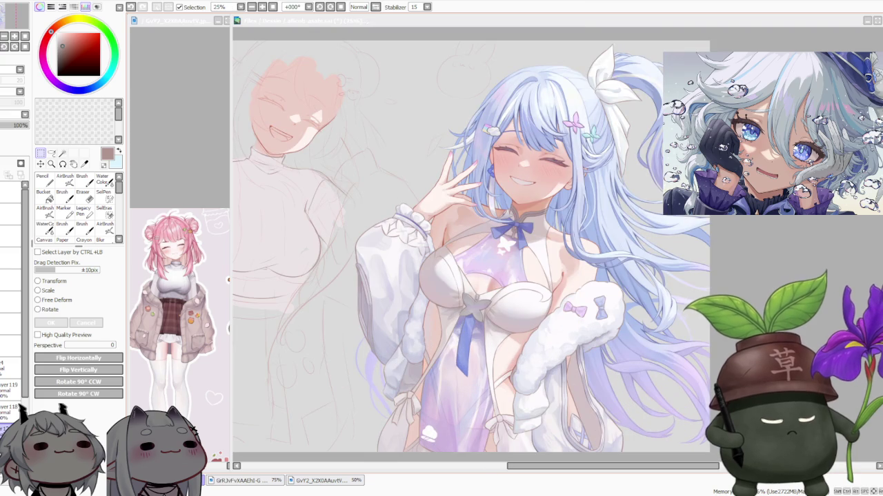
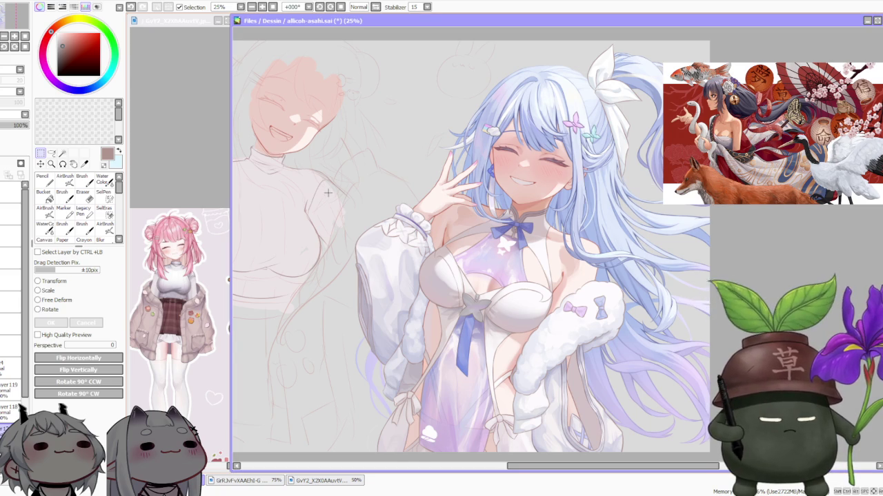
Raise the pink-haired girl's sketch layer opacity from 27% to 100%
{"action": "scroll", "coordinate": [338, 182], "scroll_direction": "down", "scroll_amount": 3}
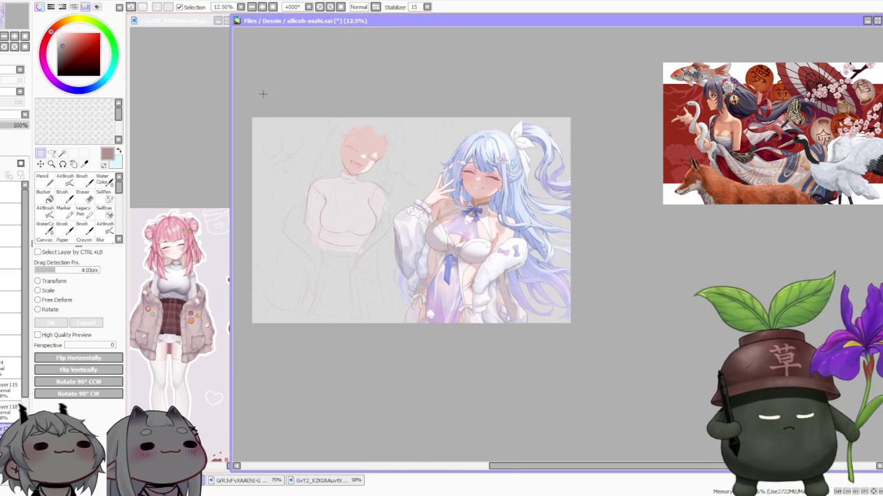
{"action": "scroll", "coordinate": [319, 130], "scroll_direction": "up", "scroll_amount": 1}
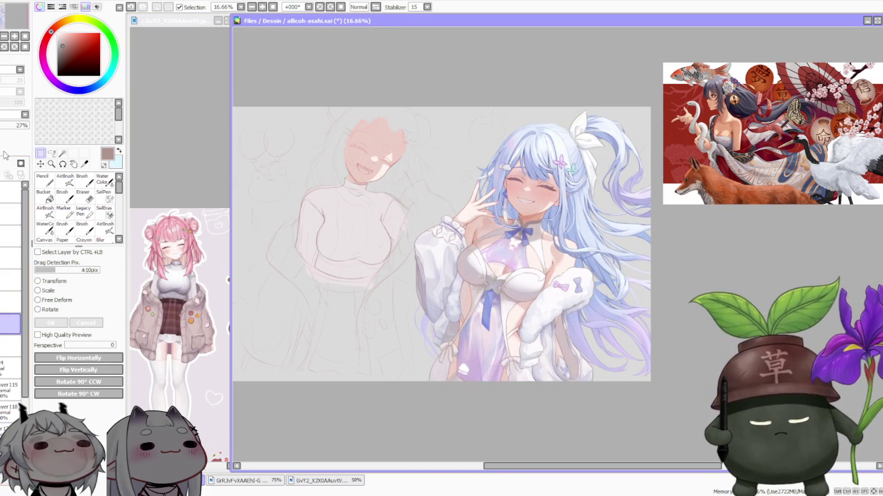
{"action": "left_click", "coordinate": [8, 125]}
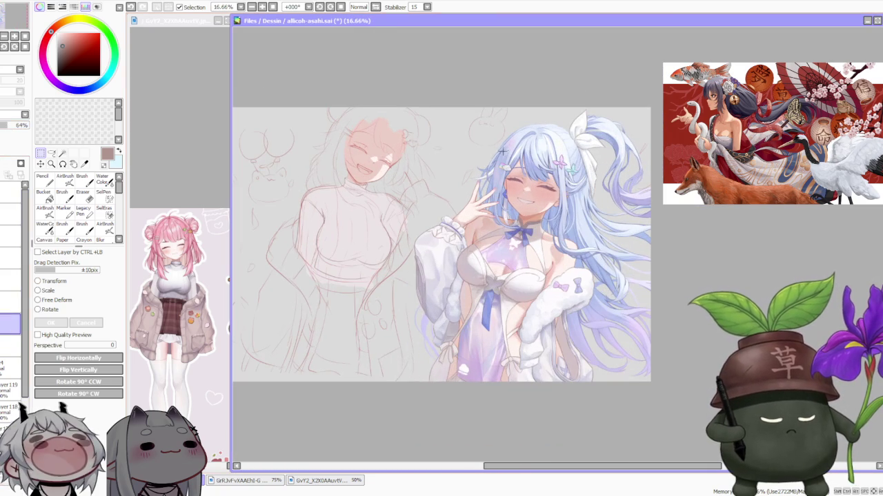
{"action": "left_click", "coordinate": [27, 126]}
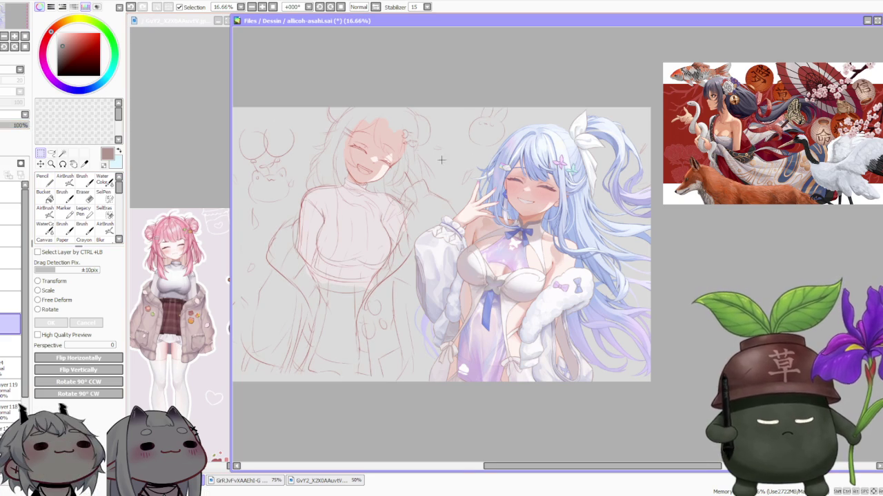
{"action": "scroll", "coordinate": [475, 220], "scroll_direction": "down", "scroll_amount": 1}
{"action": "scroll", "coordinate": [475, 219], "scroll_direction": "up", "scroll_amount": 1}
{"action": "scroll", "coordinate": [476, 219], "scroll_direction": "up", "scroll_amount": 1}
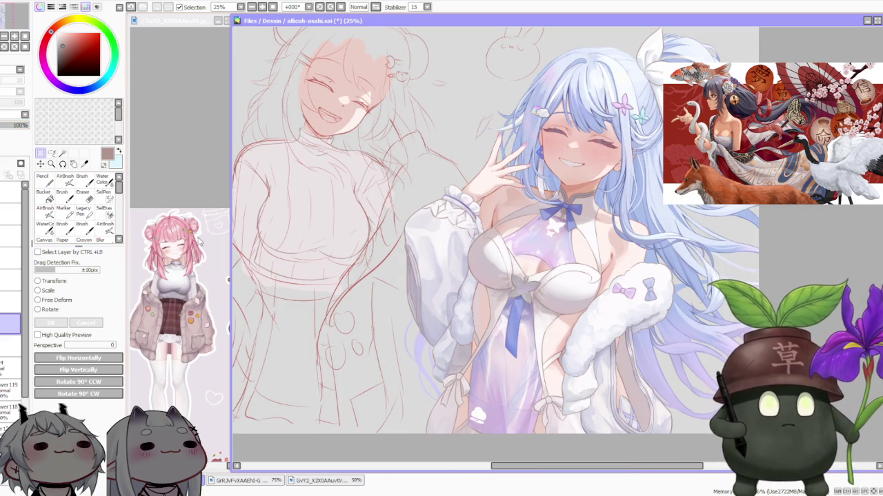
{"action": "scroll", "coordinate": [24, 364], "scroll_direction": "down", "scroll_amount": 3}
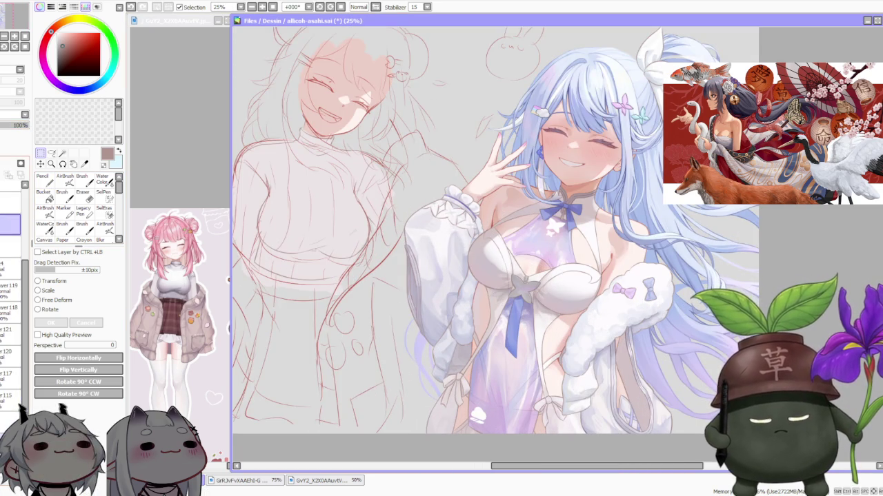
Review the opaque sketch and maximize the canvas window to fill the workspace
{"action": "scroll", "coordinate": [421, 222], "scroll_direction": "down", "scroll_amount": 2}
{"action": "scroll", "coordinate": [421, 223], "scroll_direction": "up", "scroll_amount": 1}
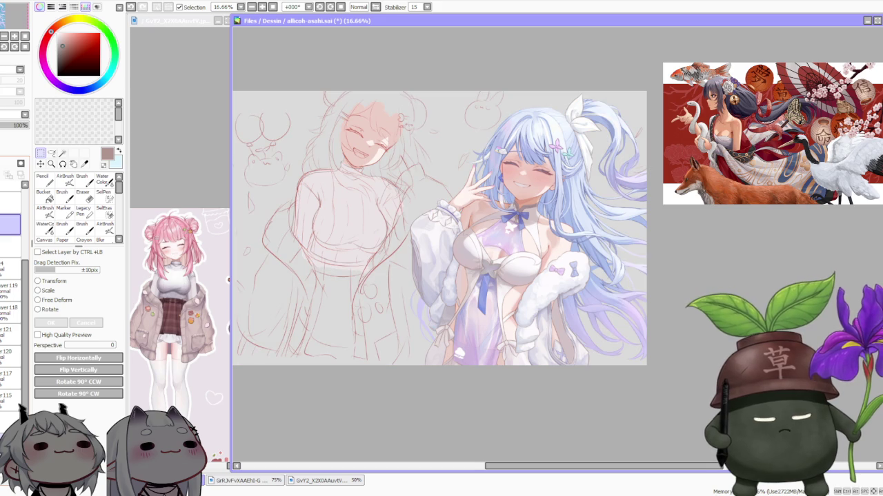
{"action": "scroll", "coordinate": [587, 169], "scroll_direction": "down", "scroll_amount": 1}
{"action": "scroll", "coordinate": [600, 166], "scroll_direction": "up", "scroll_amount": 1}
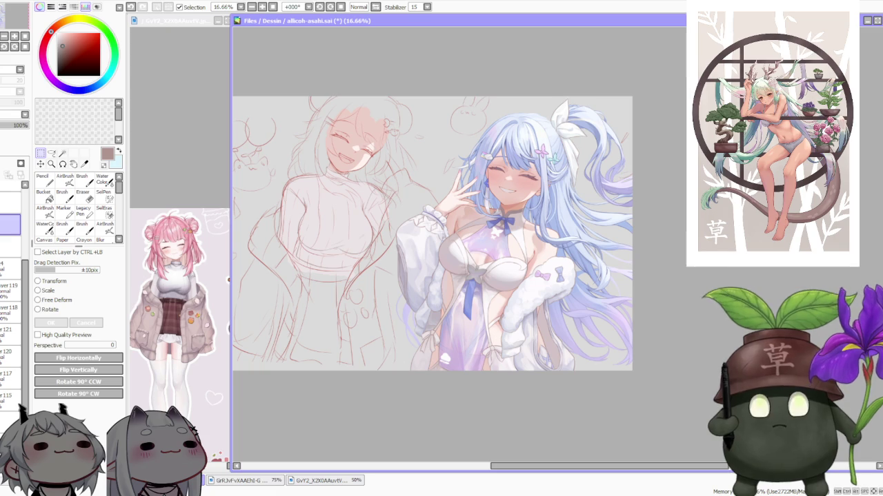
{"action": "scroll", "coordinate": [385, 193], "scroll_direction": "up", "scroll_amount": 1}
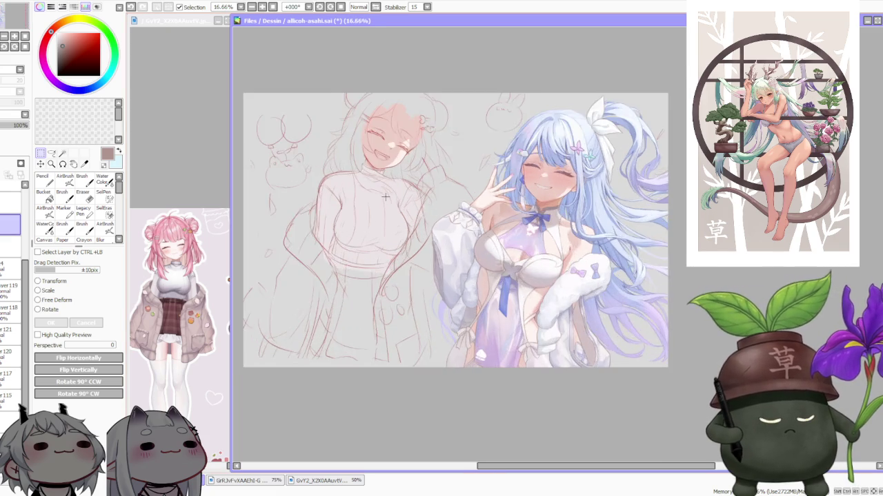
{"action": "scroll", "coordinate": [384, 192], "scroll_direction": "up", "scroll_amount": 1}
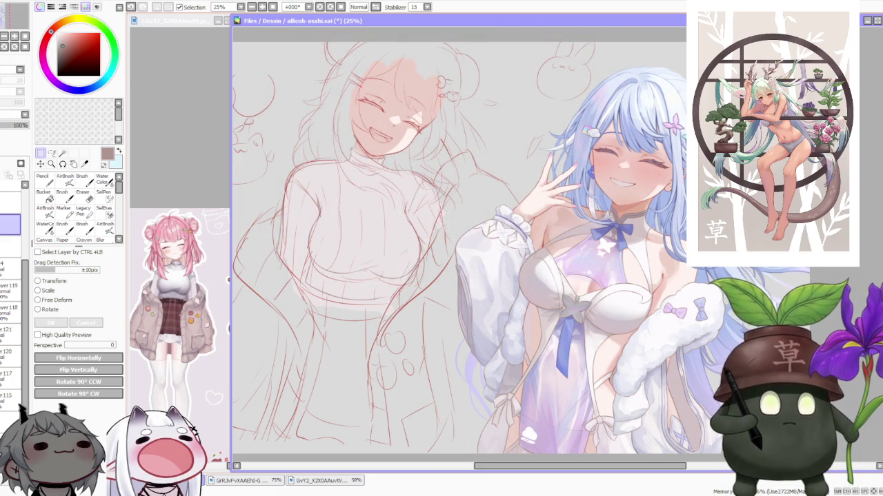
{"action": "left_click", "coordinate": [878, 22]}
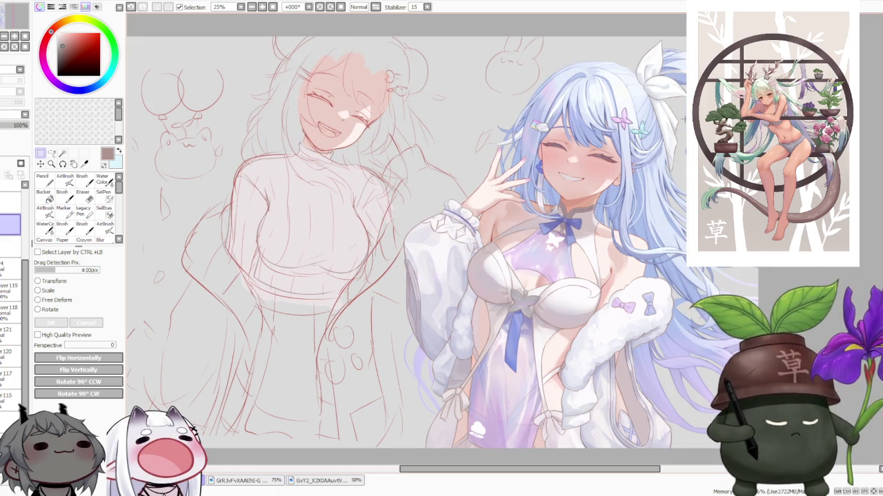
Zoom the canvas out to 25% and select a layer higher in the Layer panel
{"action": "key", "text": "ctrl+minus"}
{"action": "scroll", "coordinate": [678, 158], "scroll_direction": "up", "scroll_amount": 1}
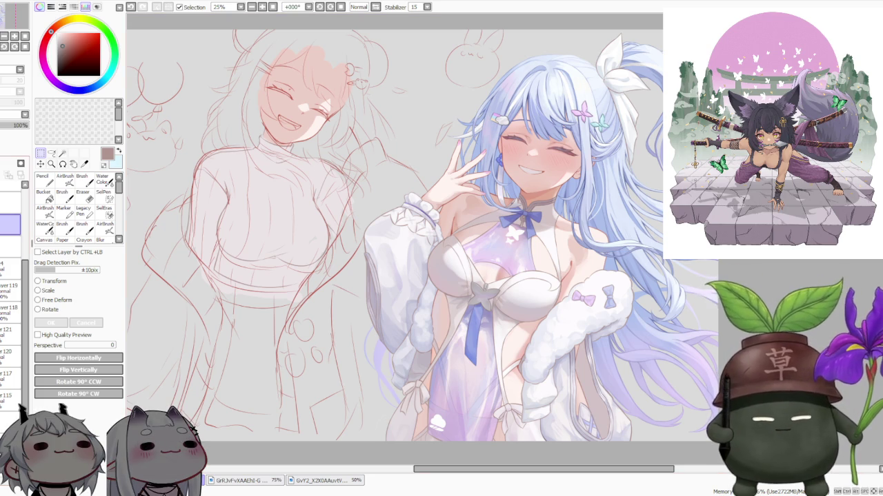
{"action": "left_click", "coordinate": [18, 214]}
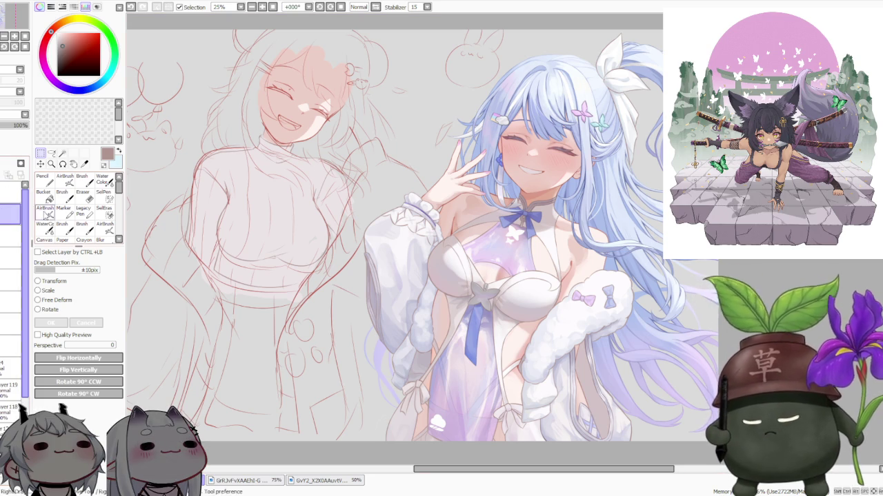
{"action": "scroll", "coordinate": [389, 246], "scroll_direction": "down", "scroll_amount": 2}
{"action": "scroll", "coordinate": [265, 172], "scroll_direction": "up", "scroll_amount": 2}
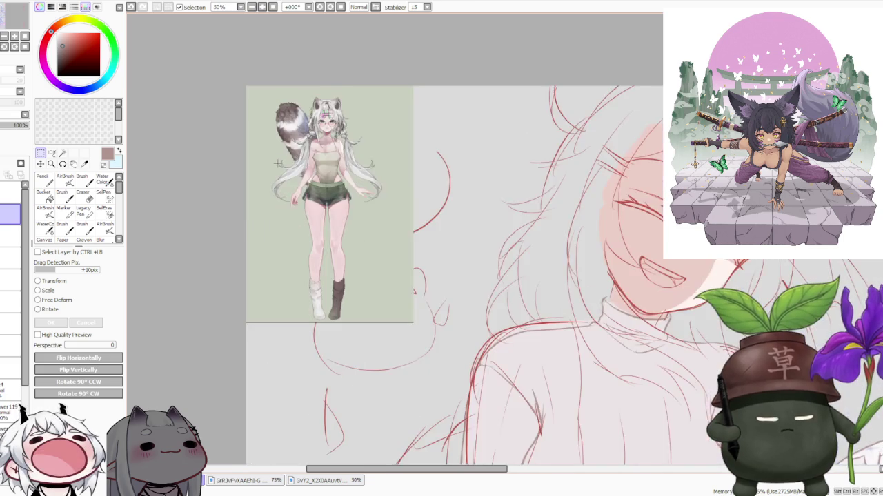
{"action": "scroll", "coordinate": [265, 172], "scroll_direction": "up", "scroll_amount": 3}
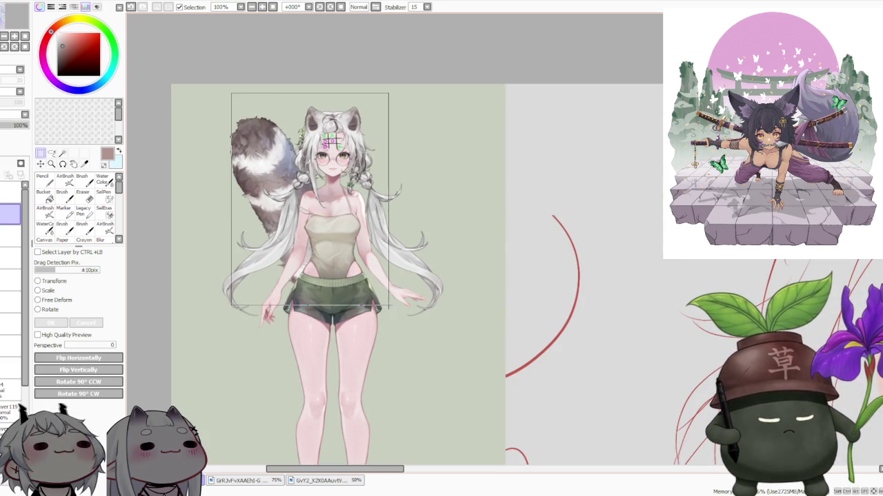
{"action": "scroll", "coordinate": [289, 104], "scroll_direction": "up", "scroll_amount": 2}
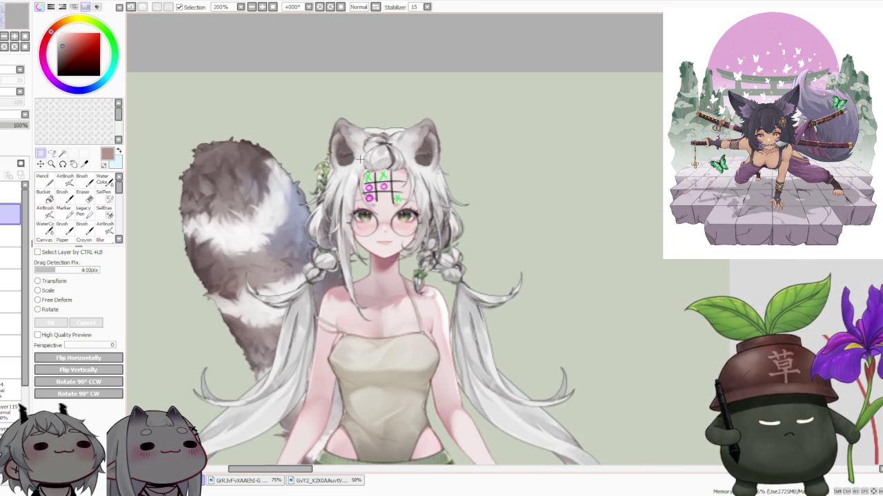
{"action": "scroll", "coordinate": [359, 159], "scroll_direction": "down", "scroll_amount": 2}
{"action": "scroll", "coordinate": [359, 159], "scroll_direction": "down", "scroll_amount": 2}
{"action": "scroll", "coordinate": [420, 217], "scroll_direction": "up", "scroll_amount": 1}
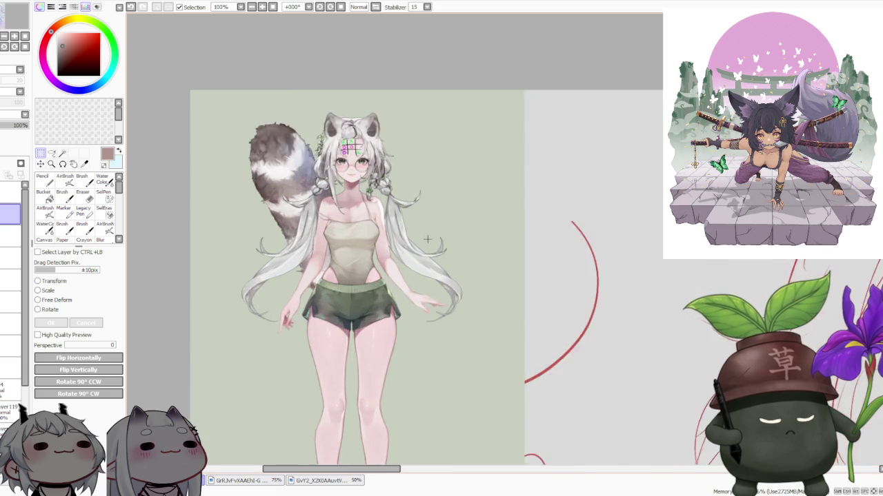
{"action": "scroll", "coordinate": [391, 225], "scroll_direction": "up", "scroll_amount": 2}
{"action": "scroll", "coordinate": [361, 206], "scroll_direction": "down", "scroll_amount": 2}
{"action": "scroll", "coordinate": [352, 202], "scroll_direction": "up", "scroll_amount": 1}
{"action": "scroll", "coordinate": [336, 228], "scroll_direction": "up", "scroll_amount": 1}
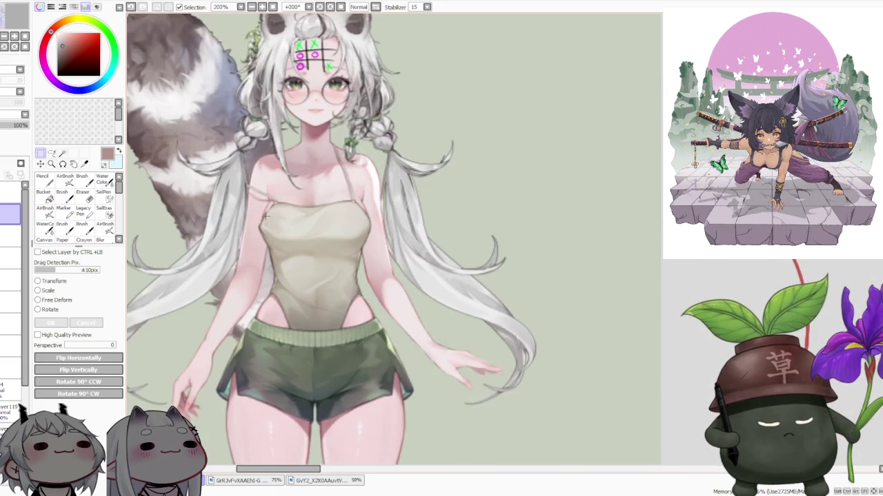
{"action": "scroll", "coordinate": [266, 216], "scroll_direction": "down", "scroll_amount": 1}
{"action": "left_click_drag", "start_coordinate": [229, 186], "coordinate": [388, 370]}
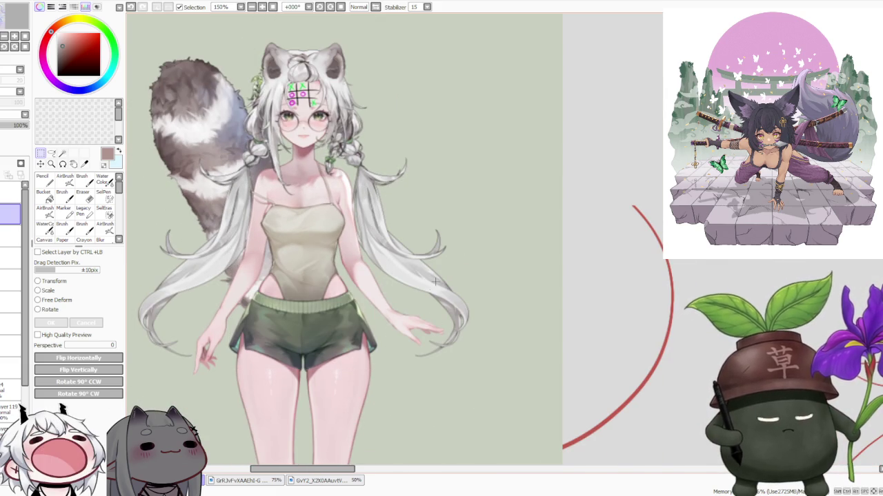
{"action": "scroll", "coordinate": [373, 228], "scroll_direction": "down", "scroll_amount": 2}
{"action": "scroll", "coordinate": [340, 136], "scroll_direction": "up", "scroll_amount": 2}
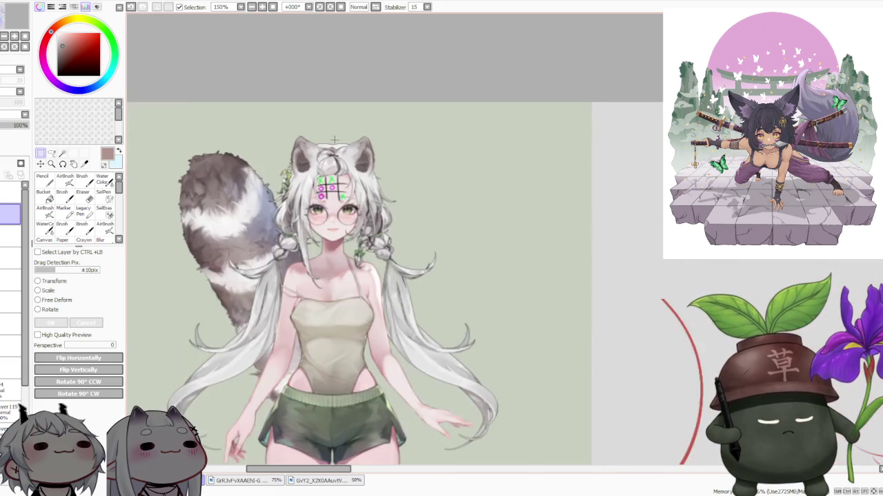
{"action": "scroll", "coordinate": [331, 141], "scroll_direction": "up", "scroll_amount": 1}
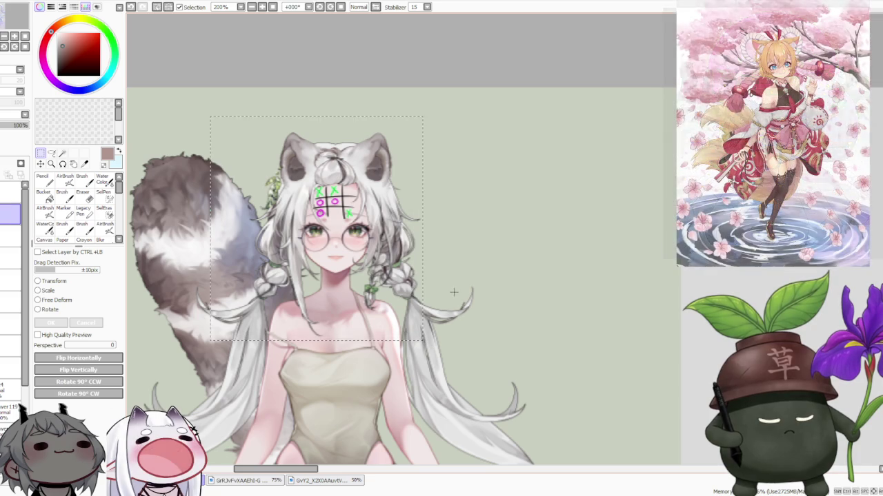
{"action": "scroll", "coordinate": [428, 230], "scroll_direction": "down", "scroll_amount": 2}
{"action": "scroll", "coordinate": [428, 230], "scroll_direction": "down", "scroll_amount": 1}
{"action": "scroll", "coordinate": [414, 276], "scroll_direction": "down", "scroll_amount": 1}
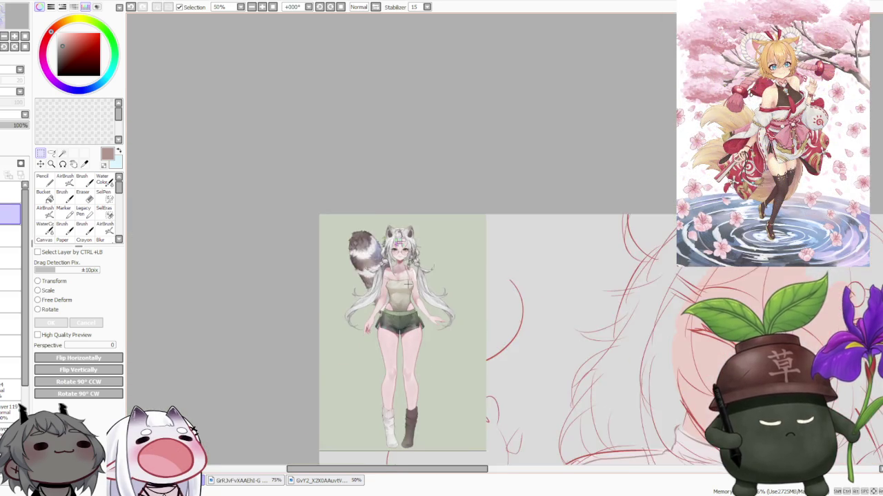
{"action": "scroll", "coordinate": [400, 345], "scroll_direction": "up", "scroll_amount": 1}
{"action": "scroll", "coordinate": [388, 429], "scroll_direction": "down", "scroll_amount": 2}
{"action": "scroll", "coordinate": [388, 430], "scroll_direction": "up", "scroll_amount": 3}
{"action": "scroll", "coordinate": [372, 386], "scroll_direction": "up", "scroll_amount": 1}
{"action": "left_click_drag", "start_coordinate": [314, 253], "coordinate": [416, 418]}
{"action": "key", "text": "ctrl+d"}
{"action": "scroll", "coordinate": [477, 340], "scroll_direction": "down", "scroll_amount": 2}
{"action": "scroll", "coordinate": [478, 340], "scroll_direction": "up", "scroll_amount": 2}
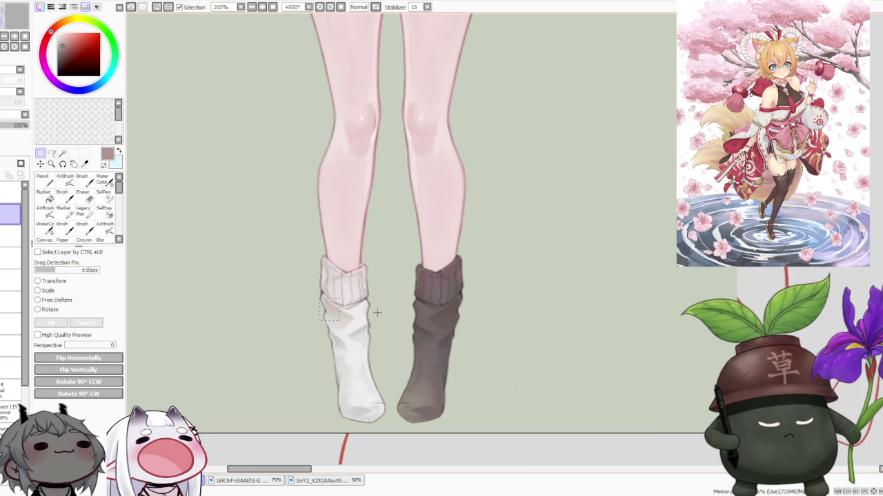
{"action": "scroll", "coordinate": [375, 315], "scroll_direction": "down", "scroll_amount": 2}
{"action": "scroll", "coordinate": [376, 316], "scroll_direction": "down", "scroll_amount": 2}
{"action": "scroll", "coordinate": [385, 128], "scroll_direction": "up", "scroll_amount": 1}
{"action": "scroll", "coordinate": [384, 128], "scroll_direction": "up", "scroll_amount": 1}
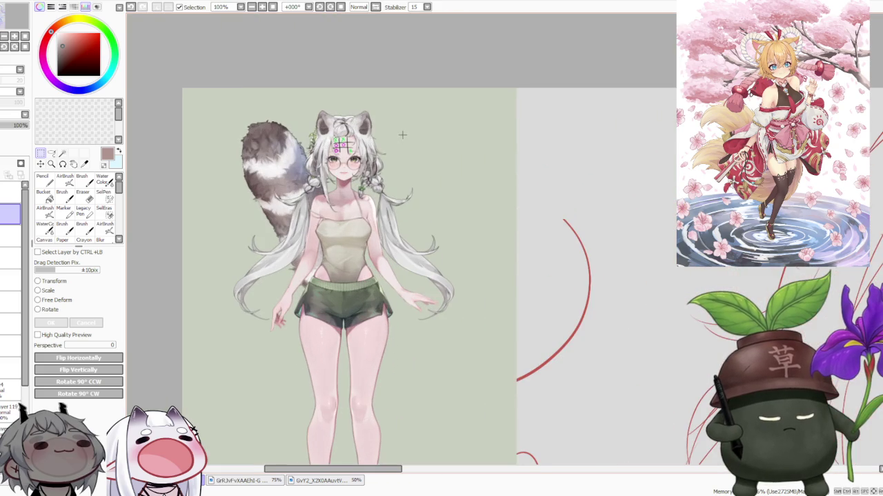
{"action": "scroll", "coordinate": [385, 128], "scroll_direction": "up", "scroll_amount": 1}
{"action": "scroll", "coordinate": [358, 138], "scroll_direction": "up", "scroll_amount": 1}
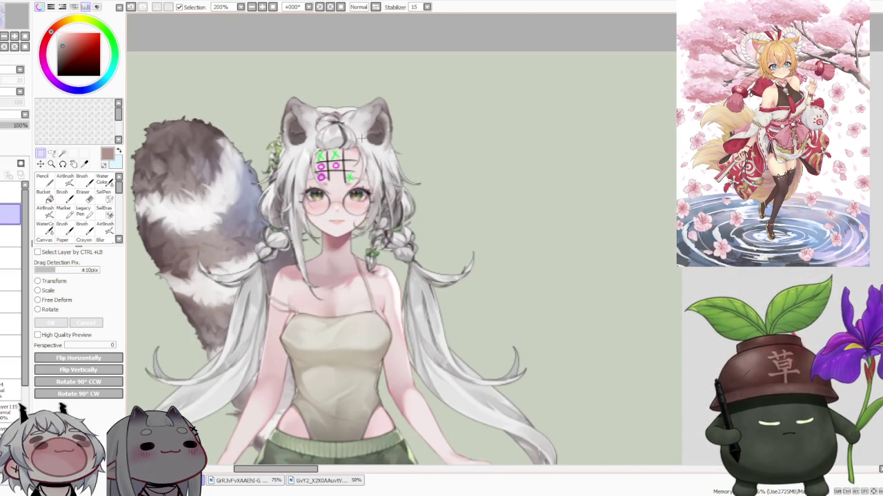
{"action": "scroll", "coordinate": [360, 138], "scroll_direction": "up", "scroll_amount": 1}
{"action": "scroll", "coordinate": [361, 139], "scroll_direction": "down", "scroll_amount": 1}
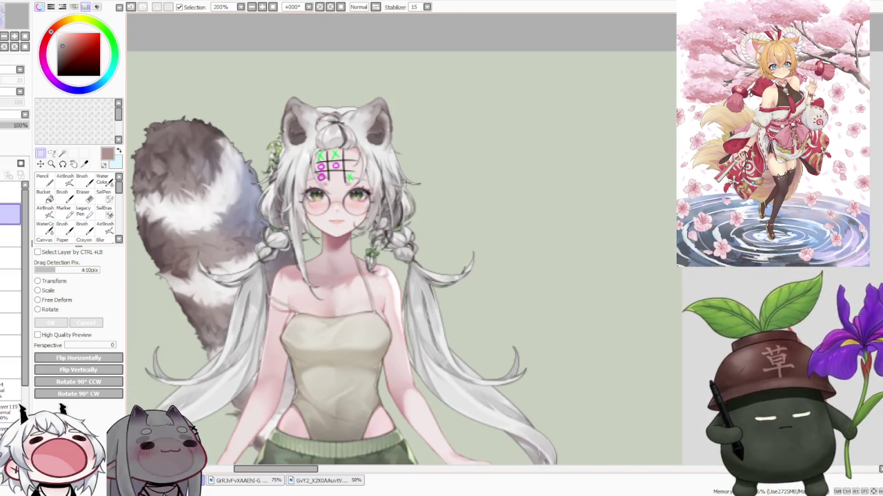
{"action": "scroll", "coordinate": [388, 167], "scroll_direction": "down", "scroll_amount": 1}
{"action": "scroll", "coordinate": [387, 165], "scroll_direction": "up", "scroll_amount": 1}
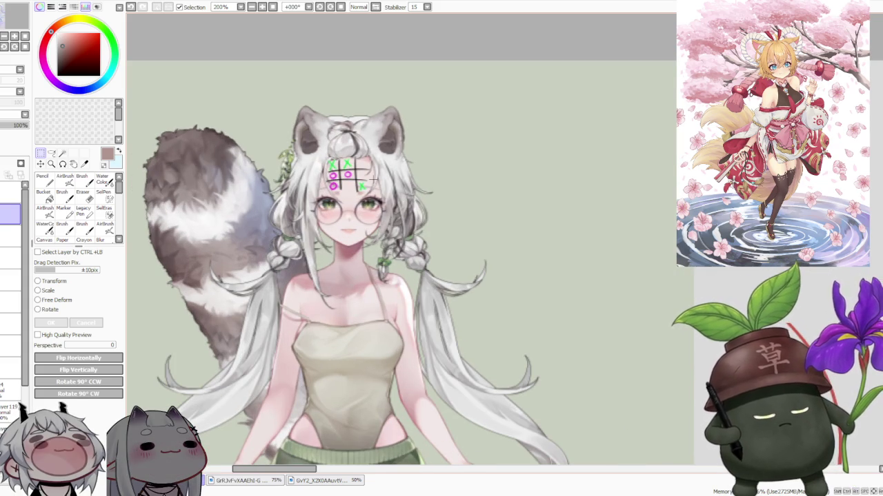
{"action": "scroll", "coordinate": [372, 178], "scroll_direction": "down", "scroll_amount": 1}
{"action": "scroll", "coordinate": [368, 178], "scroll_direction": "up", "scroll_amount": 1}
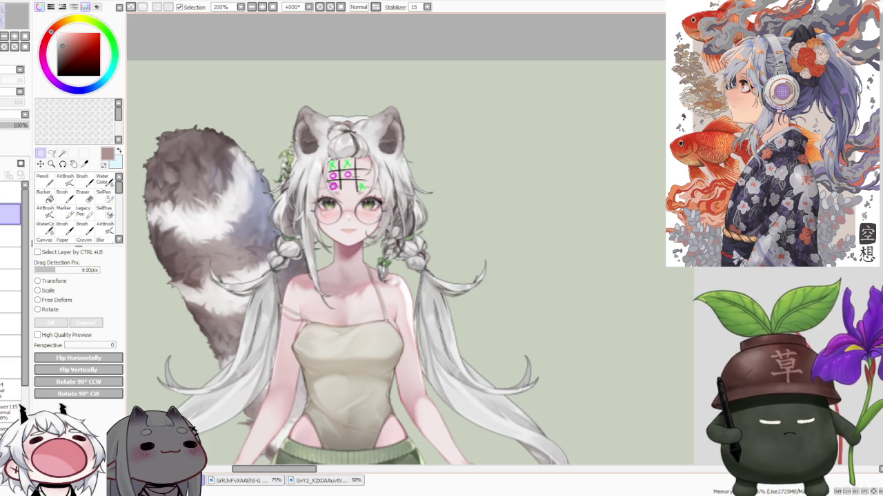
{"action": "scroll", "coordinate": [411, 224], "scroll_direction": "down", "scroll_amount": 1}
{"action": "scroll", "coordinate": [412, 224], "scroll_direction": "down", "scroll_amount": 1}
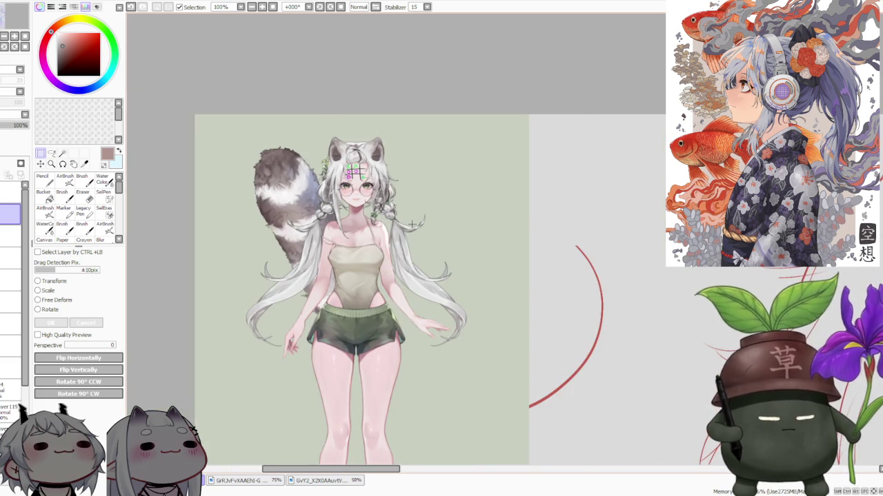
{"action": "scroll", "coordinate": [412, 224], "scroll_direction": "up", "scroll_amount": 1}
{"action": "scroll", "coordinate": [412, 224], "scroll_direction": "down", "scroll_amount": 1}
{"action": "scroll", "coordinate": [396, 271], "scroll_direction": "up", "scroll_amount": 1}
{"action": "scroll", "coordinate": [409, 290], "scroll_direction": "up", "scroll_amount": 1}
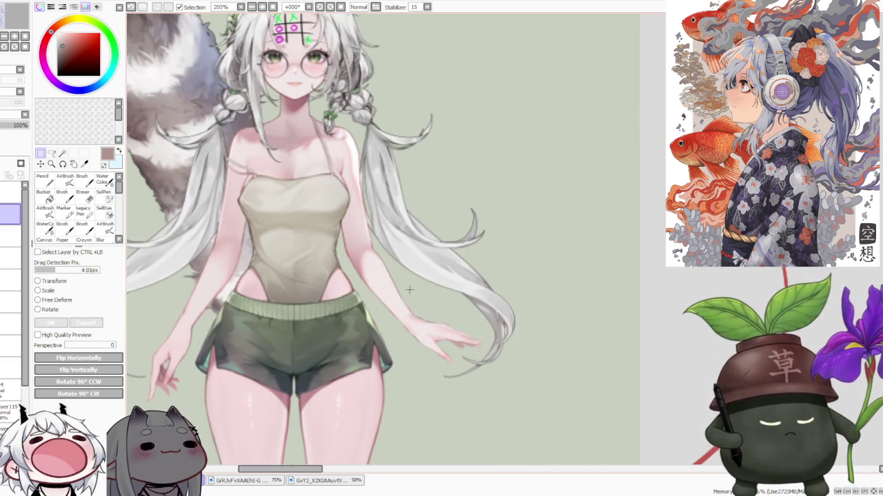
{"action": "left_click_drag", "start_coordinate": [408, 290], "coordinate": [510, 376]}
{"action": "key", "text": "ctrl+d"}
{"action": "scroll", "coordinate": [507, 328], "scroll_direction": "down", "scroll_amount": 1}
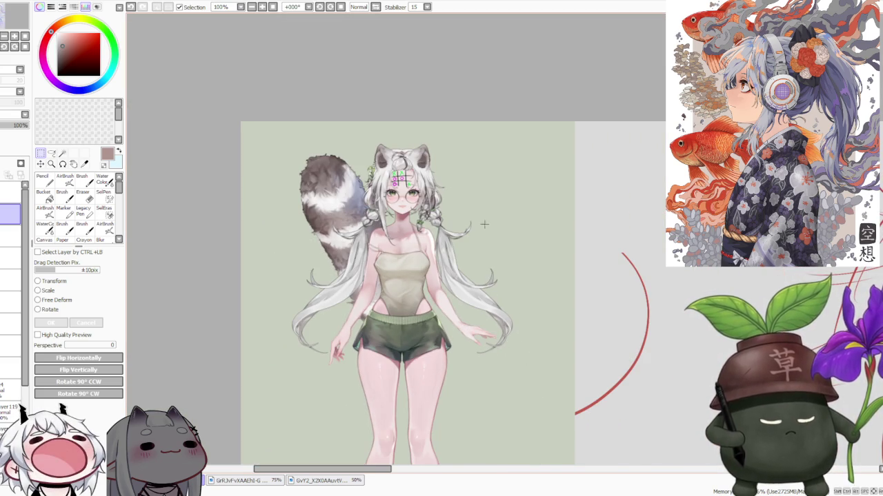
{"action": "scroll", "coordinate": [457, 192], "scroll_direction": "up", "scroll_amount": 1}
{"action": "scroll", "coordinate": [404, 174], "scroll_direction": "up", "scroll_amount": 1}
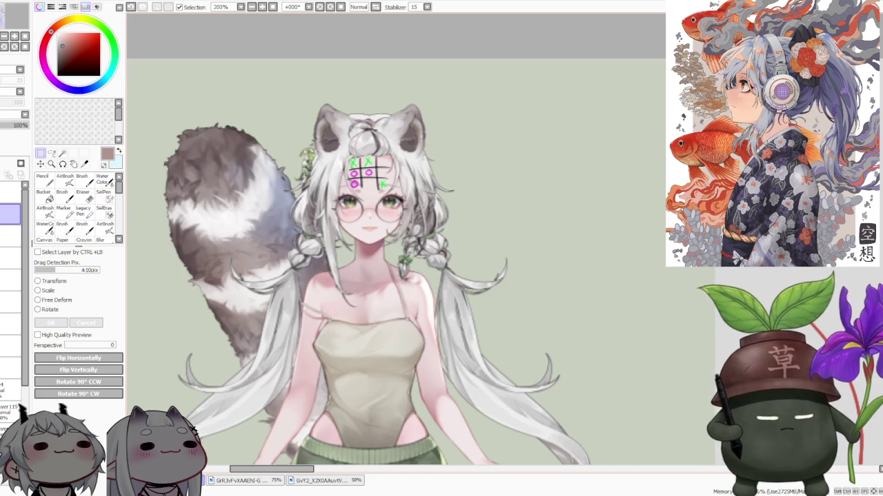
{"action": "scroll", "coordinate": [324, 151], "scroll_direction": "down", "scroll_amount": 1}
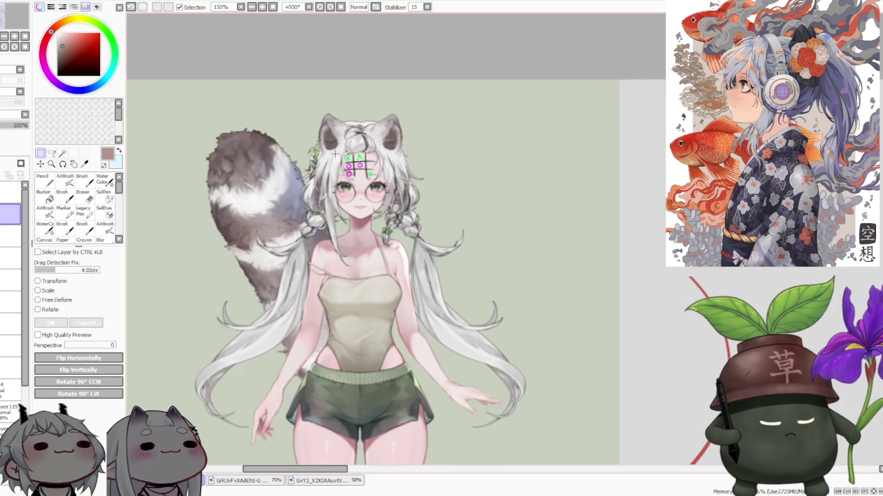
{"action": "scroll", "coordinate": [303, 324], "scroll_direction": "up", "scroll_amount": 1}
{"action": "left_click_drag", "start_coordinate": [291, 194], "coordinate": [451, 291]}
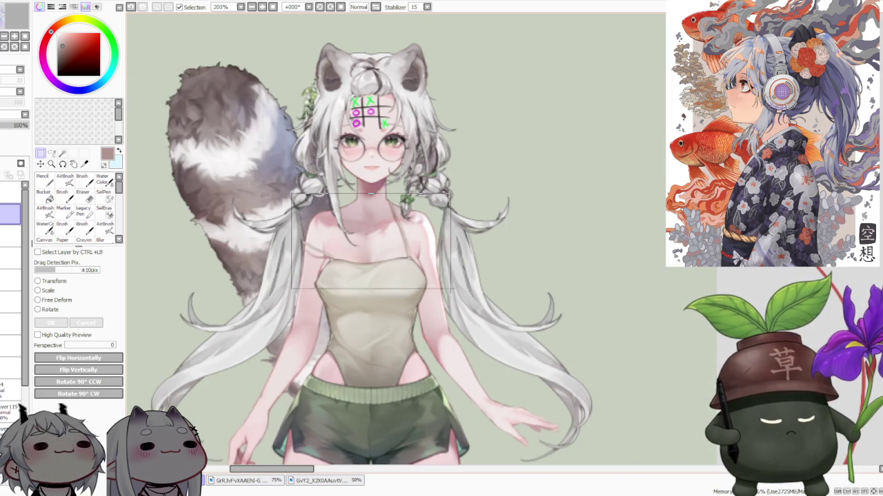
{"action": "key", "text": "ctrl+d"}
{"action": "scroll", "coordinate": [391, 122], "scroll_direction": "down", "scroll_amount": 2}
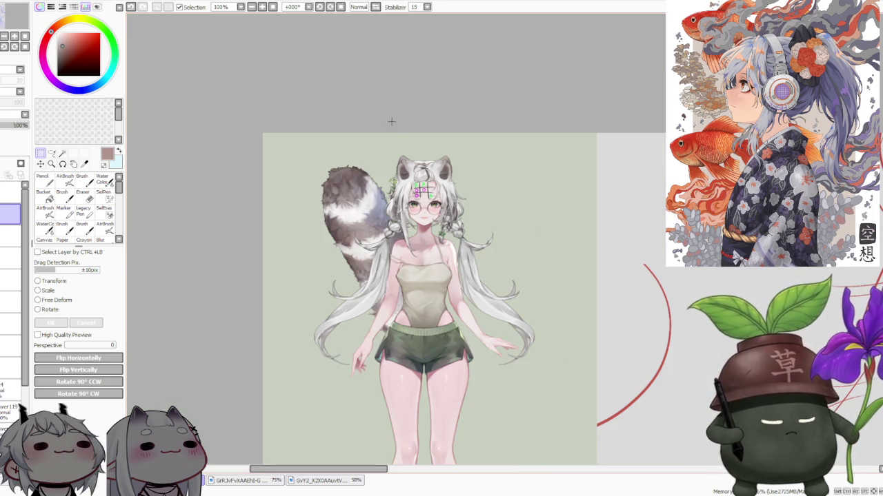
{"action": "left_click_drag", "start_coordinate": [353, 133], "coordinate": [469, 289]}
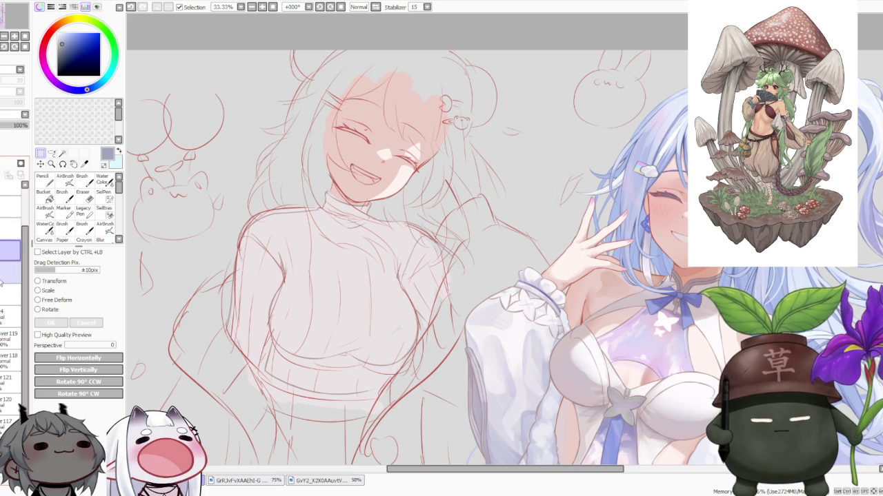
Lower the pink-haired girl's sketch layer opacity to about 34%
{"action": "left_click", "coordinate": [4, 126]}
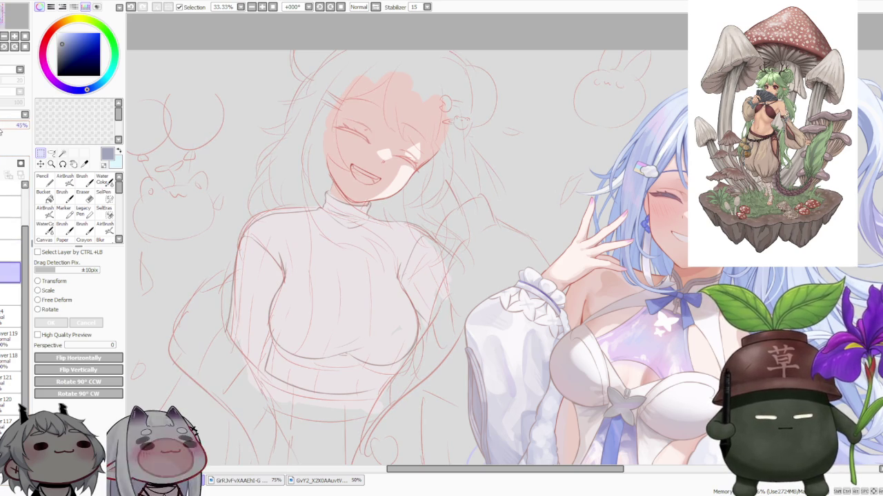
{"action": "scroll", "coordinate": [363, 218], "scroll_direction": "down", "scroll_amount": 2}
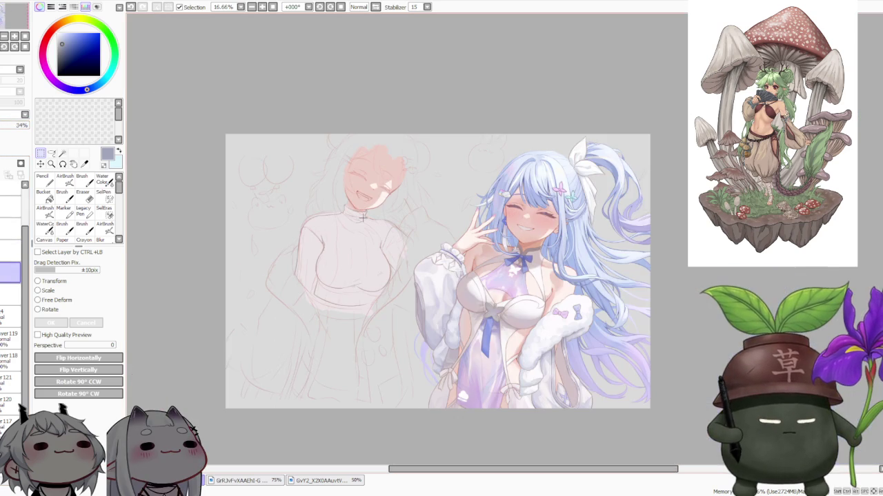
{"action": "scroll", "coordinate": [368, 118], "scroll_direction": "up", "scroll_amount": 1}
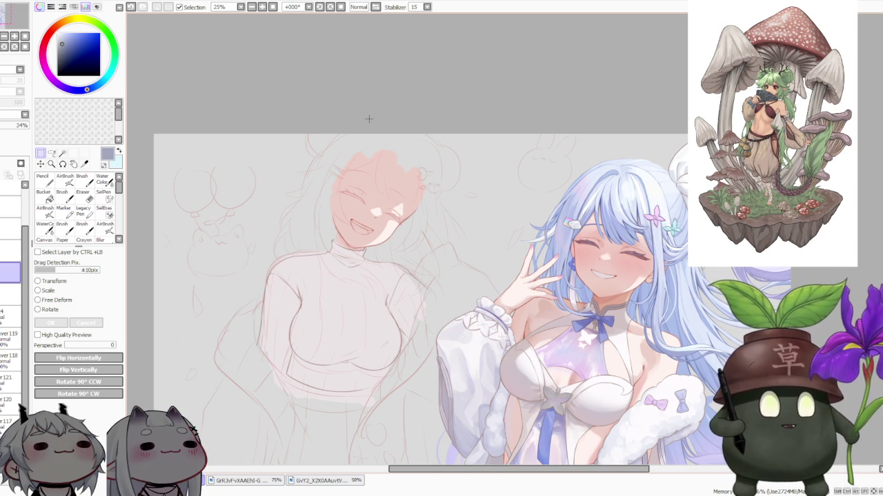
{"action": "scroll", "coordinate": [367, 103], "scroll_direction": "down", "scroll_amount": 1}
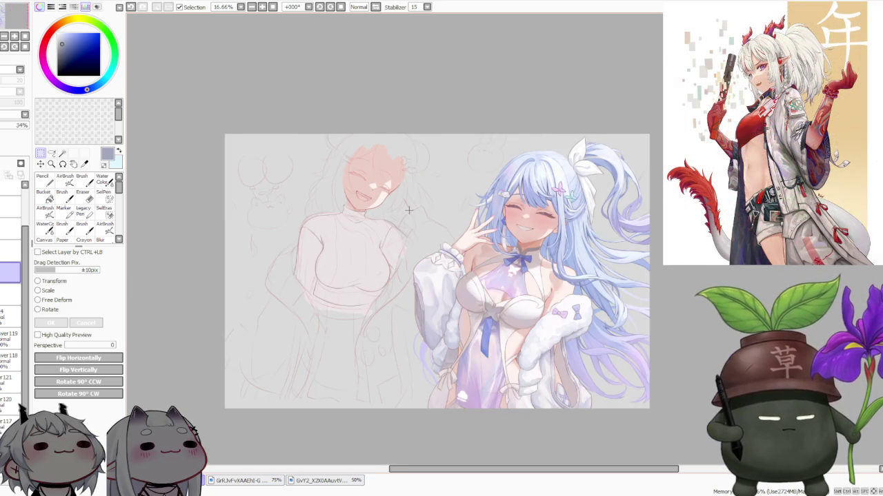
{"action": "scroll", "coordinate": [407, 205], "scroll_direction": "up", "scroll_amount": 2}
{"action": "scroll", "coordinate": [402, 200], "scroll_direction": "down", "scroll_amount": 2}
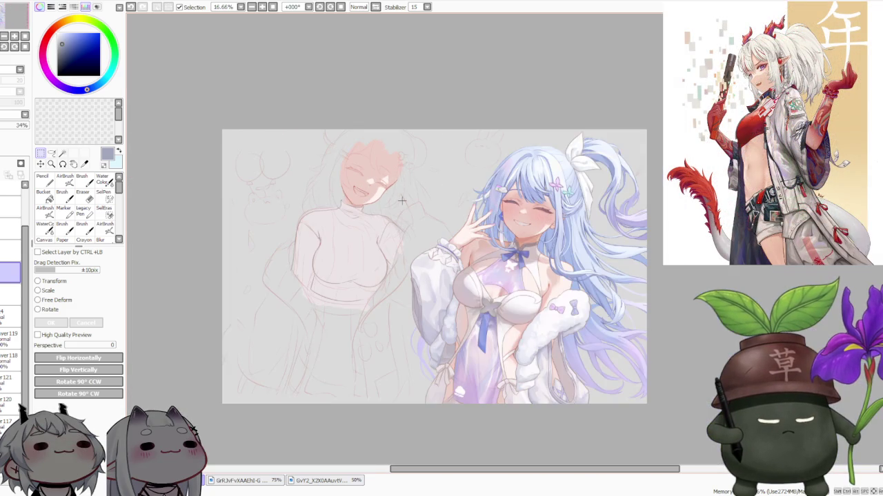
{"action": "scroll", "coordinate": [402, 201], "scroll_direction": "up", "scroll_amount": 2}
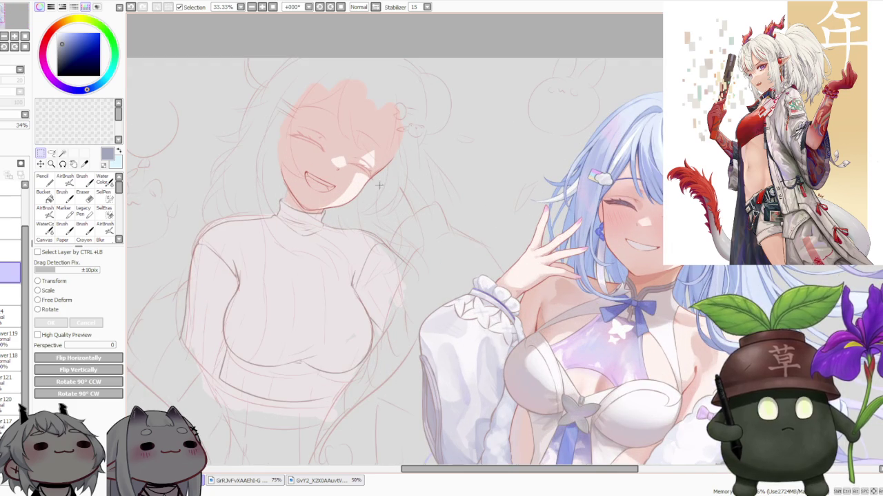
Review the faded sketch at different zooms and select a range of sketch layers
{"action": "scroll", "coordinate": [343, 150], "scroll_direction": "down", "scroll_amount": 1}
{"action": "scroll", "coordinate": [343, 150], "scroll_direction": "down", "scroll_amount": 1}
{"action": "scroll", "coordinate": [342, 150], "scroll_direction": "up", "scroll_amount": 1}
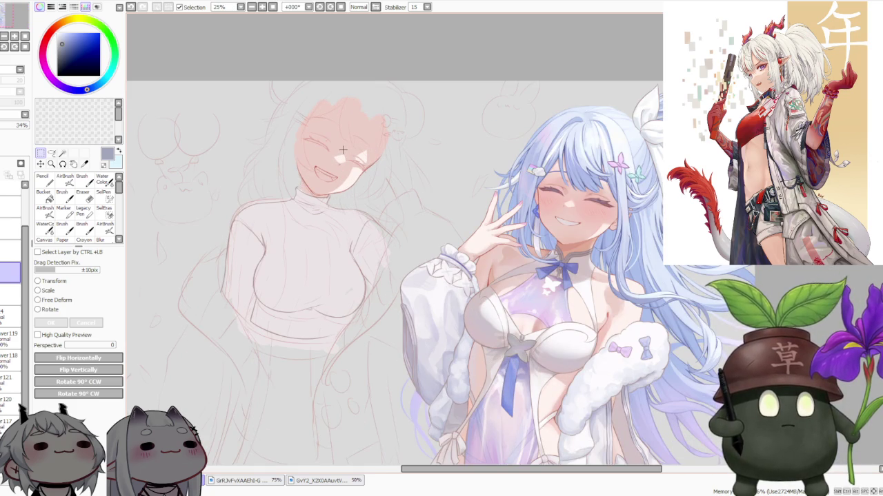
{"action": "scroll", "coordinate": [343, 150], "scroll_direction": "down", "scroll_amount": 1}
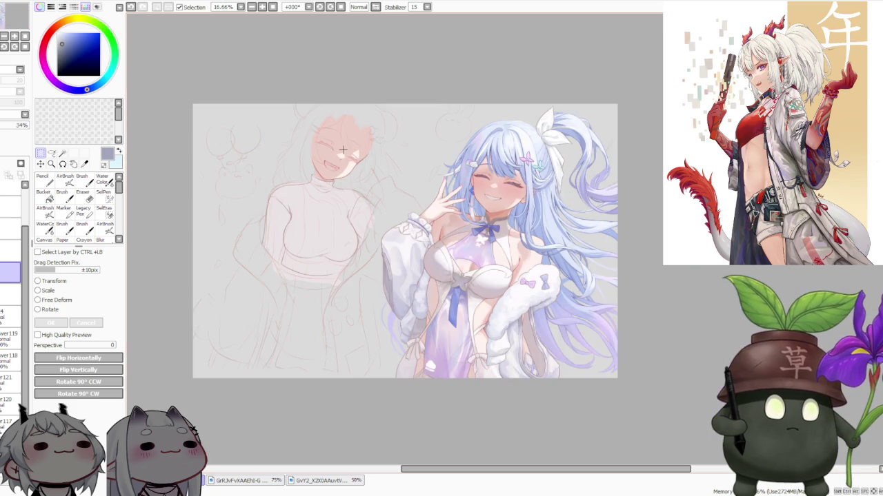
{"action": "scroll", "coordinate": [343, 150], "scroll_direction": "up", "scroll_amount": 1}
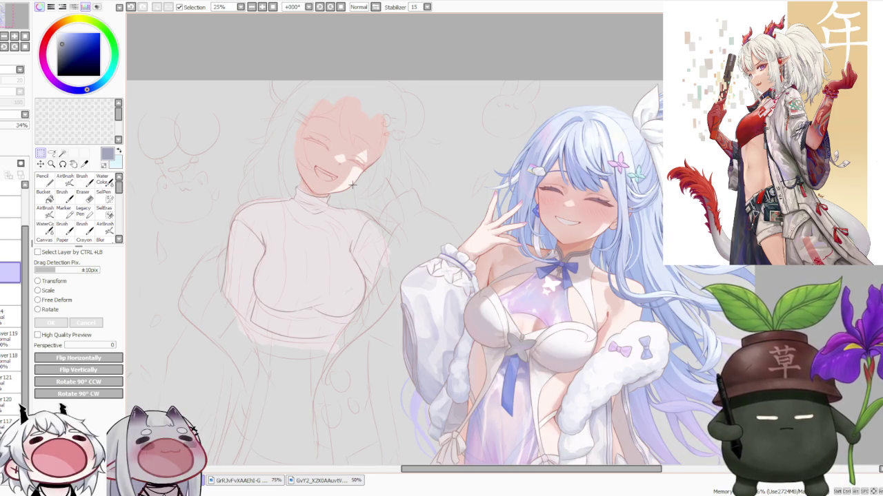
{"action": "scroll", "coordinate": [353, 185], "scroll_direction": "up", "scroll_amount": 1}
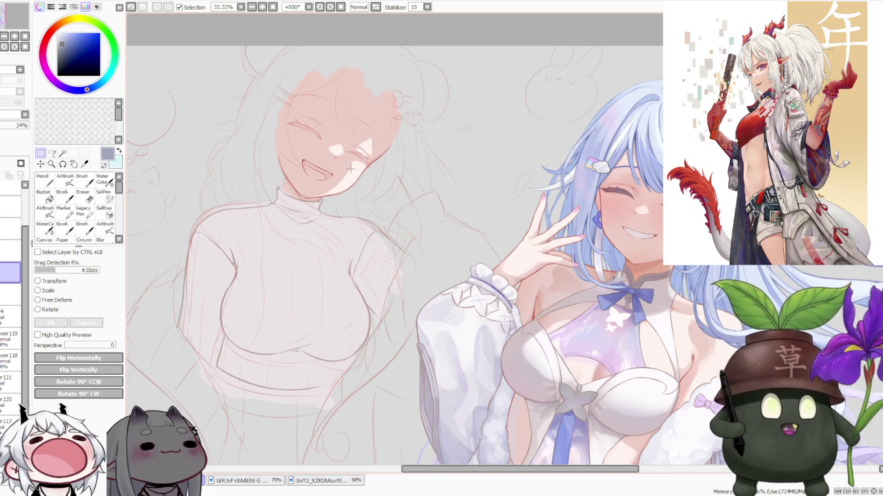
{"action": "scroll", "coordinate": [350, 168], "scroll_direction": "down", "scroll_amount": 1}
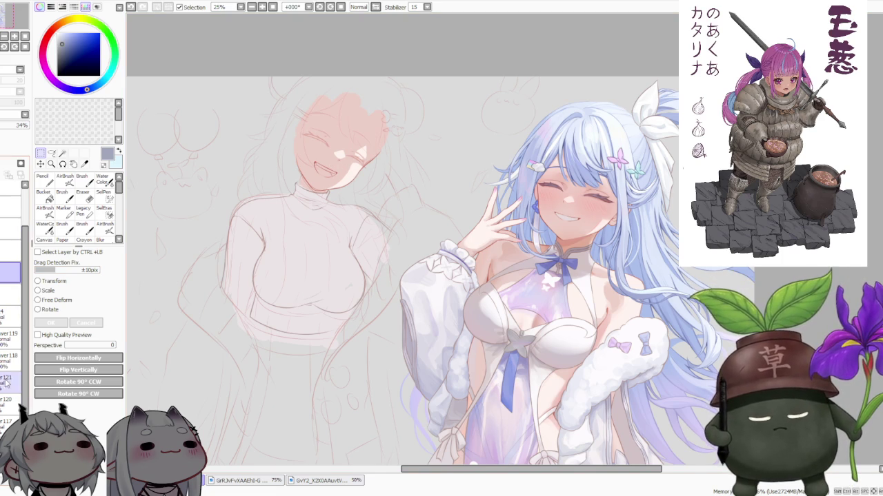
{"action": "left_click", "coordinate": [9, 423], "text": "shift"}
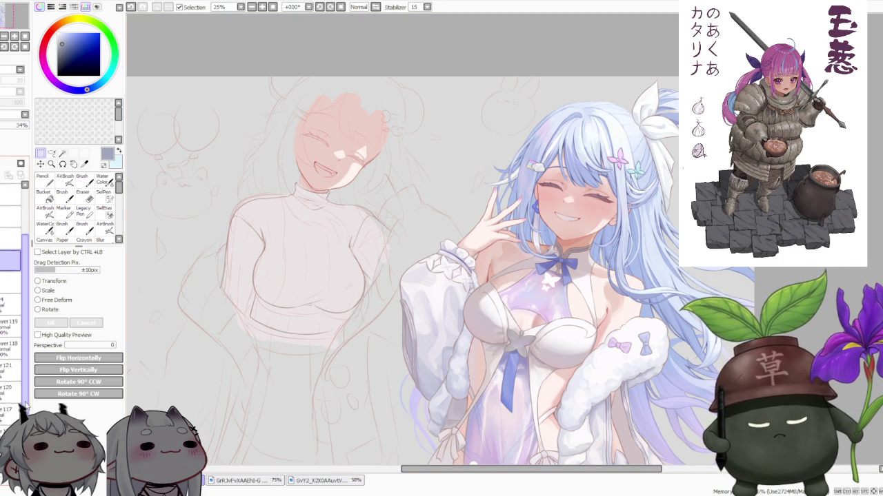
Step through layers 118 and 119, leaving Layer 121 as the active layer
{"action": "scroll", "coordinate": [14, 331], "scroll_direction": "up", "scroll_amount": 2}
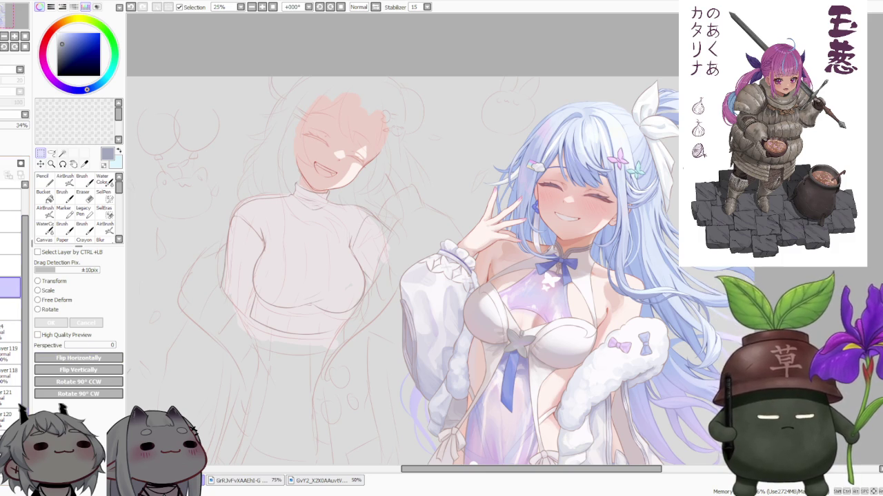
{"action": "left_click", "coordinate": [11, 331]}
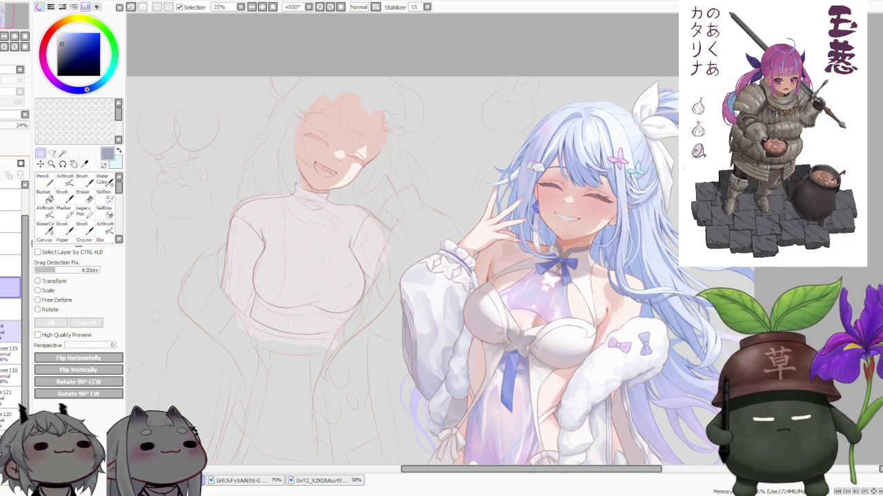
{"action": "scroll", "coordinate": [10, 331], "scroll_direction": "down", "scroll_amount": 1}
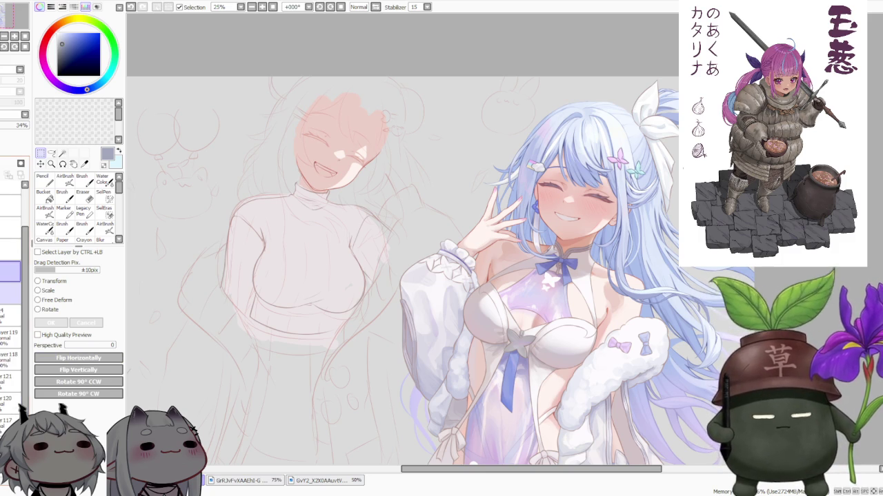
{"action": "scroll", "coordinate": [10, 331], "scroll_direction": "down", "scroll_amount": 2}
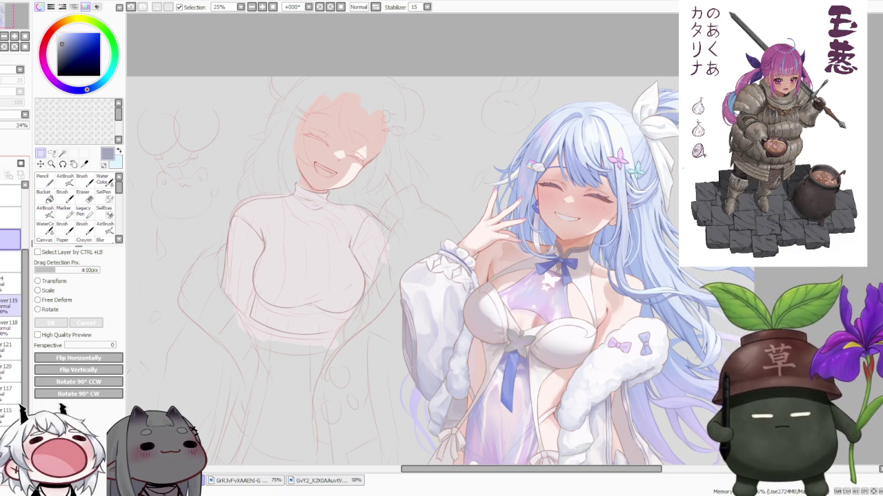
{"action": "left_click", "coordinate": [4, 322]}
{"action": "left_click", "coordinate": [4, 306]}
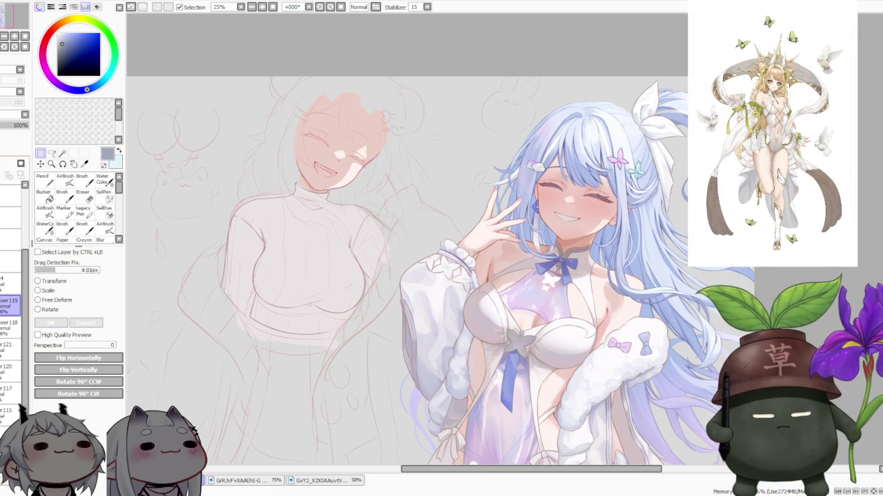
{"action": "left_click", "coordinate": [10, 348]}
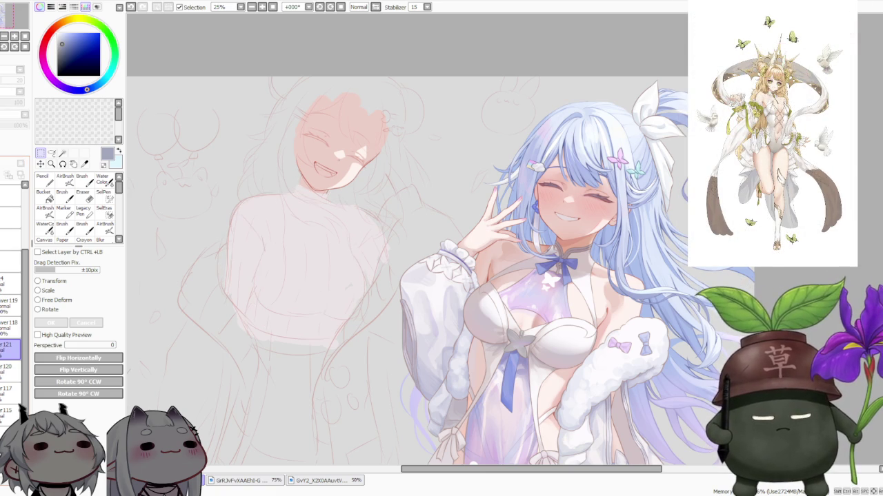
Lasso-select part of the sweater girl's torso sketch
{"action": "key", "text": "l"}
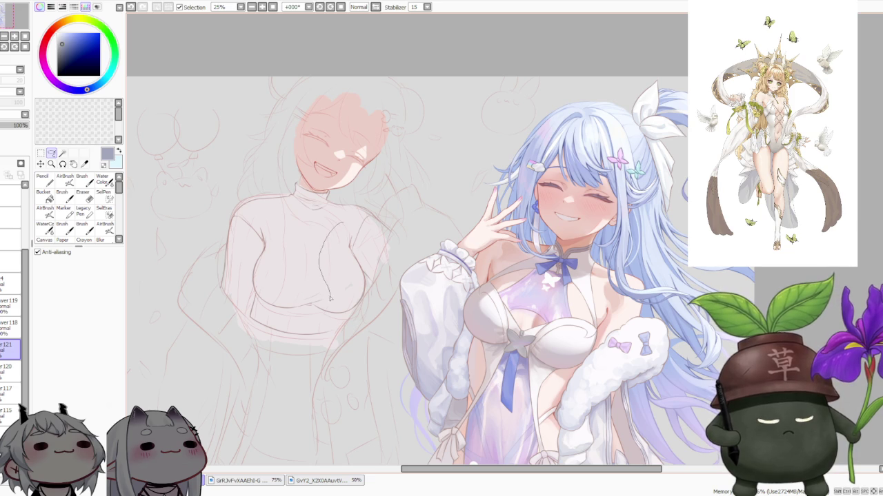
{"action": "left_click_drag", "start_coordinate": [331, 296], "coordinate": [315, 279]}
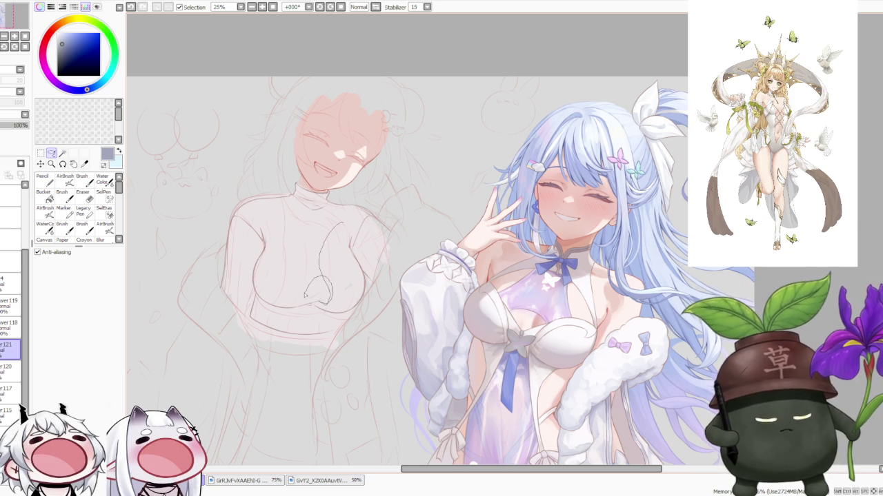
{"action": "mouse_move", "coordinate": [299, 301]}
{"action": "left_mouse_down"}
{"action": "mouse_move", "coordinate": [305, 314]}
{"action": "mouse_move", "coordinate": [337, 323]}
{"action": "left_mouse_up"}
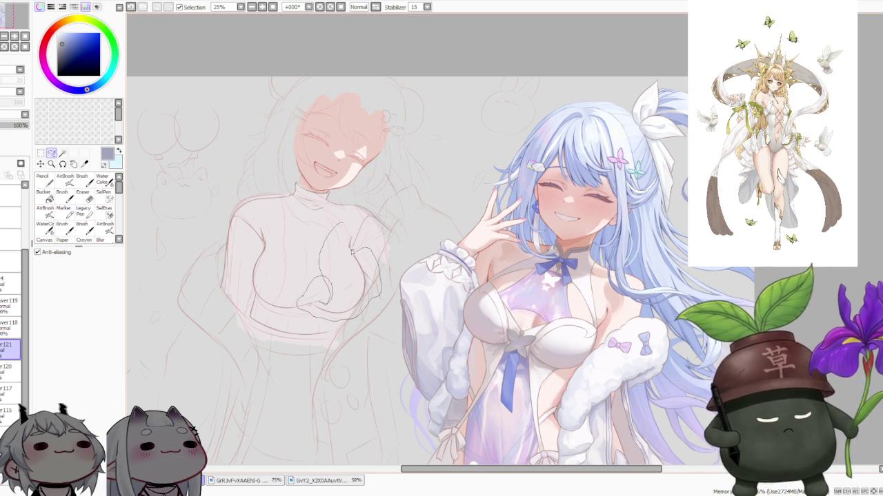
{"action": "left_click_drag", "start_coordinate": [352, 252], "coordinate": [355, 231]}
Free-deform the selected chest lines, commit the transform, and return to the Brush
{"action": "key", "text": "ctrl+t"}
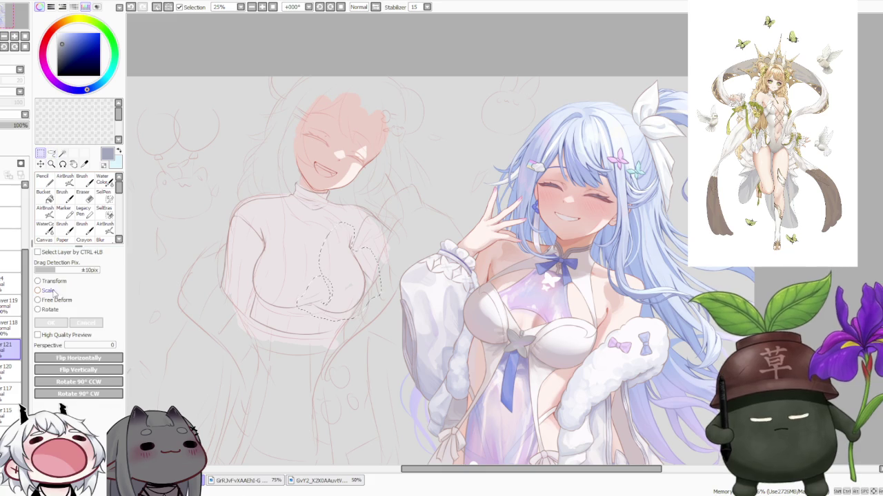
{"action": "left_click", "coordinate": [48, 300]}
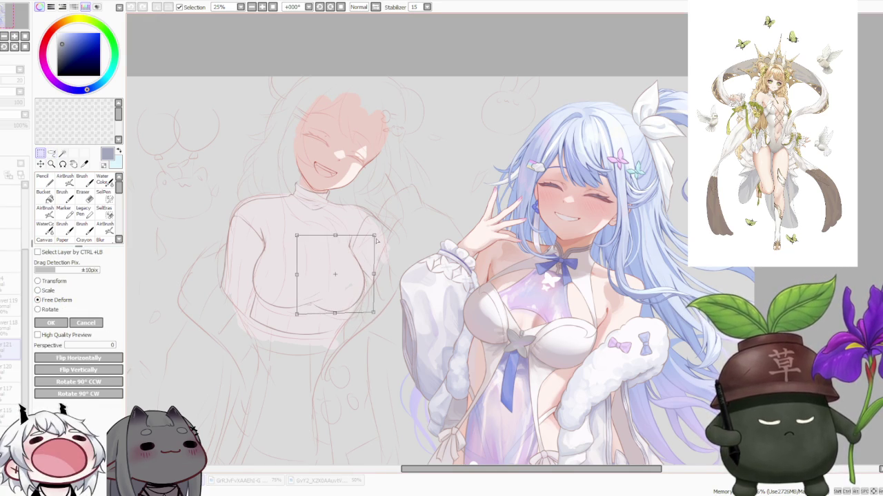
{"action": "key", "text": "Return"}
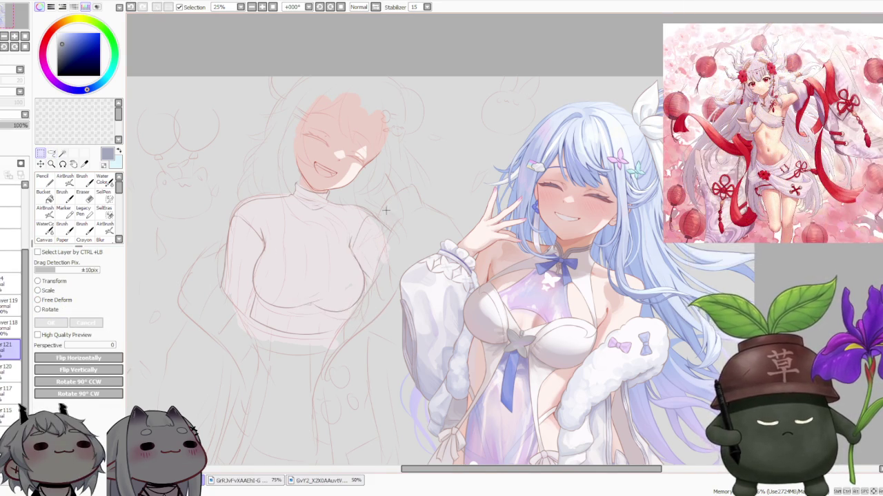
{"action": "scroll", "coordinate": [387, 207], "scroll_direction": "down", "scroll_amount": 3}
{"action": "scroll", "coordinate": [386, 188], "scroll_direction": "up", "scroll_amount": 3}
{"action": "key", "text": "b"}
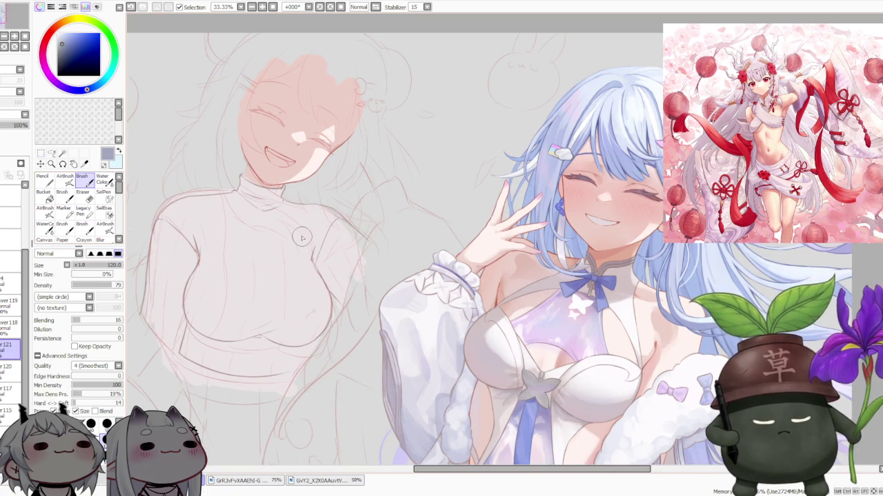
Pick a muted brown sketch colour and show the pink-haired girl reference beside the canvas
{"action": "scroll", "coordinate": [265, 272], "scroll_direction": "up", "scroll_amount": 3}
{"action": "scroll", "coordinate": [218, 289], "scroll_direction": "down", "scroll_amount": 3}
{"action": "scroll", "coordinate": [303, 241], "scroll_direction": "up", "scroll_amount": 4}
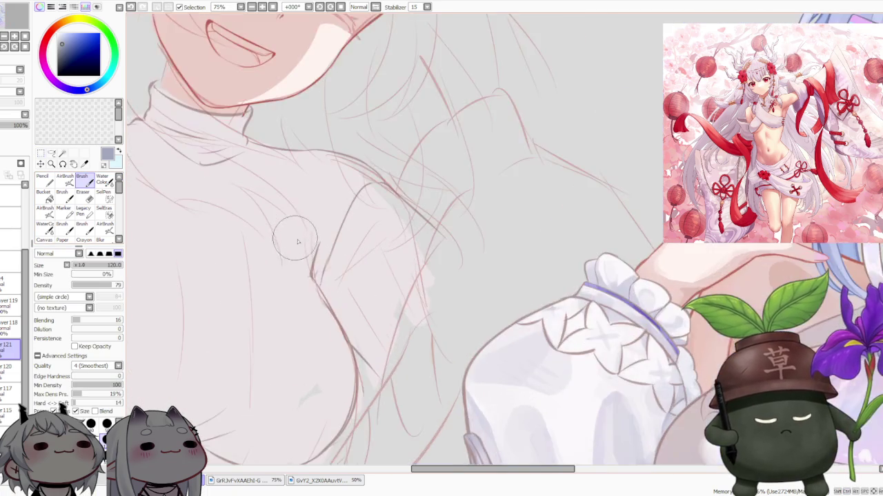
{"action": "scroll", "coordinate": [317, 282], "scroll_direction": "up", "scroll_amount": 2}
{"action": "scroll", "coordinate": [316, 283], "scroll_direction": "down", "scroll_amount": 1}
{"action": "scroll", "coordinate": [317, 293], "scroll_direction": "down", "scroll_amount": 1}
{"action": "scroll", "coordinate": [321, 300], "scroll_direction": "down", "scroll_amount": 1}
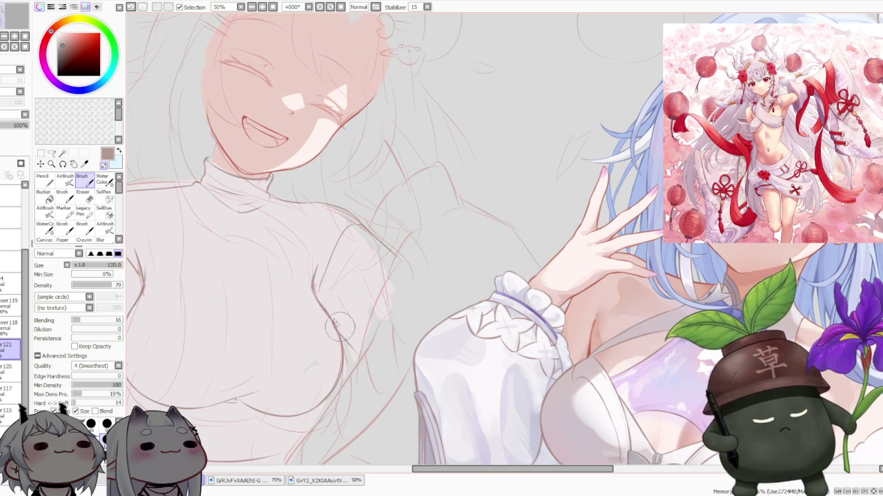
{"action": "scroll", "coordinate": [324, 314], "scroll_direction": "down", "scroll_amount": 1}
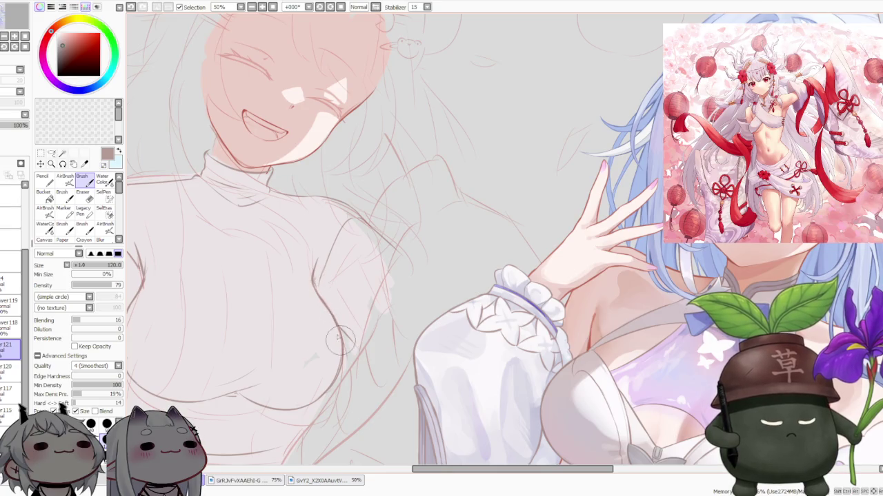
{"action": "scroll", "coordinate": [364, 227], "scroll_direction": "down", "scroll_amount": 2}
{"action": "scroll", "coordinate": [364, 226], "scroll_direction": "down", "scroll_amount": 1}
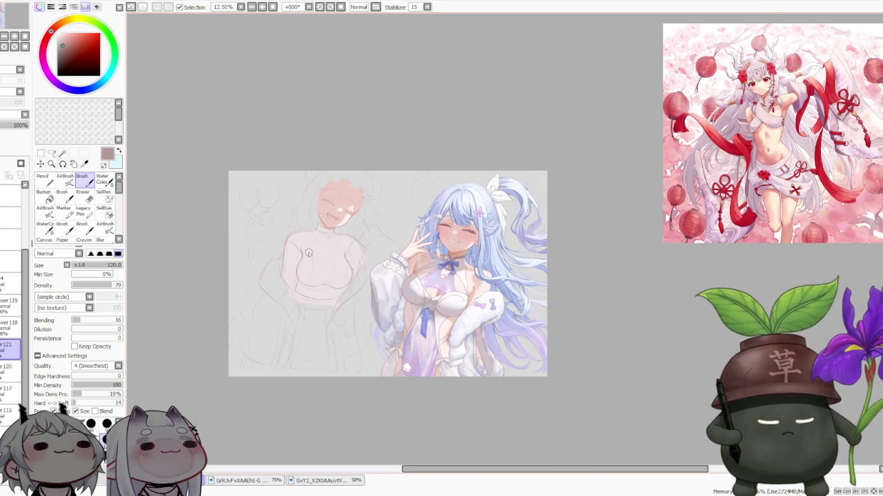
{"action": "scroll", "coordinate": [307, 255], "scroll_direction": "up", "scroll_amount": 1}
{"action": "scroll", "coordinate": [351, 265], "scroll_direction": "down", "scroll_amount": 1}
{"action": "scroll", "coordinate": [353, 263], "scroll_direction": "up", "scroll_amount": 1}
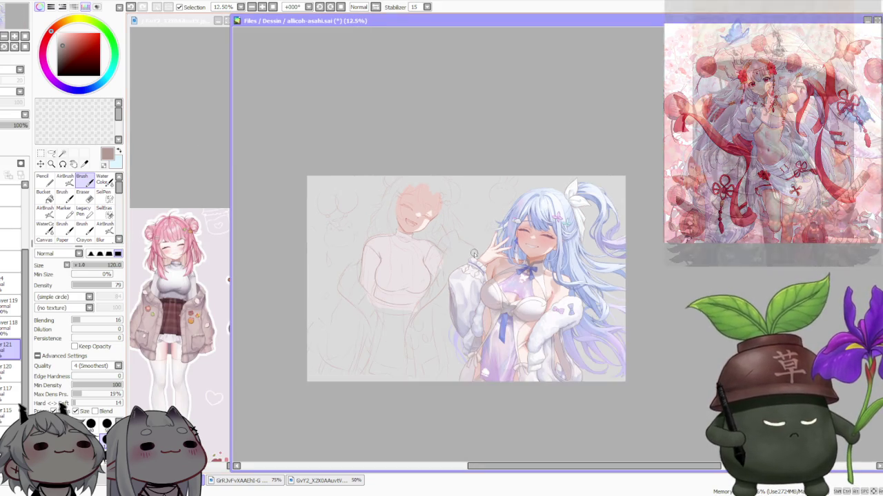
{"action": "scroll", "coordinate": [448, 233], "scroll_direction": "up", "scroll_amount": 1}
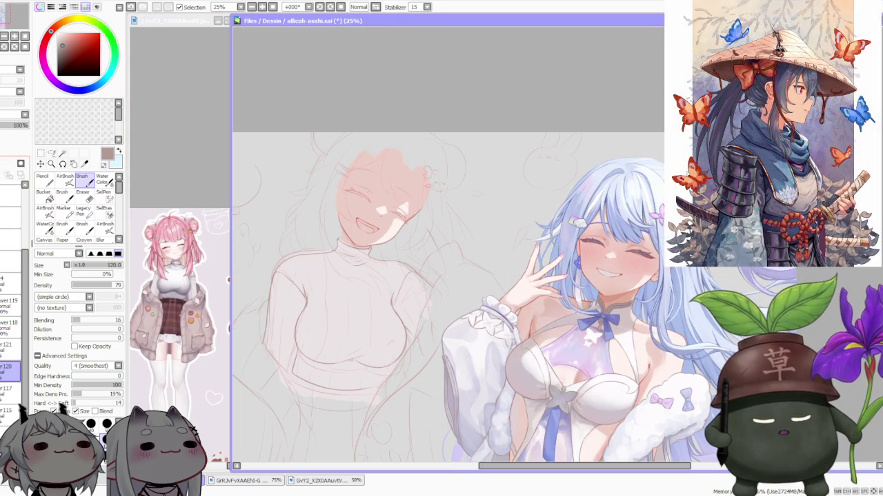
{"action": "scroll", "coordinate": [25, 384], "scroll_direction": "down", "scroll_amount": 1}
{"action": "left_click", "coordinate": [195, 148]}
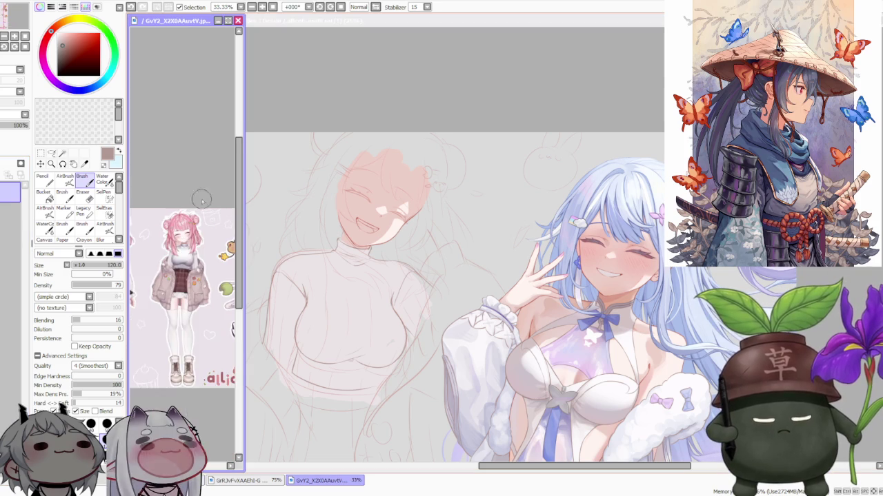
{"action": "scroll", "coordinate": [199, 197], "scroll_direction": "up", "scroll_amount": 1}
{"action": "scroll", "coordinate": [196, 273], "scroll_direction": "up", "scroll_amount": 1}
{"action": "scroll", "coordinate": [196, 271], "scroll_direction": "down", "scroll_amount": 1}
{"action": "scroll", "coordinate": [197, 269], "scroll_direction": "up", "scroll_amount": 1}
{"action": "scroll", "coordinate": [198, 262], "scroll_direction": "down", "scroll_amount": 1}
{"action": "scroll", "coordinate": [201, 247], "scroll_direction": "up", "scroll_amount": 1}
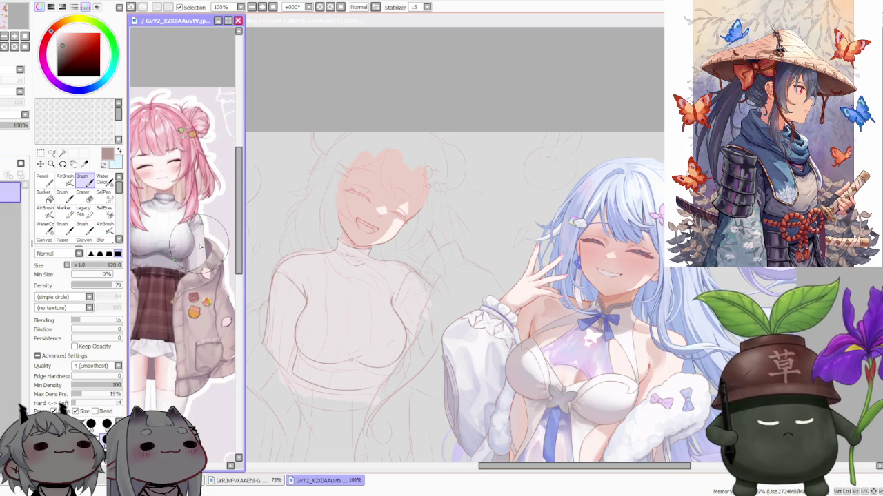
{"action": "scroll", "coordinate": [200, 246], "scroll_direction": "down", "scroll_amount": 1}
{"action": "left_click", "coordinate": [377, 109]}
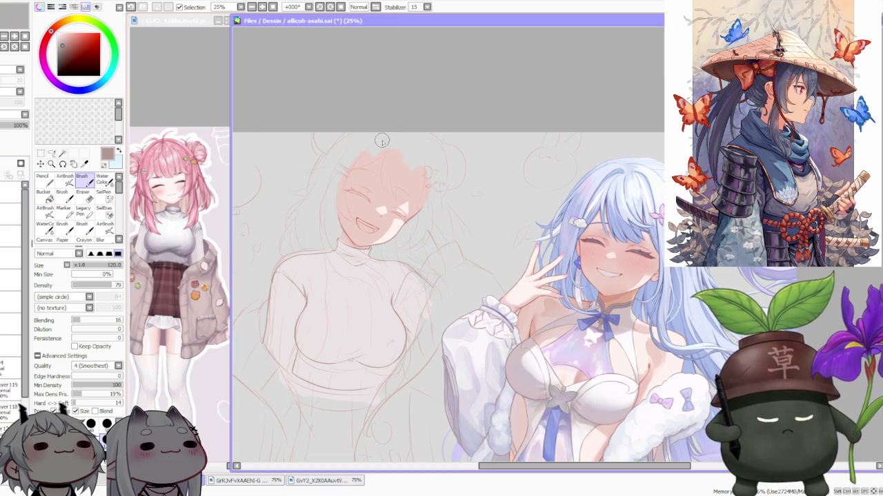
{"action": "key", "text": "x"}
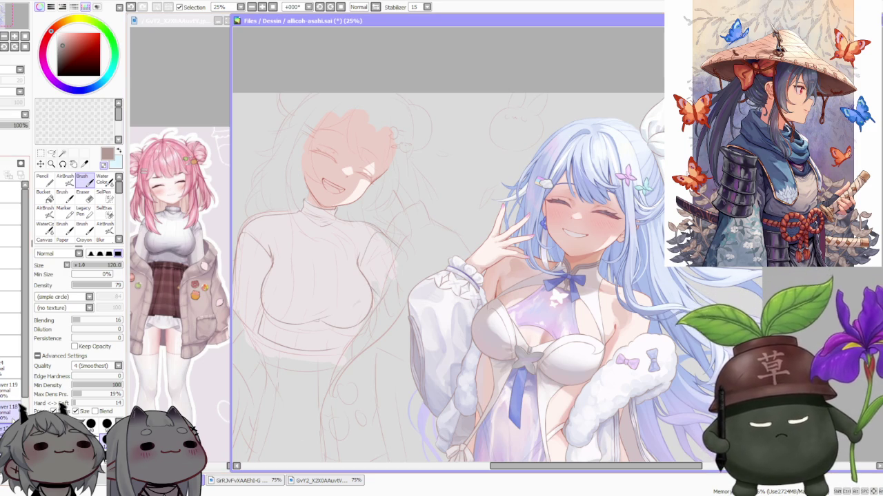
{"action": "scroll", "coordinate": [363, 268], "scroll_direction": "up", "scroll_amount": 2}
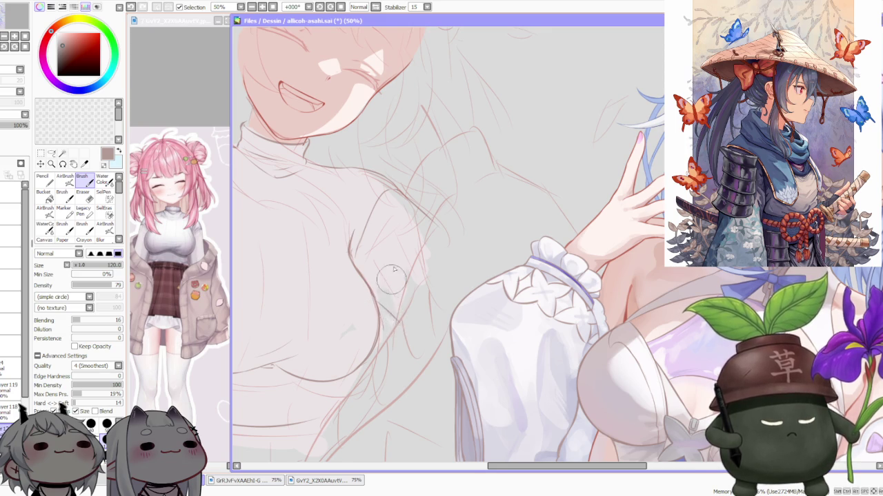
{"action": "scroll", "coordinate": [376, 294], "scroll_direction": "down", "scroll_amount": 2}
{"action": "scroll", "coordinate": [384, 256], "scroll_direction": "up", "scroll_amount": 1}
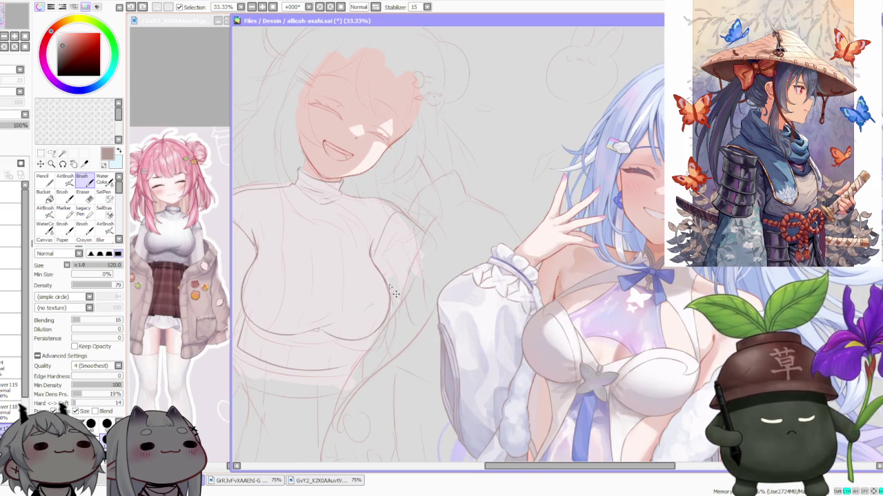
{"action": "scroll", "coordinate": [405, 221], "scroll_direction": "down", "scroll_amount": 2}
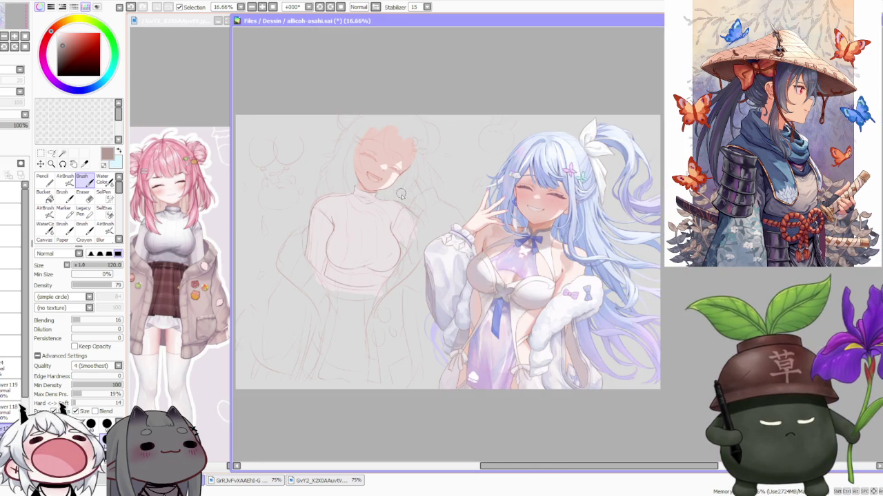
{"action": "scroll", "coordinate": [401, 196], "scroll_direction": "up", "scroll_amount": 1}
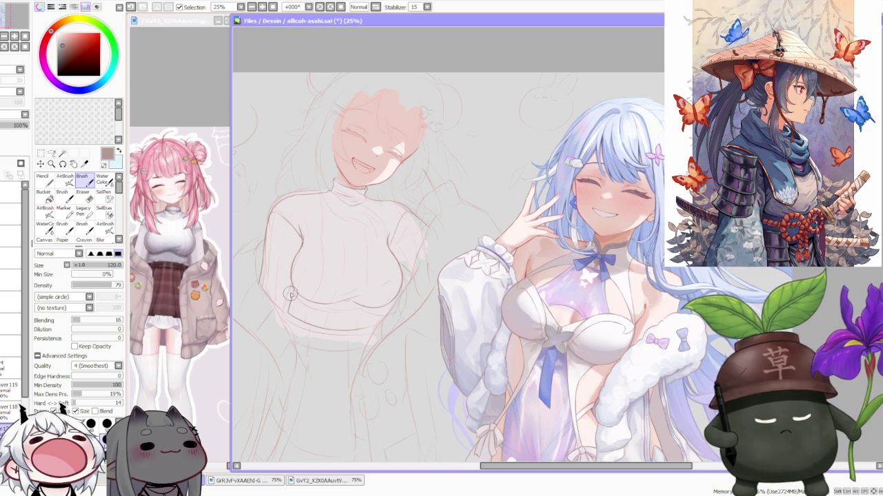
{"action": "scroll", "coordinate": [291, 295], "scroll_direction": "up", "scroll_amount": 1}
{"action": "scroll", "coordinate": [291, 296], "scroll_direction": "up", "scroll_amount": 1}
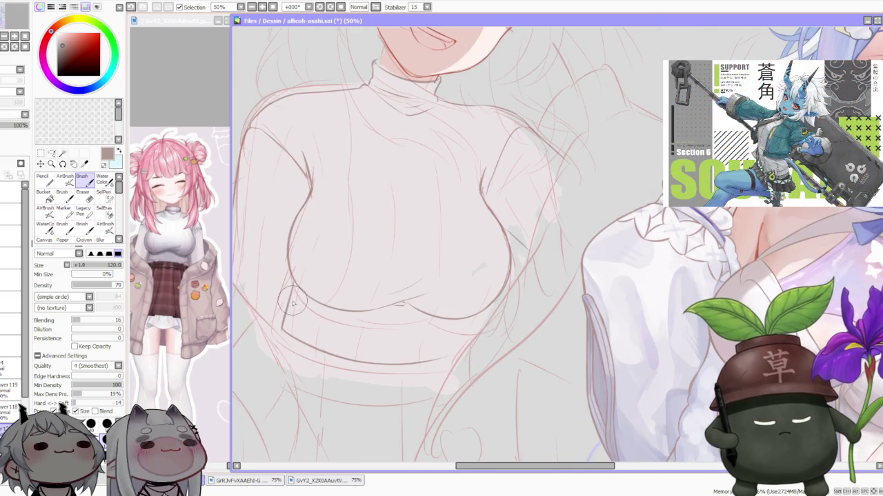
{"action": "scroll", "coordinate": [295, 295], "scroll_direction": "down", "scroll_amount": 2}
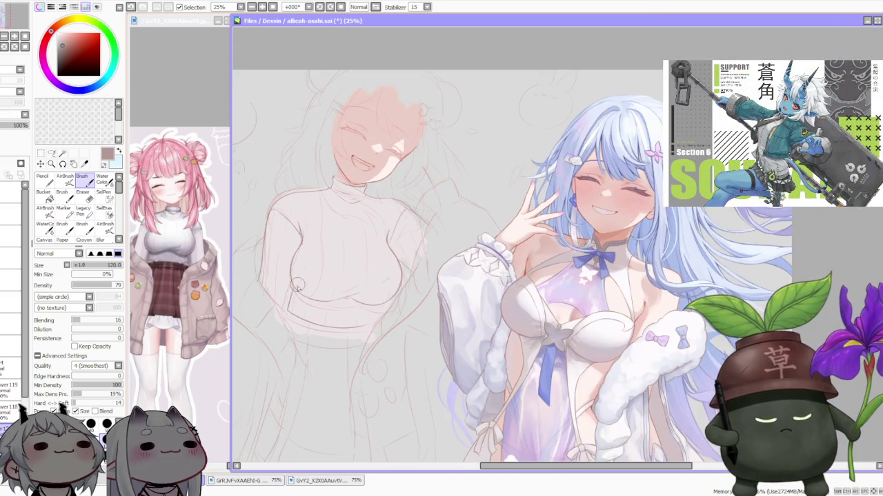
{"action": "scroll", "coordinate": [296, 290], "scroll_direction": "up", "scroll_amount": 1}
{"action": "scroll", "coordinate": [293, 296], "scroll_direction": "up", "scroll_amount": 1}
{"action": "scroll", "coordinate": [290, 317], "scroll_direction": "up", "scroll_amount": 1}
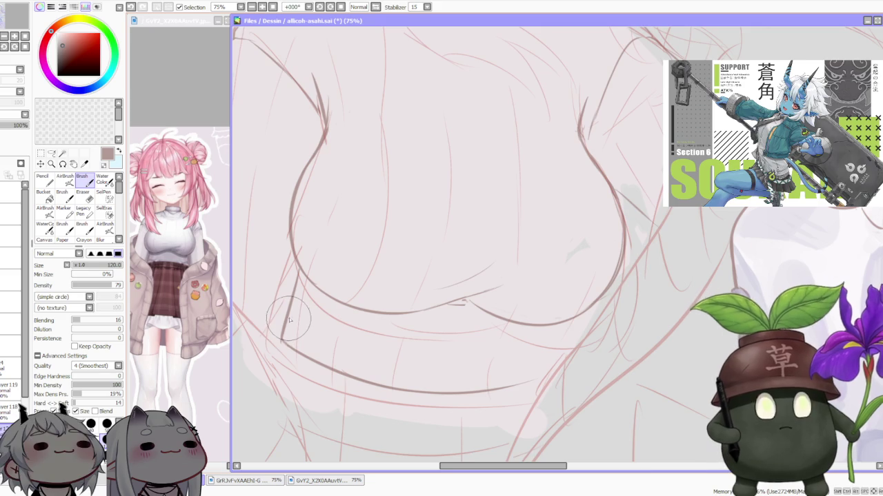
{"action": "scroll", "coordinate": [290, 319], "scroll_direction": "down", "scroll_amount": 1}
{"action": "scroll", "coordinate": [321, 269], "scroll_direction": "down", "scroll_amount": 1}
{"action": "scroll", "coordinate": [349, 220], "scroll_direction": "down", "scroll_amount": 1}
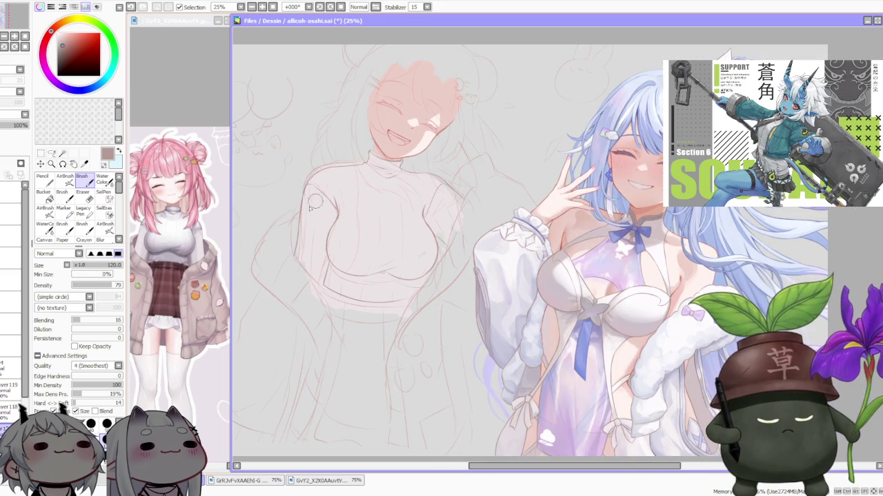
{"action": "scroll", "coordinate": [307, 210], "scroll_direction": "up", "scroll_amount": 1}
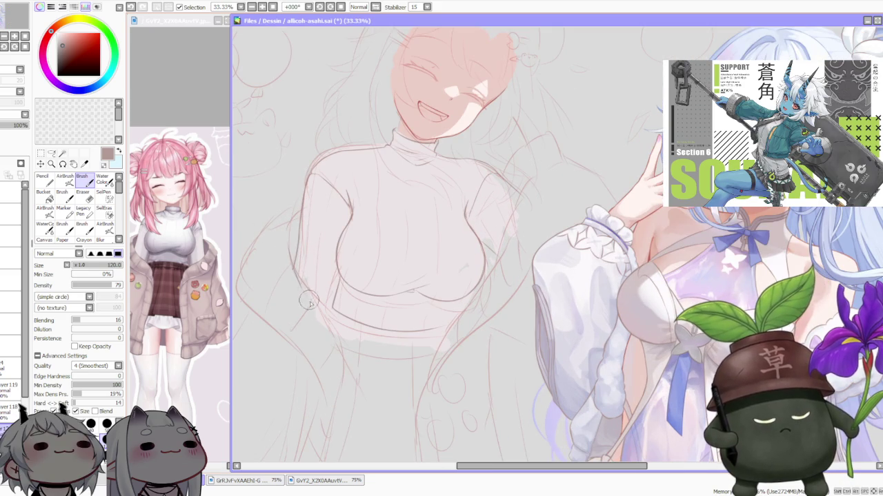
Restroke the sweater's left edge in brown, undoing attempts until it looks right
{"action": "left_click_drag", "start_coordinate": [293, 262], "coordinate": [326, 316]}
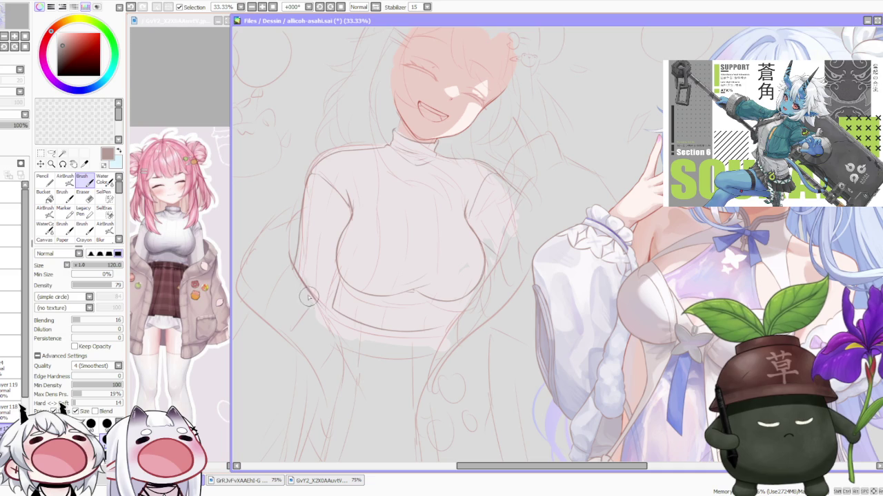
{"action": "left_click_drag", "start_coordinate": [301, 279], "coordinate": [345, 348]}
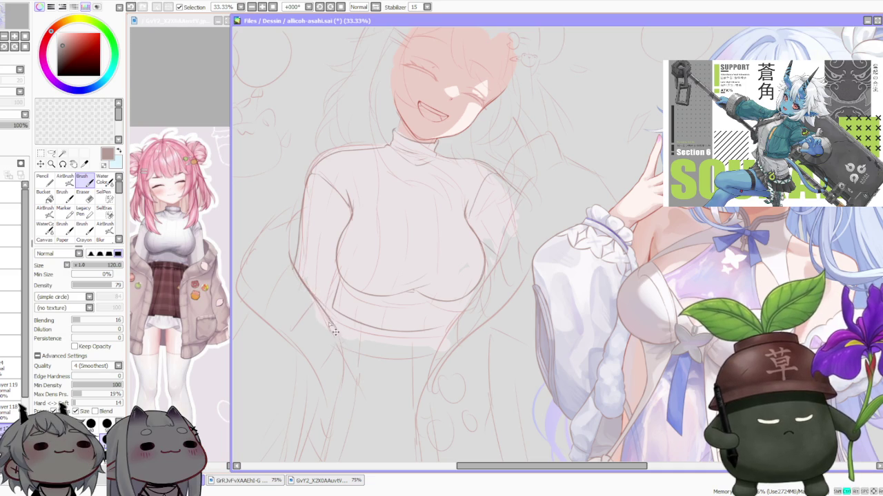
{"action": "left_click_drag", "start_coordinate": [304, 285], "coordinate": [342, 349]}
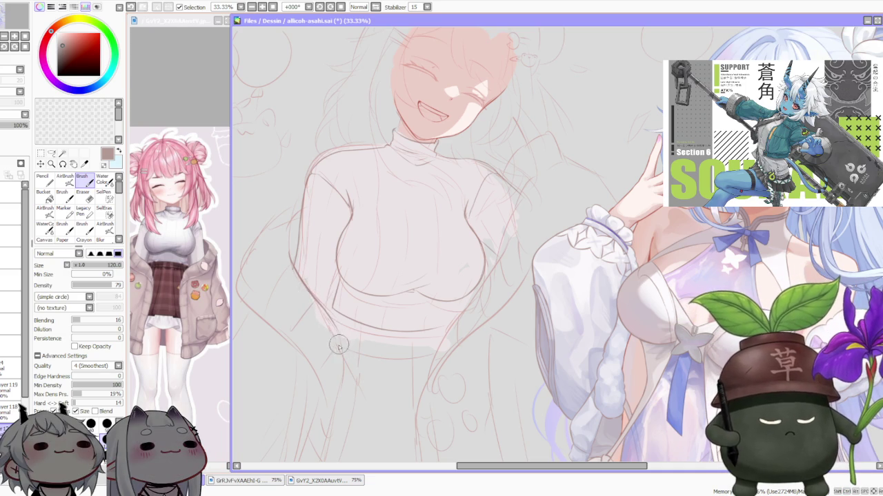
{"action": "key", "text": "ctrl+z"}
{"action": "left_click_drag", "start_coordinate": [312, 294], "coordinate": [345, 352]}
{"action": "key", "text": "ctrl+z"}
{"action": "left_click_drag", "start_coordinate": [309, 291], "coordinate": [340, 343]}
{"action": "key", "text": "ctrl+z"}
{"action": "key", "text": "ctrl+z"}
{"action": "mouse_move", "coordinate": [309, 294]}
{"action": "left_mouse_down"}
{"action": "mouse_move", "coordinate": [347, 359]}
{"action": "mouse_move", "coordinate": [340, 390]}
{"action": "left_mouse_up"}
{"action": "key", "text": "ctrl+z"}
{"action": "left_click_drag", "start_coordinate": [343, 355], "coordinate": [333, 406]}
{"action": "key", "text": "ctrl+z"}
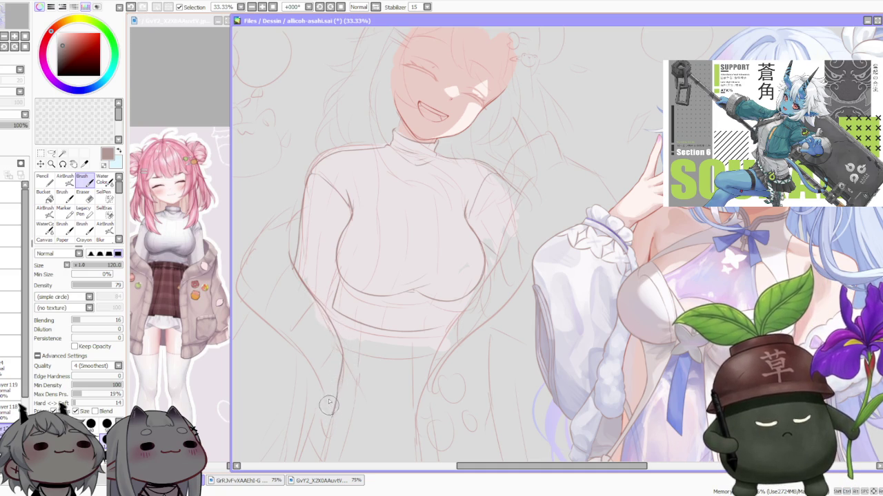
Draw a brown line down the girl's left arm past the sweater hem
{"action": "scroll", "coordinate": [273, 261], "scroll_direction": "down", "scroll_amount": 1}
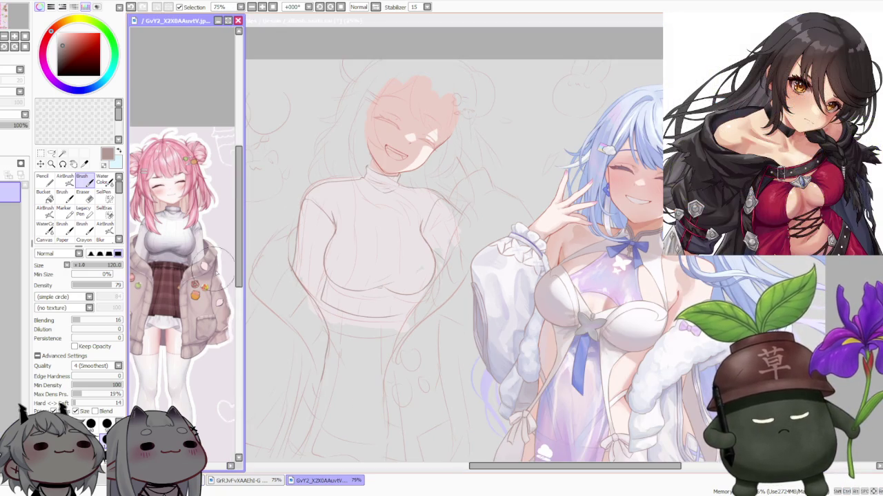
{"action": "scroll", "coordinate": [224, 245], "scroll_direction": "up", "scroll_amount": 1}
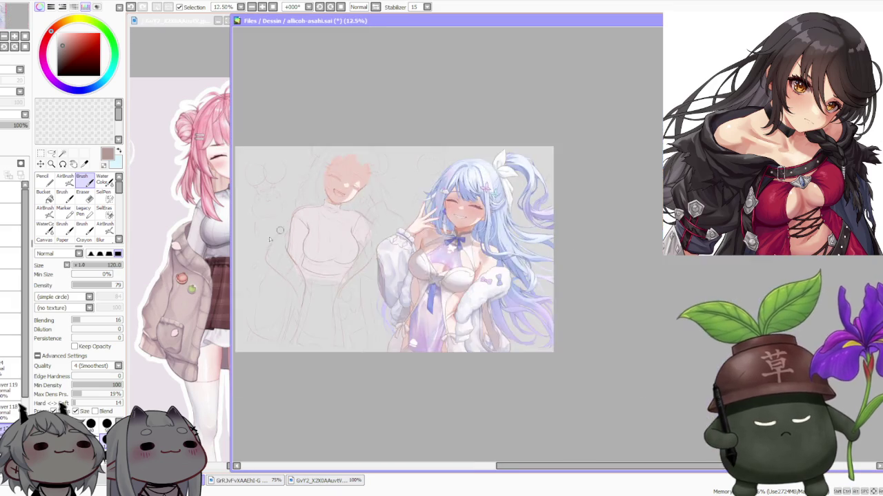
{"action": "scroll", "coordinate": [289, 252], "scroll_direction": "up", "scroll_amount": 1}
{"action": "mouse_move", "coordinate": [304, 235]}
{"action": "left_mouse_down"}
{"action": "mouse_move", "coordinate": [283, 303]}
{"action": "mouse_move", "coordinate": [345, 357]}
{"action": "mouse_move", "coordinate": [368, 402]}
{"action": "left_mouse_up"}
{"action": "key", "text": "ctrl+z"}
{"action": "key", "text": "ctrl+z"}
{"action": "key", "text": "ctrl+z"}
{"action": "key", "text": "ctrl+z"}
{"action": "key", "text": "ctrl+z"}
{"action": "key", "text": "ctrl+z"}
{"action": "mouse_move", "coordinate": [350, 360]}
{"action": "left_mouse_down"}
{"action": "mouse_move", "coordinate": [375, 424]}
{"action": "mouse_move", "coordinate": [371, 419]}
{"action": "left_mouse_up"}
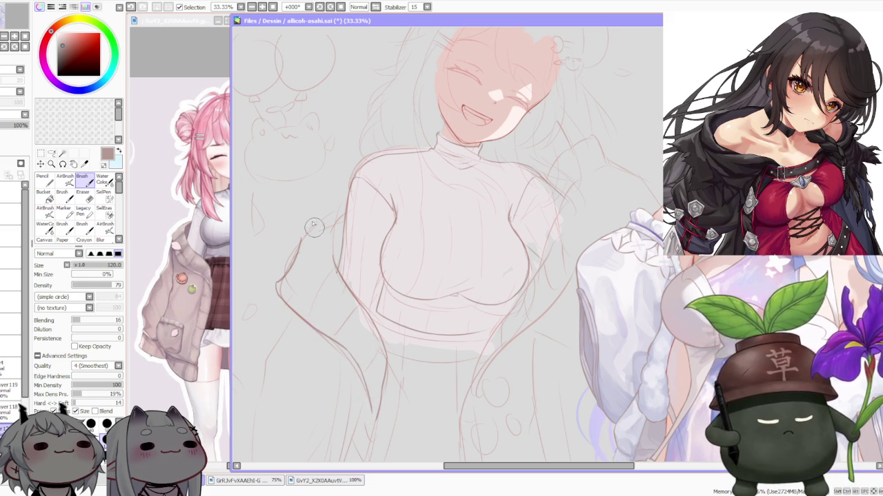
{"action": "scroll", "coordinate": [314, 227], "scroll_direction": "down", "scroll_amount": 2}
{"action": "scroll", "coordinate": [308, 204], "scroll_direction": "up", "scroll_amount": 1}
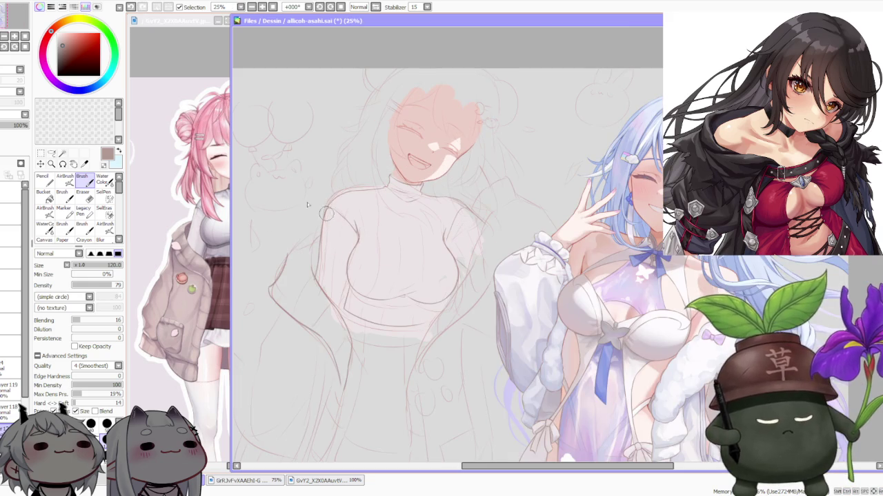
{"action": "left_click", "coordinate": [51, 153]}
Lasso the left arm and jacket lines and free-deform their corners, then return to the Brush
{"action": "left_click_drag", "start_coordinate": [279, 224], "coordinate": [329, 403]}
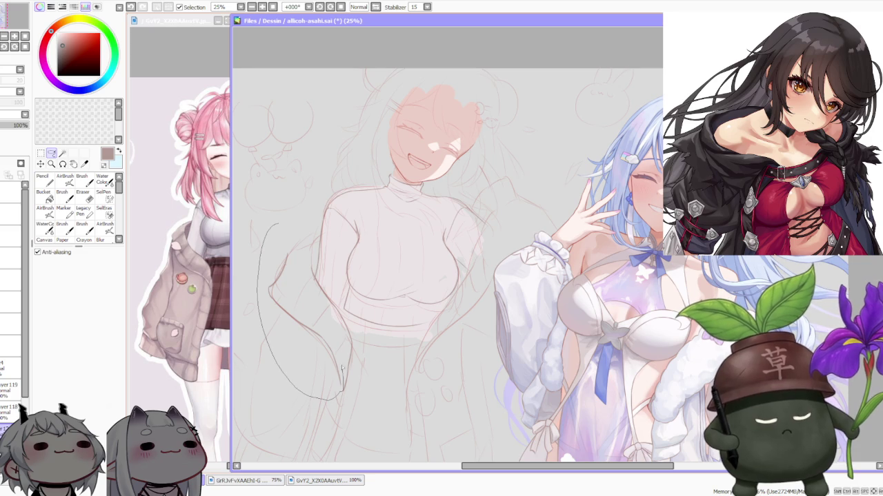
{"action": "left_click_drag", "start_coordinate": [308, 287], "coordinate": [279, 226]}
{"action": "key", "text": "ctrl+t"}
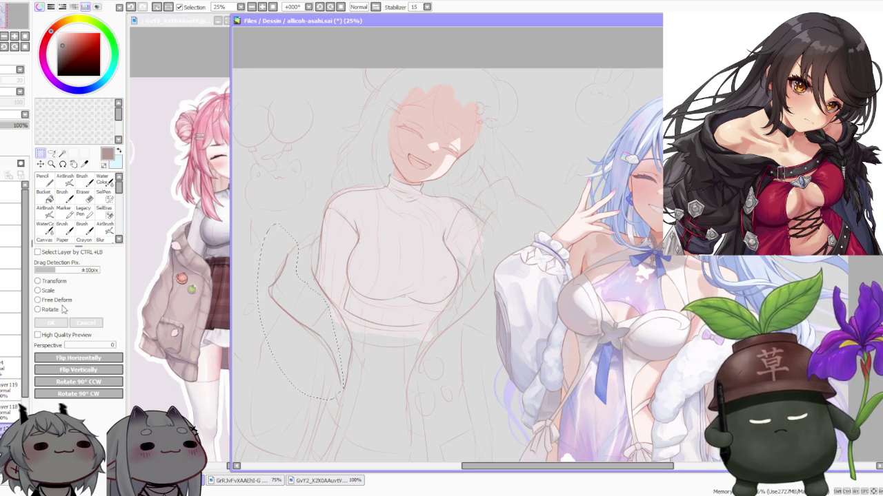
{"action": "left_click_drag", "start_coordinate": [269, 251], "coordinate": [275, 243]}
{"action": "left_click_drag", "start_coordinate": [342, 252], "coordinate": [350, 259]}
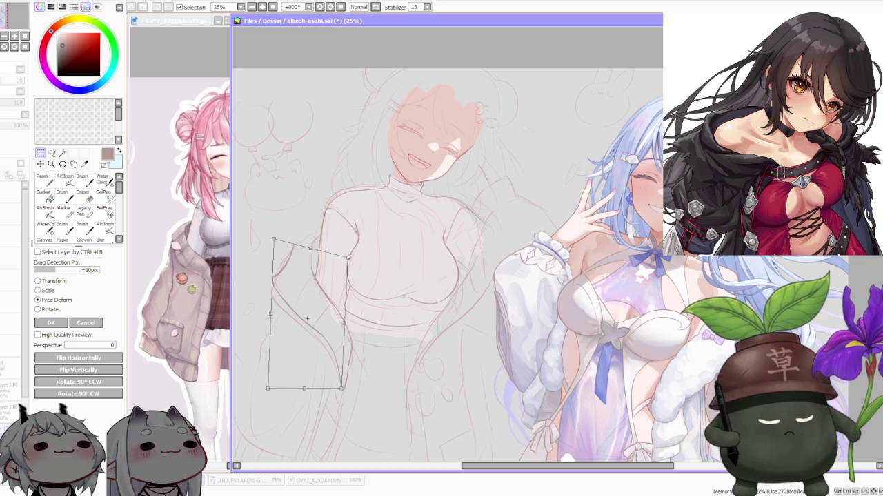
{"action": "mouse_move", "coordinate": [268, 389]}
{"action": "left_mouse_down"}
{"action": "mouse_move", "coordinate": [256, 393]}
{"action": "mouse_move", "coordinate": [263, 379]}
{"action": "left_mouse_up"}
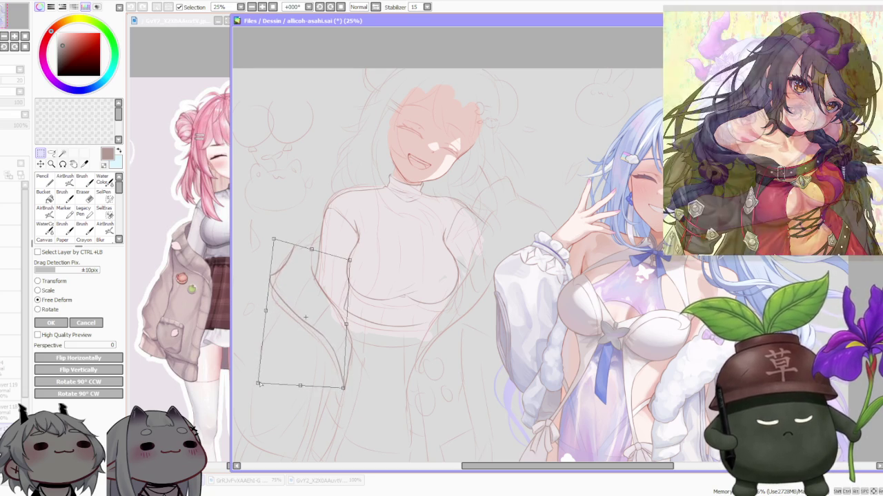
{"action": "scroll", "coordinate": [369, 293], "scroll_direction": "down", "scroll_amount": 1}
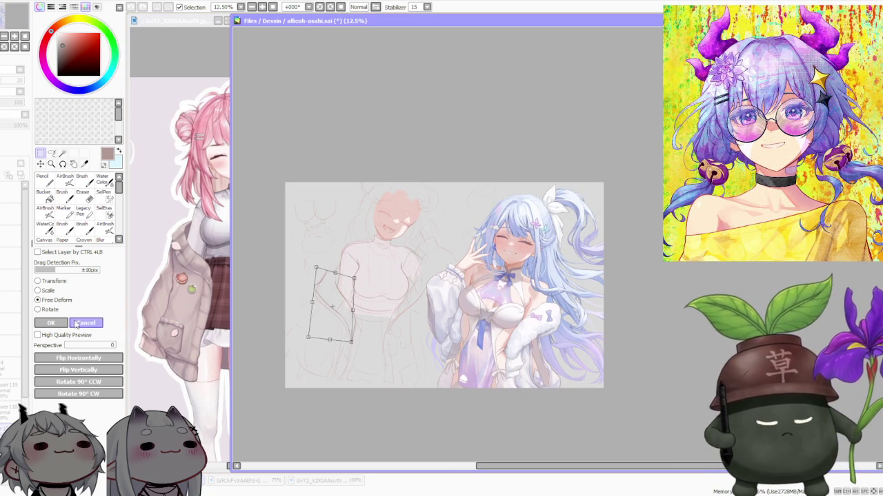
{"action": "left_click", "coordinate": [51, 323]}
{"action": "left_click", "coordinate": [82, 177]}
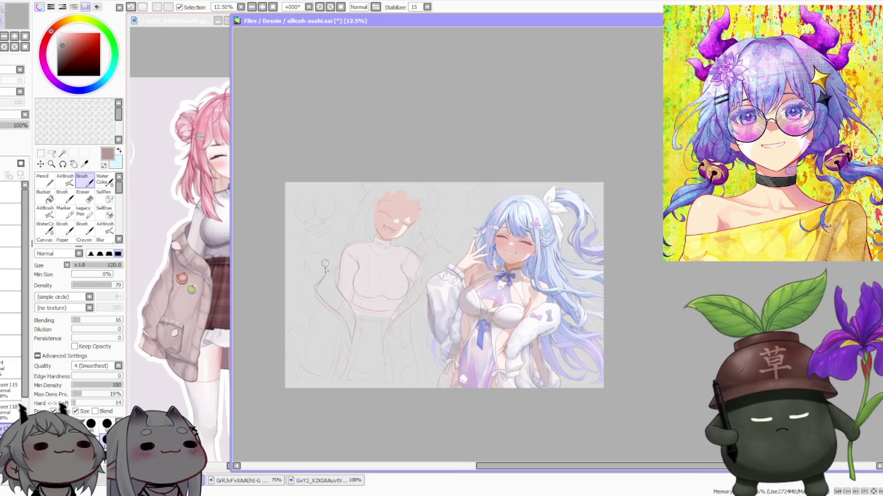
Redraw the left arm's outer contour up toward the shoulder, retrying strokes with undo
{"action": "scroll", "coordinate": [325, 269], "scroll_direction": "up", "scroll_amount": 2}
{"action": "scroll", "coordinate": [317, 290], "scroll_direction": "down", "scroll_amount": 1}
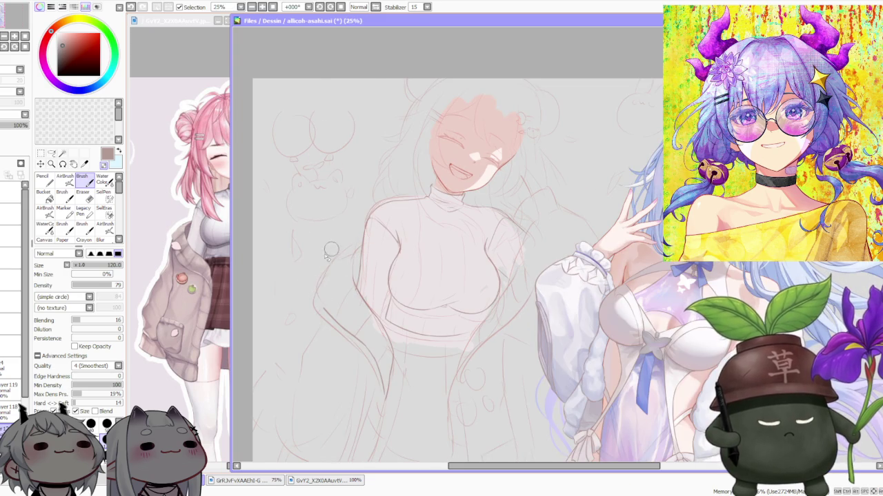
{"action": "scroll", "coordinate": [331, 250], "scroll_direction": "up", "scroll_amount": 1}
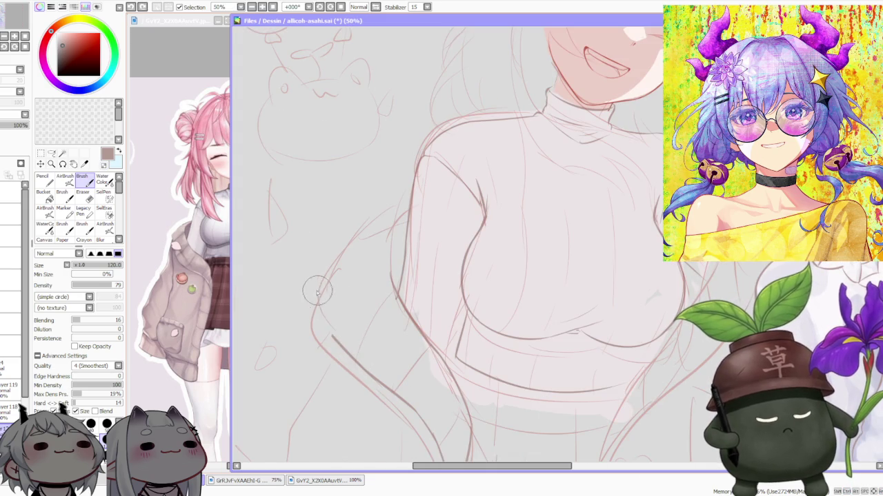
{"action": "mouse_move", "coordinate": [322, 299]}
{"action": "left_mouse_down"}
{"action": "mouse_move", "coordinate": [335, 250]}
{"action": "mouse_move", "coordinate": [364, 219]}
{"action": "left_mouse_up"}
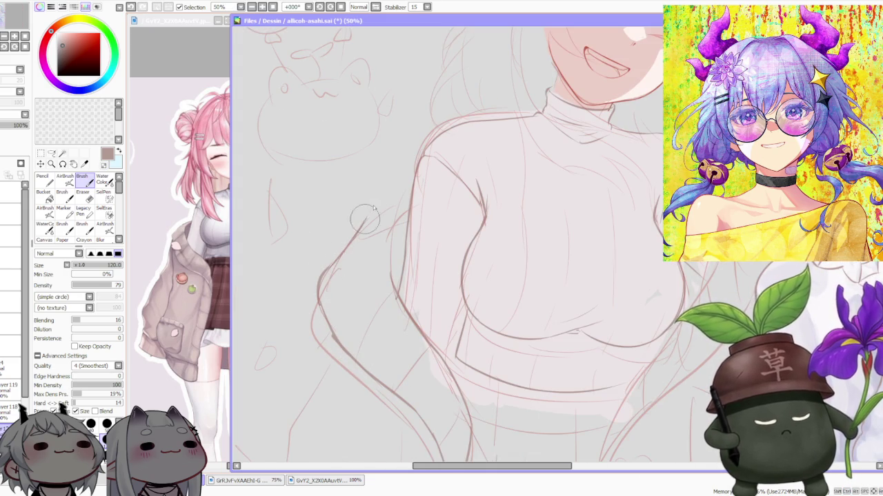
{"action": "key", "text": "ctrl+z"}
{"action": "left_click_drag", "start_coordinate": [321, 270], "coordinate": [364, 207]}
{"action": "key", "text": "ctrl+z"}
{"action": "left_click_drag", "start_coordinate": [370, 219], "coordinate": [412, 199]}
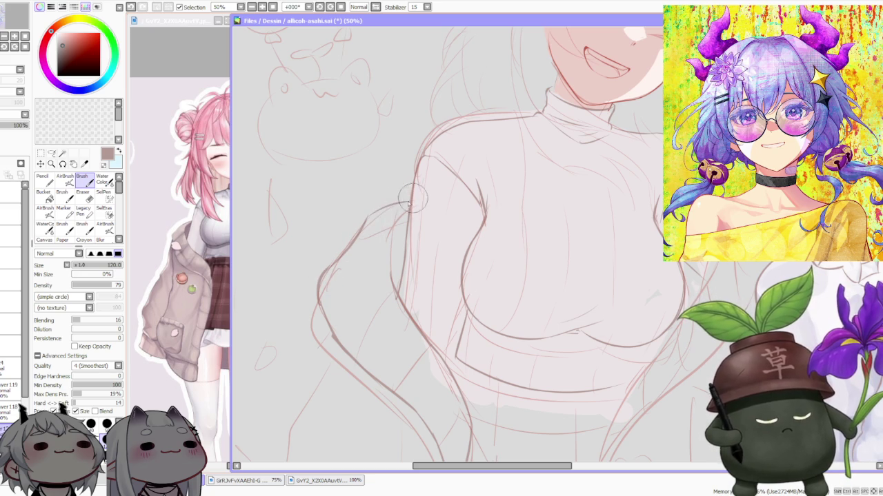
{"action": "left_click_drag", "start_coordinate": [395, 287], "coordinate": [408, 211]}
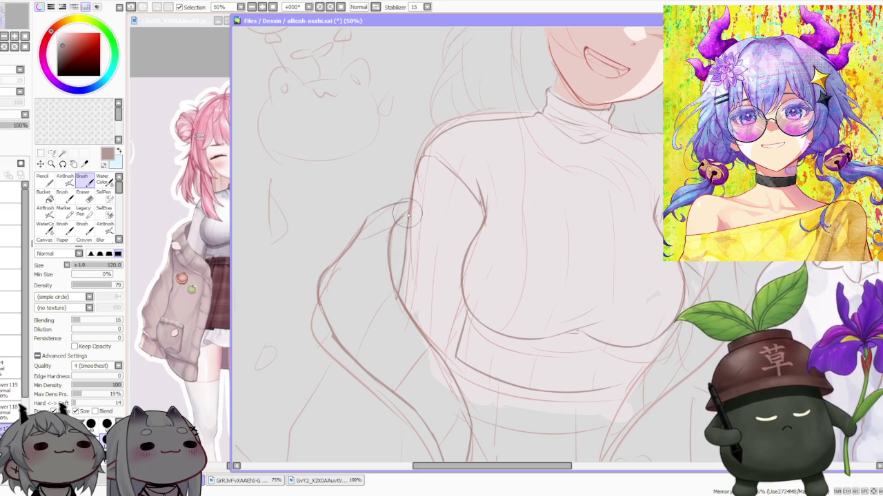
Extend the jacket edge line from the arm down toward the hem
{"action": "scroll", "coordinate": [407, 215], "scroll_direction": "down", "scroll_amount": 4}
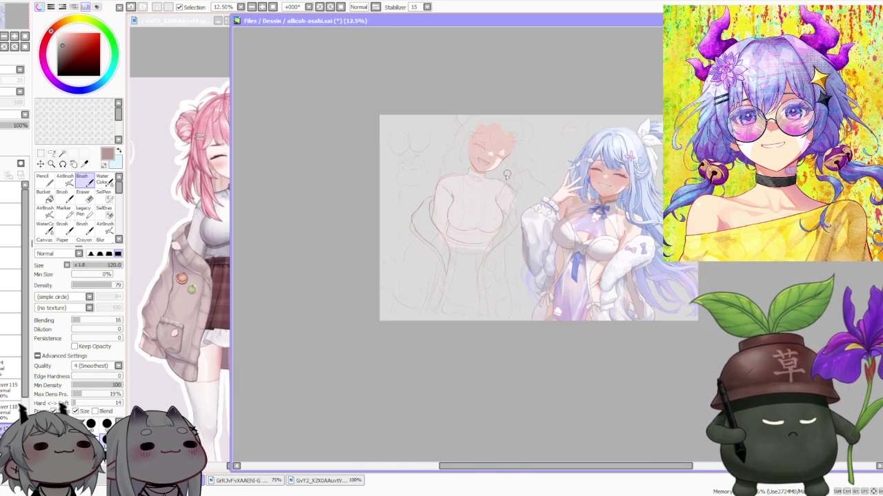
{"action": "scroll", "coordinate": [376, 271], "scroll_direction": "up", "scroll_amount": 3}
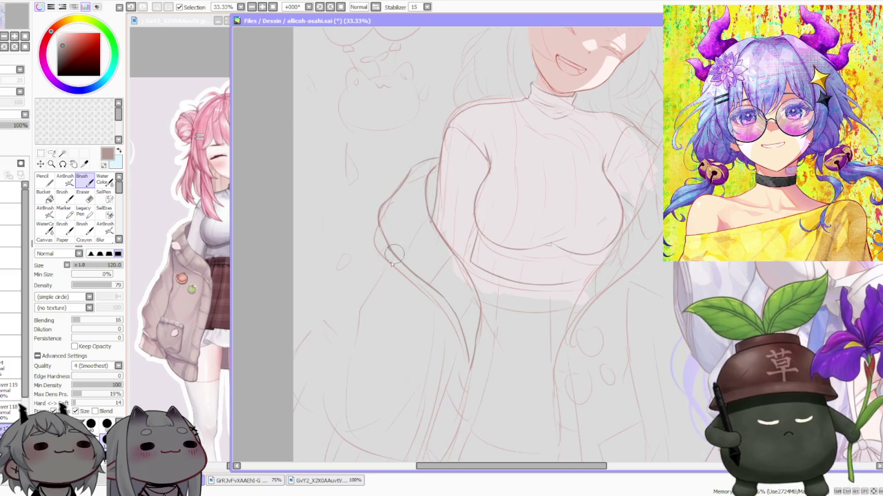
{"action": "left_click_drag", "start_coordinate": [395, 255], "coordinate": [358, 347]}
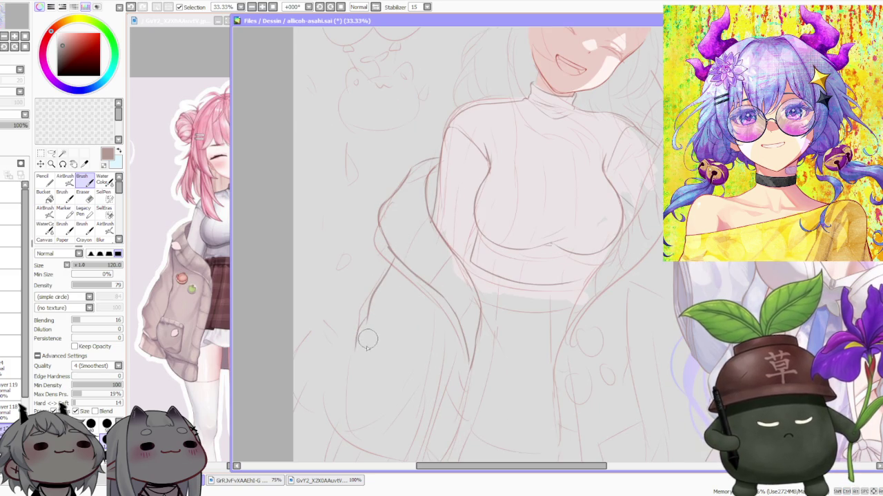
{"action": "left_click_drag", "start_coordinate": [350, 350], "coordinate": [338, 394]}
{"action": "scroll", "coordinate": [362, 352], "scroll_direction": "down", "scroll_amount": 2}
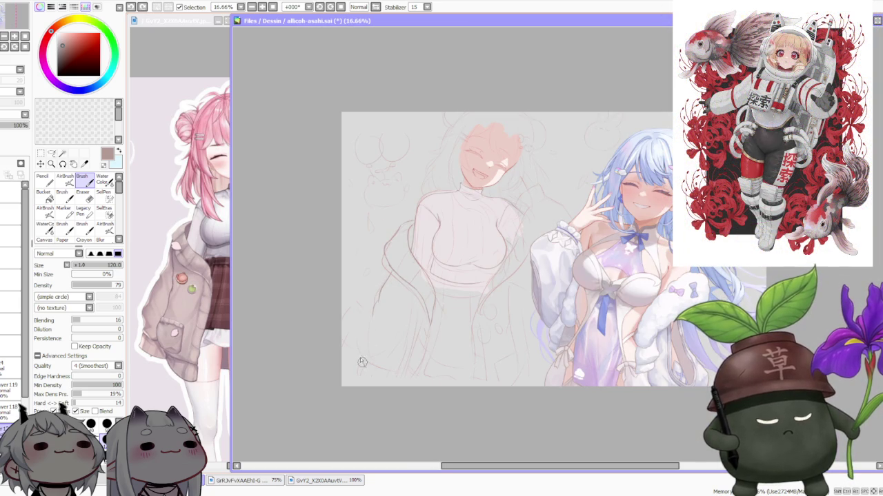
Remove the last jacket stroke and try, then undo, a new line on the jacket's left side
{"action": "key", "text": "ctrl+z"}
{"action": "key", "text": "ctrl+z"}
{"action": "key", "text": "ctrl+z"}
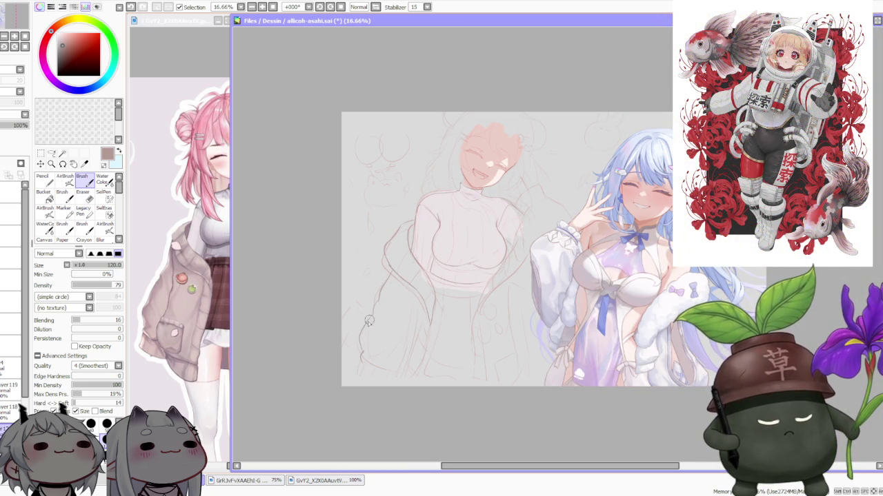
{"action": "scroll", "coordinate": [424, 264], "scroll_direction": "up", "scroll_amount": 1}
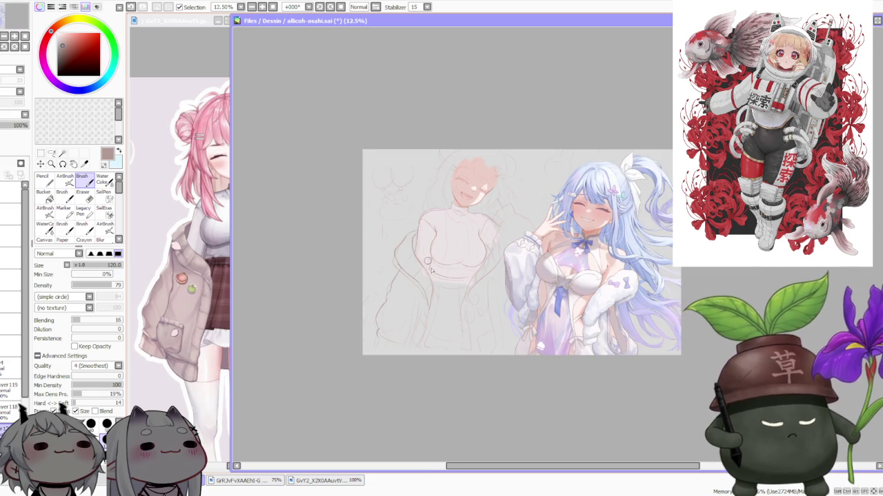
{"action": "scroll", "coordinate": [428, 303], "scroll_direction": "up", "scroll_amount": 1}
{"action": "scroll", "coordinate": [404, 335], "scroll_direction": "down", "scroll_amount": 1}
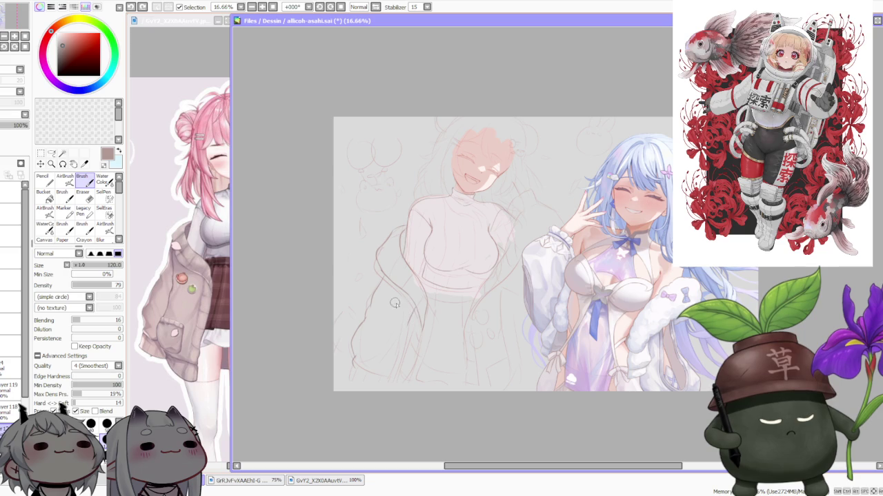
{"action": "left_click_drag", "start_coordinate": [366, 345], "coordinate": [408, 330]}
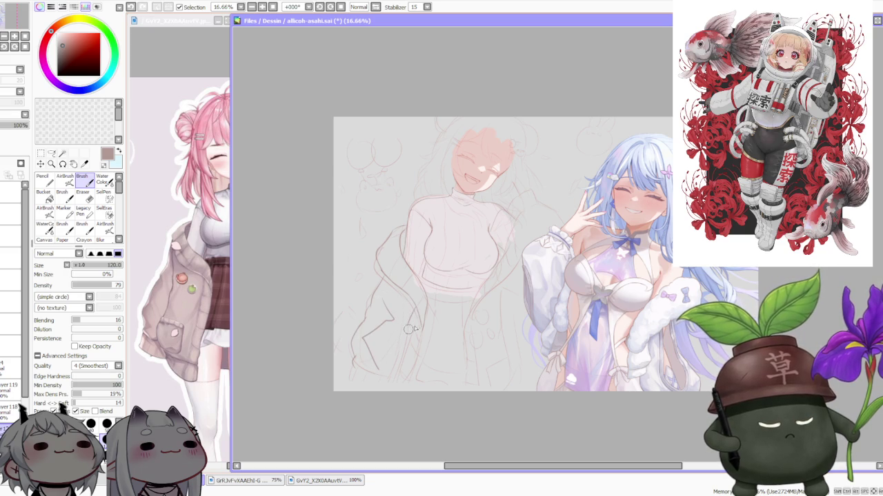
{"action": "key", "text": "ctrl+z"}
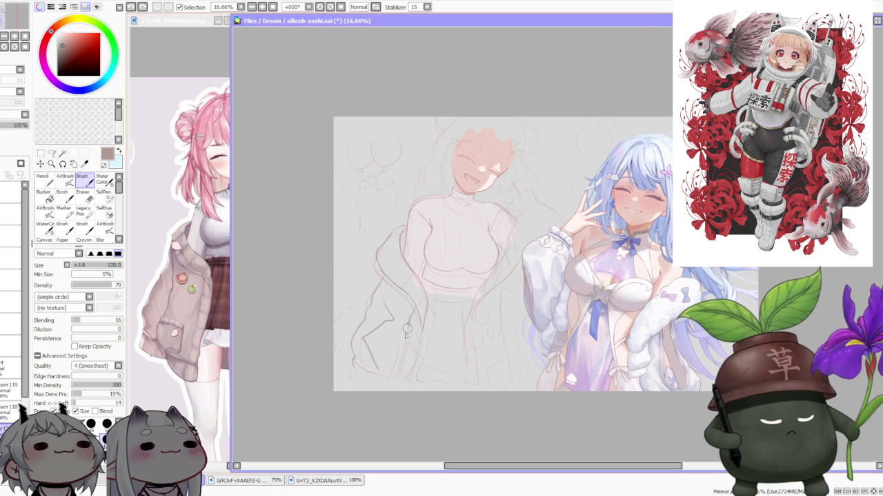
{"action": "key", "text": "ctrl+z"}
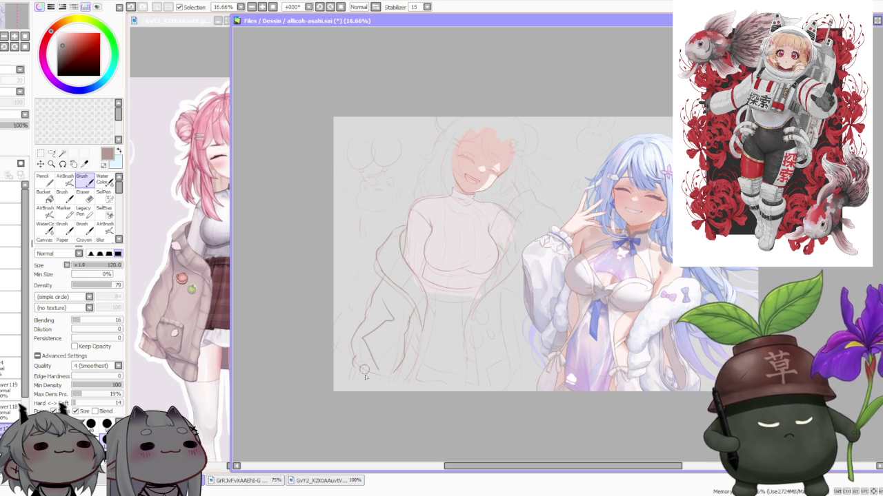
Try a small stroke on the lower jacket corner, undo it, and review the hem
{"action": "key", "text": "ctrl+z"}
{"action": "left_click_drag", "start_coordinate": [359, 379], "coordinate": [382, 372]}
{"action": "key", "text": "ctrl+z"}
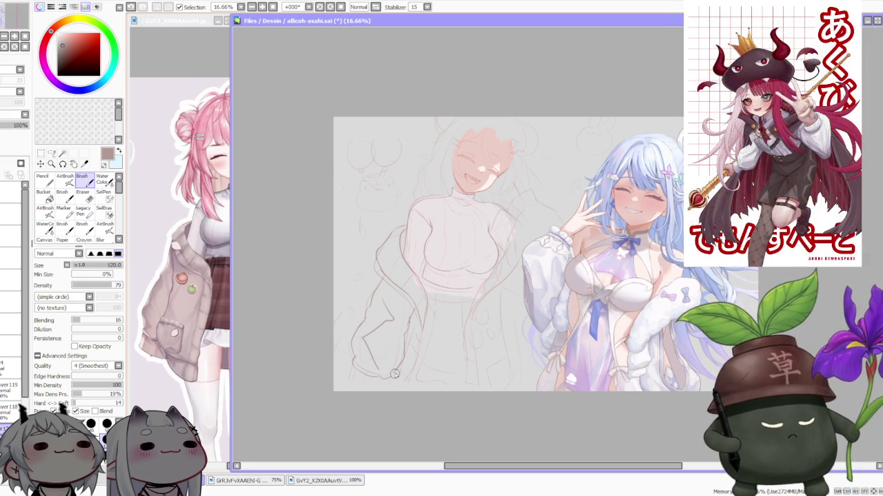
{"action": "scroll", "coordinate": [461, 296], "scroll_direction": "down", "scroll_amount": 1}
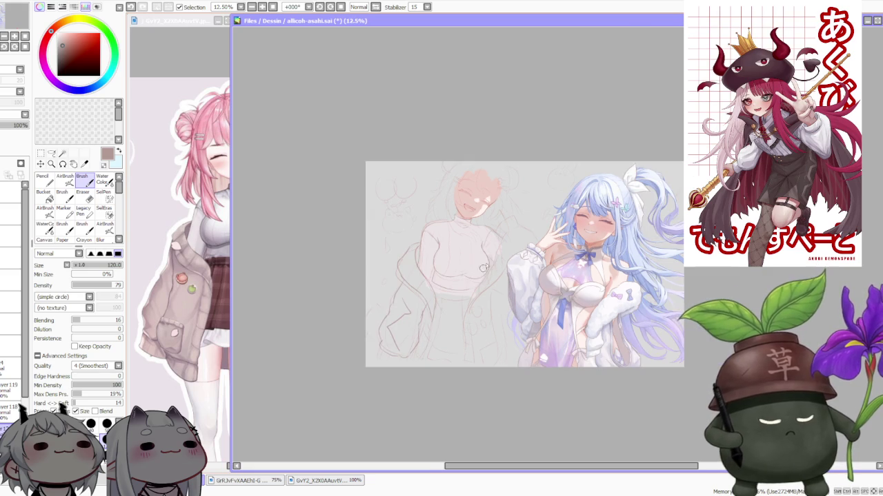
{"action": "scroll", "coordinate": [466, 276], "scroll_direction": "up", "scroll_amount": 2}
{"action": "scroll", "coordinate": [387, 359], "scroll_direction": "up", "scroll_amount": 1}
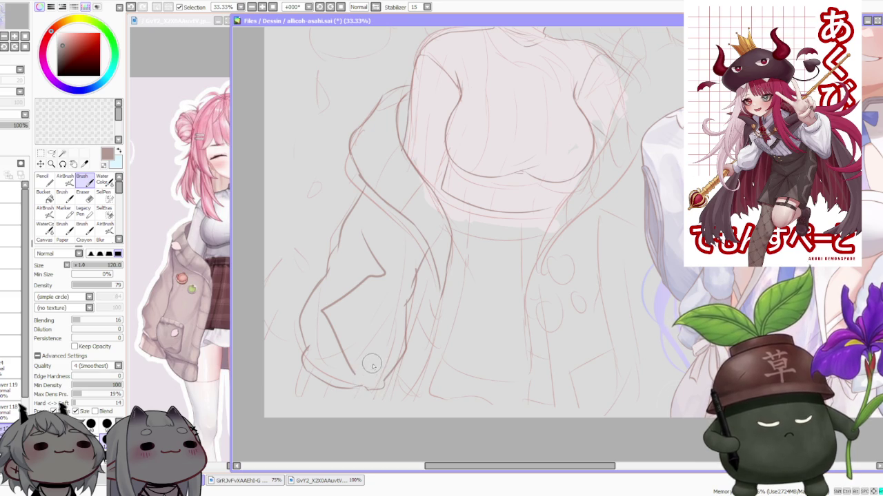
Try several short brush strokes along the jacket's lower-left hem, undoing each to retry
{"action": "key", "text": "ctrl+z"}
{"action": "left_click_drag", "start_coordinate": [306, 378], "coordinate": [287, 405]}
{"action": "key", "text": "ctrl+z"}
{"action": "key", "text": "ctrl+z"}
{"action": "key", "text": "ctrl+z"}
{"action": "mouse_move", "coordinate": [303, 370]}
{"action": "left_mouse_down"}
{"action": "mouse_move", "coordinate": [289, 400]}
{"action": "mouse_move", "coordinate": [323, 405]}
{"action": "mouse_move", "coordinate": [336, 427]}
{"action": "left_mouse_up"}
{"action": "key", "text": "ctrl+z"}
{"action": "key", "text": "ctrl+z"}
{"action": "key", "text": "ctrl+z"}
{"action": "left_click_drag", "start_coordinate": [290, 411], "coordinate": [300, 393]}
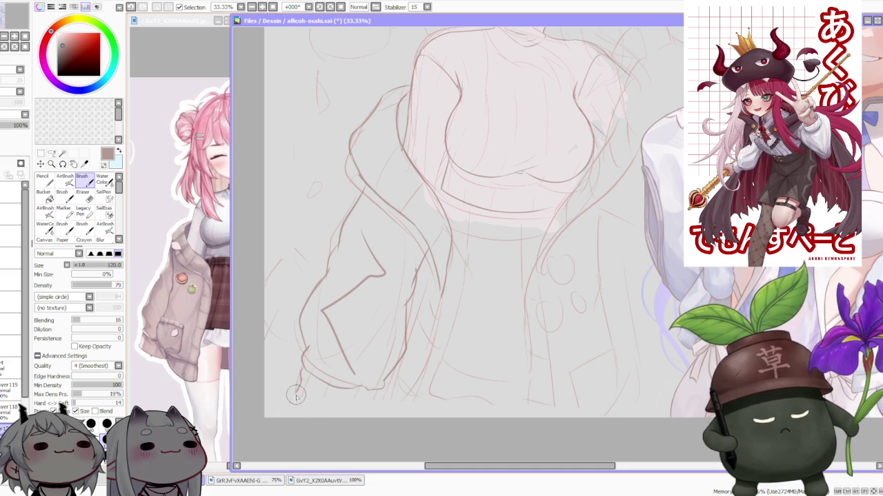
{"action": "key", "text": "ctrl+z"}
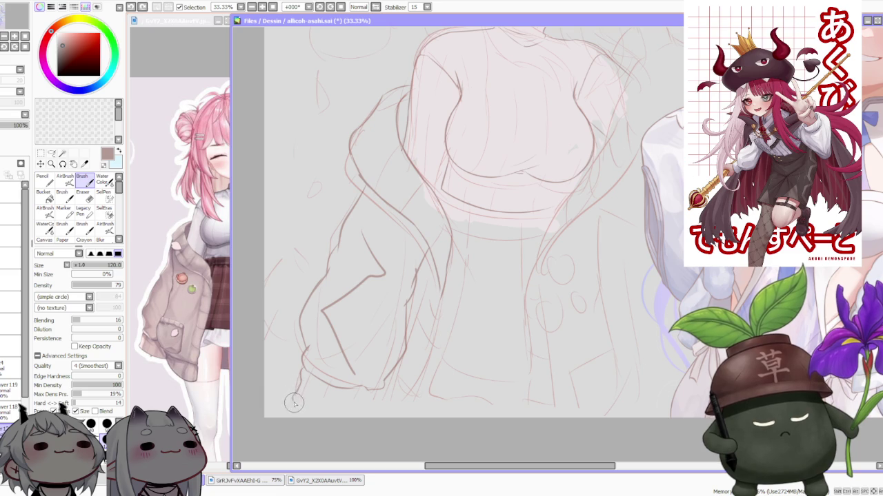
{"action": "mouse_move", "coordinate": [292, 412]}
{"action": "left_mouse_down"}
{"action": "mouse_move", "coordinate": [329, 379]}
{"action": "mouse_move", "coordinate": [374, 410]}
{"action": "left_mouse_up"}
{"action": "key", "text": "ctrl+z"}
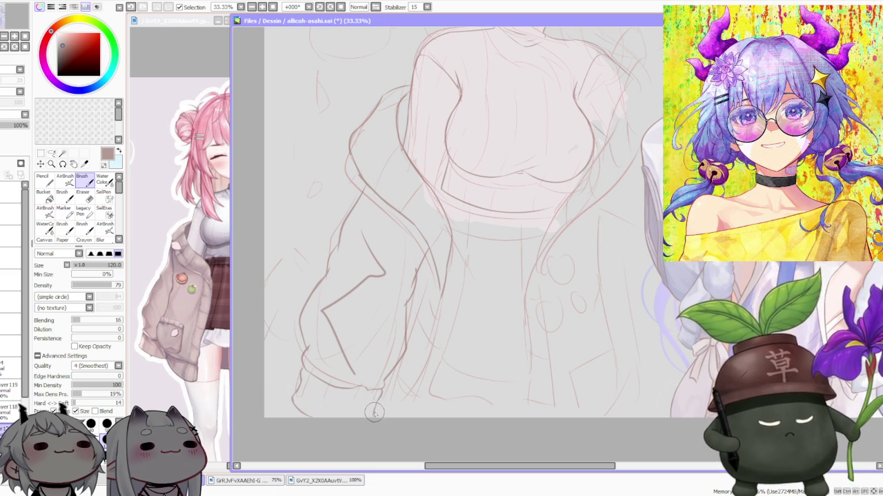
{"action": "scroll", "coordinate": [369, 418], "scroll_direction": "down", "scroll_amount": 3}
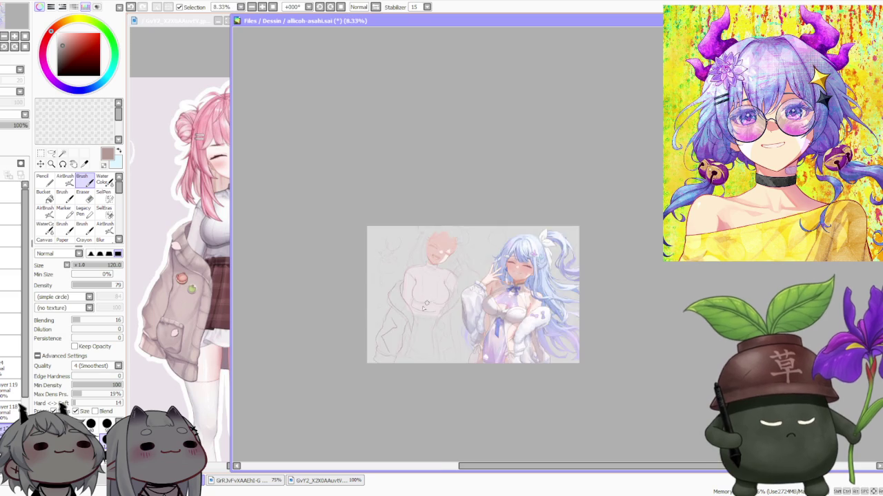
Zoom the pink-haired reference image out to 75%, then go back to the main canvas
{"action": "scroll", "coordinate": [366, 391], "scroll_direction": "up", "scroll_amount": 1}
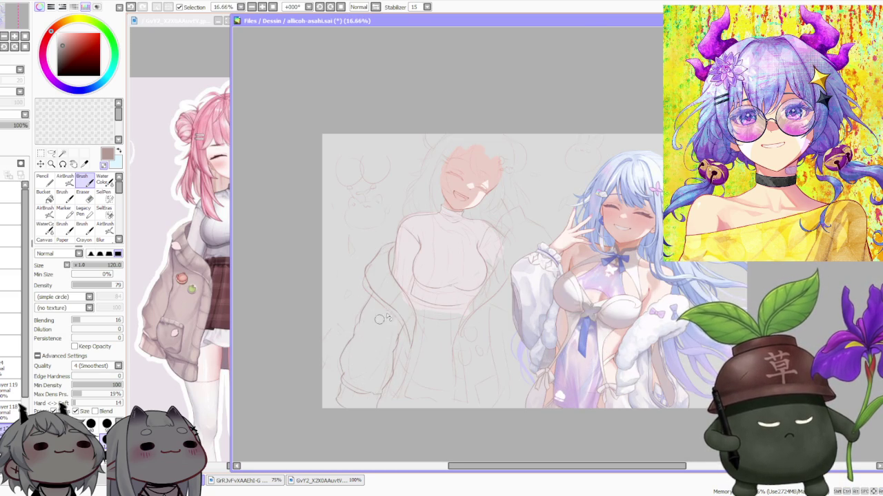
{"action": "scroll", "coordinate": [414, 304], "scroll_direction": "down", "scroll_amount": 2}
{"action": "scroll", "coordinate": [459, 286], "scroll_direction": "up", "scroll_amount": 1}
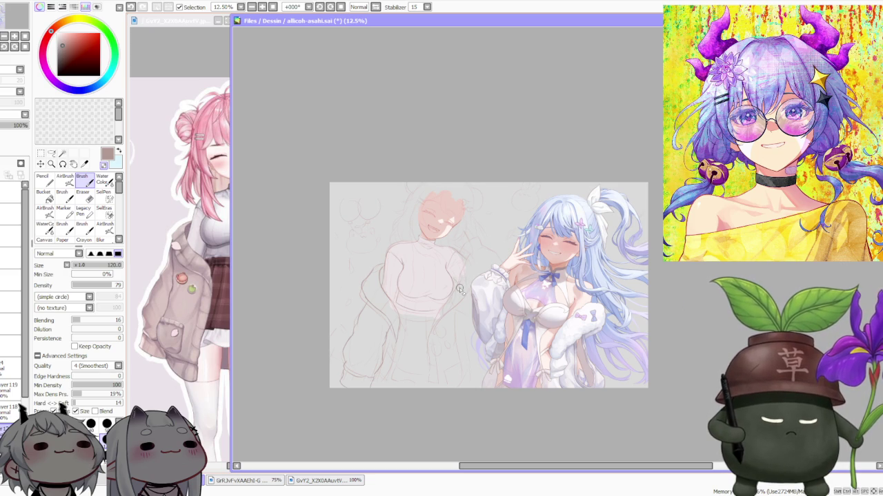
{"action": "scroll", "coordinate": [459, 288], "scroll_direction": "up", "scroll_amount": 2}
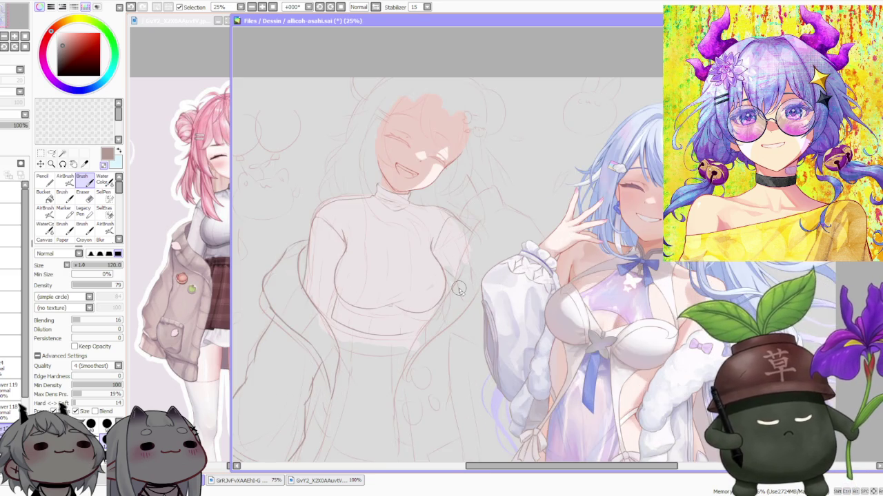
{"action": "scroll", "coordinate": [460, 288], "scroll_direction": "down", "scroll_amount": 2}
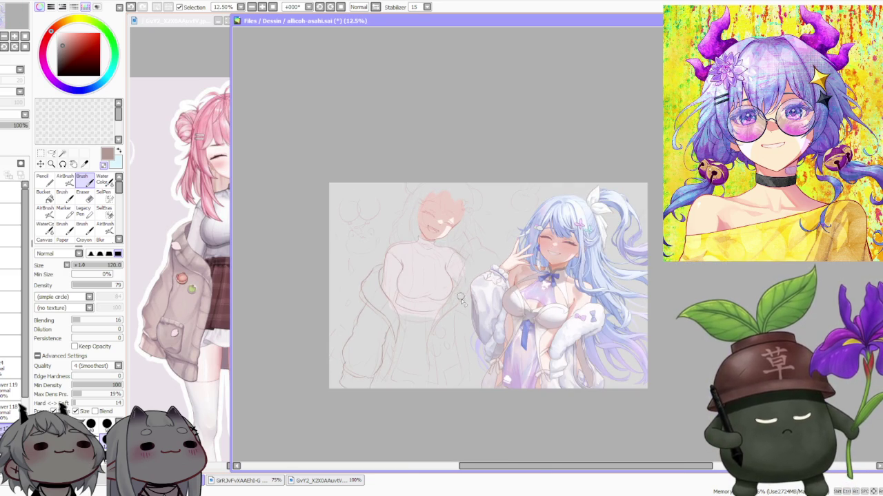
{"action": "left_click", "coordinate": [195, 382]}
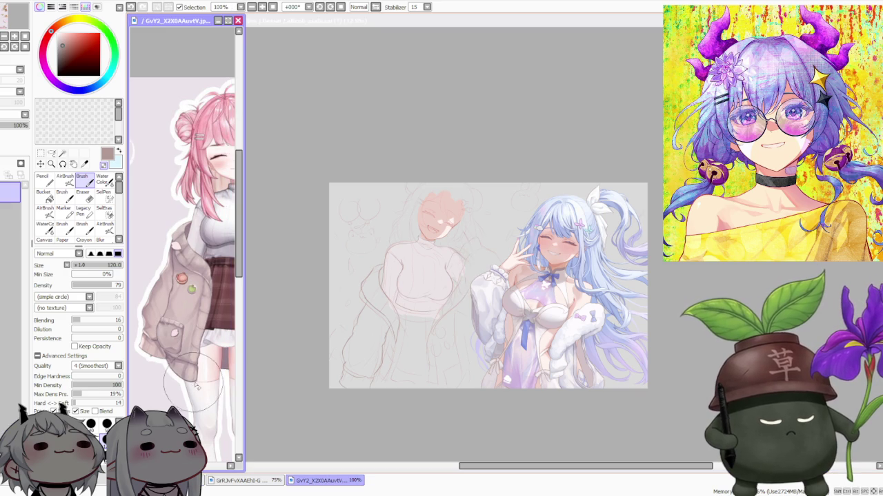
{"action": "scroll", "coordinate": [141, 214], "scroll_direction": "down", "scroll_amount": 1}
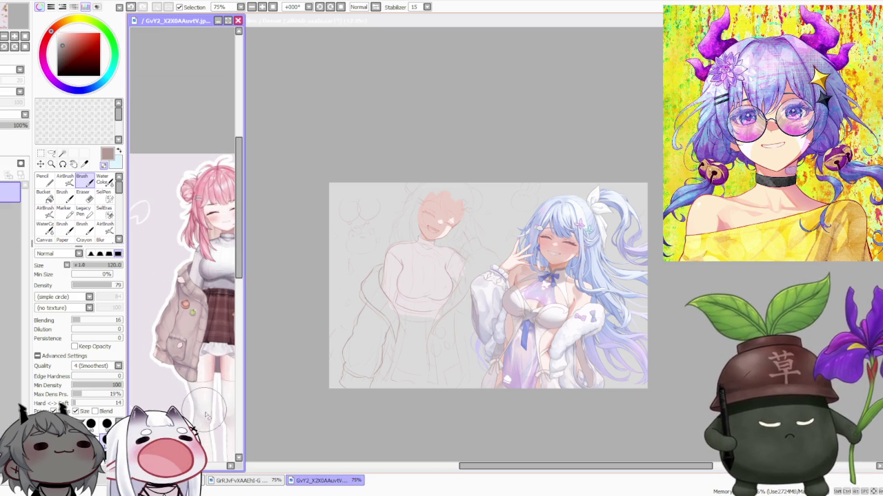
{"action": "left_click", "coordinate": [285, 418]}
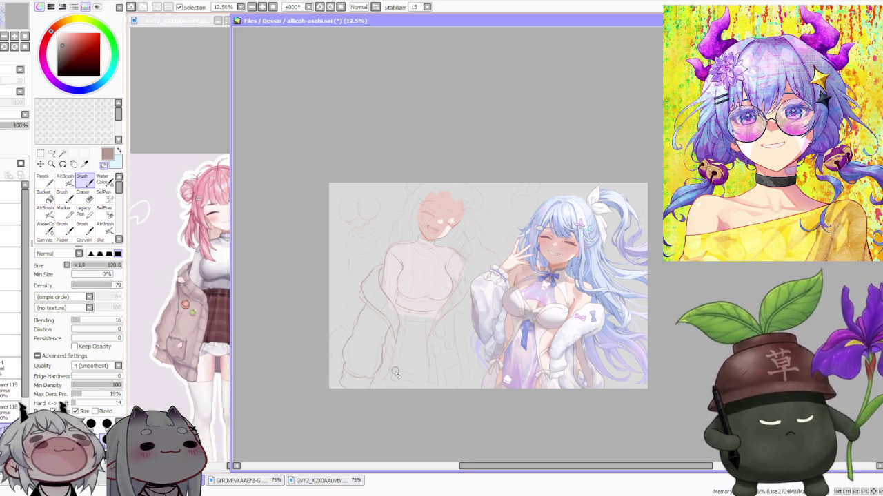
Select the left side of the jacket sketch with a freehand Lasso loop
{"action": "scroll", "coordinate": [381, 347], "scroll_direction": "up", "scroll_amount": 1}
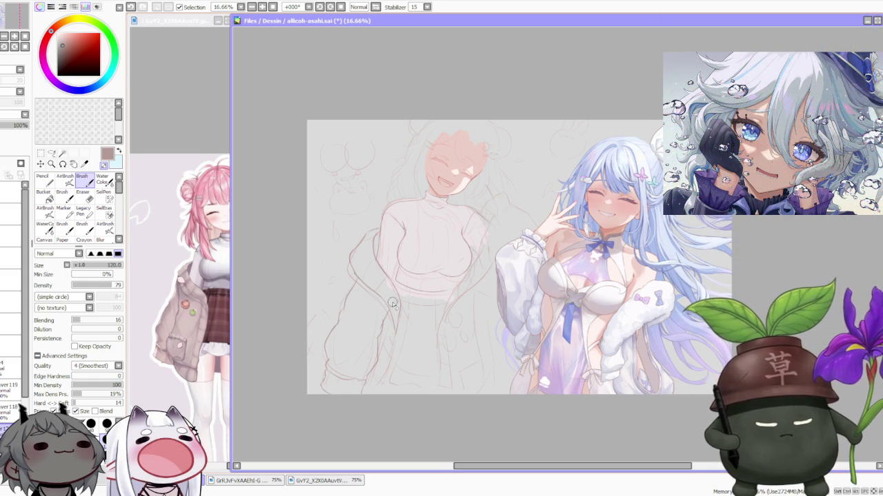
{"action": "scroll", "coordinate": [393, 303], "scroll_direction": "up", "scroll_amount": 1}
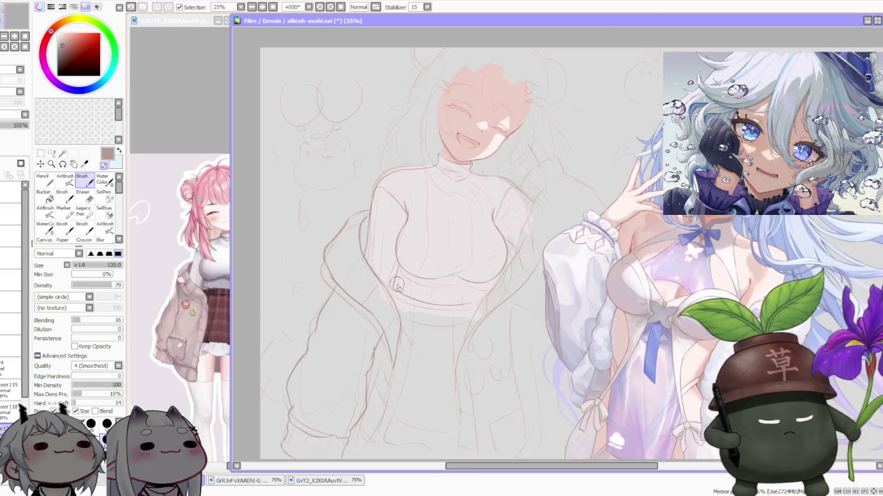
{"action": "scroll", "coordinate": [397, 284], "scroll_direction": "down", "scroll_amount": 2}
{"action": "scroll", "coordinate": [399, 283], "scroll_direction": "down", "scroll_amount": 1}
{"action": "scroll", "coordinate": [404, 277], "scroll_direction": "up", "scroll_amount": 2}
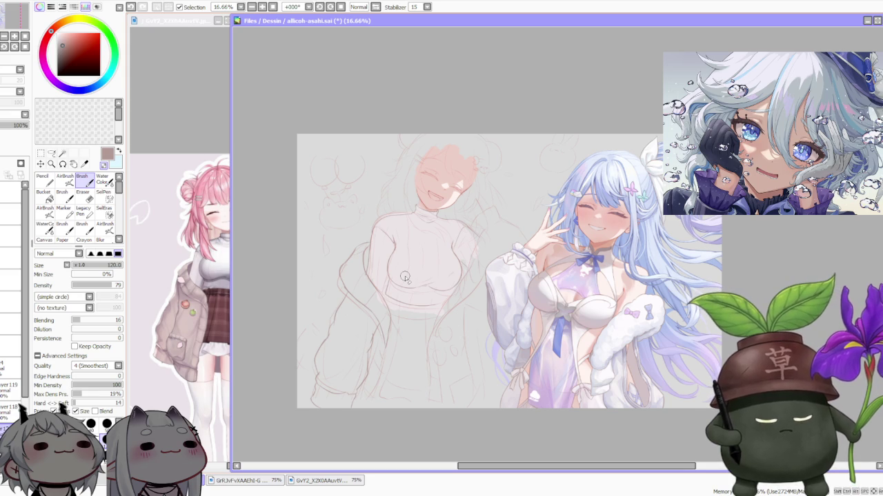
{"action": "left_click", "coordinate": [51, 153]}
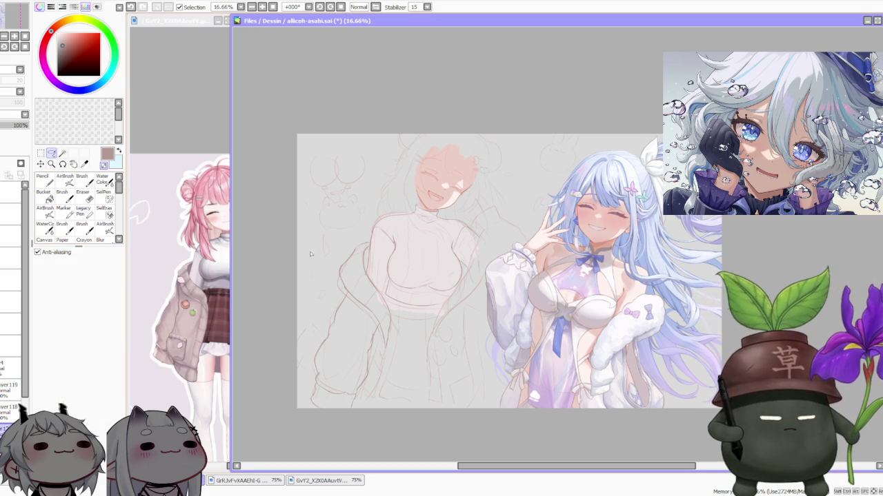
{"action": "scroll", "coordinate": [375, 251], "scroll_direction": "up", "scroll_amount": 1}
{"action": "scroll", "coordinate": [366, 256], "scroll_direction": "down", "scroll_amount": 1}
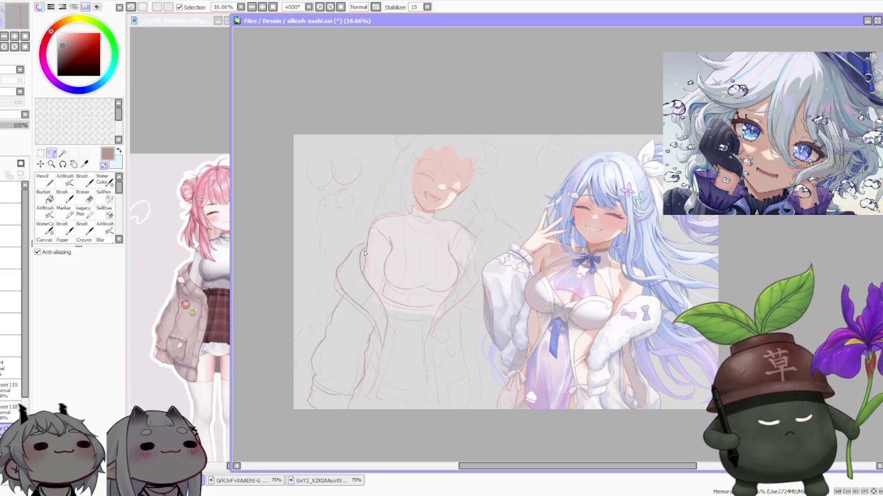
{"action": "left_click_drag", "start_coordinate": [367, 247], "coordinate": [409, 373]}
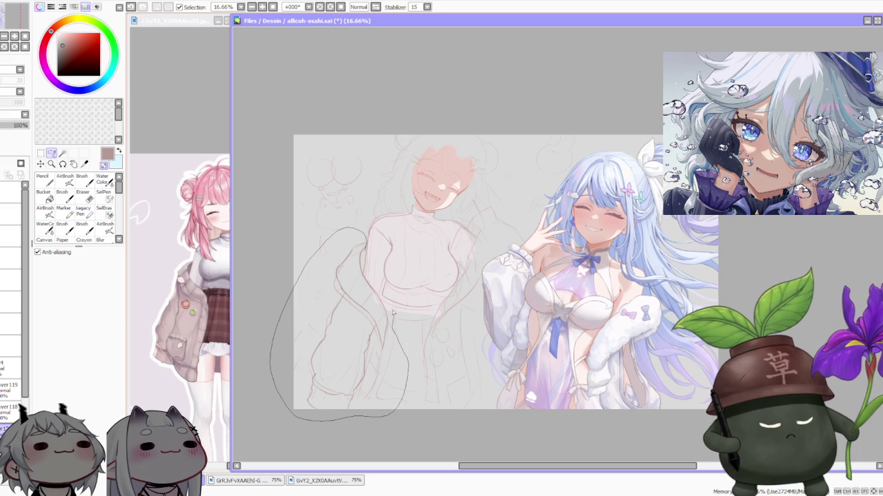
{"action": "left_click_drag", "start_coordinate": [364, 274], "coordinate": [363, 272]}
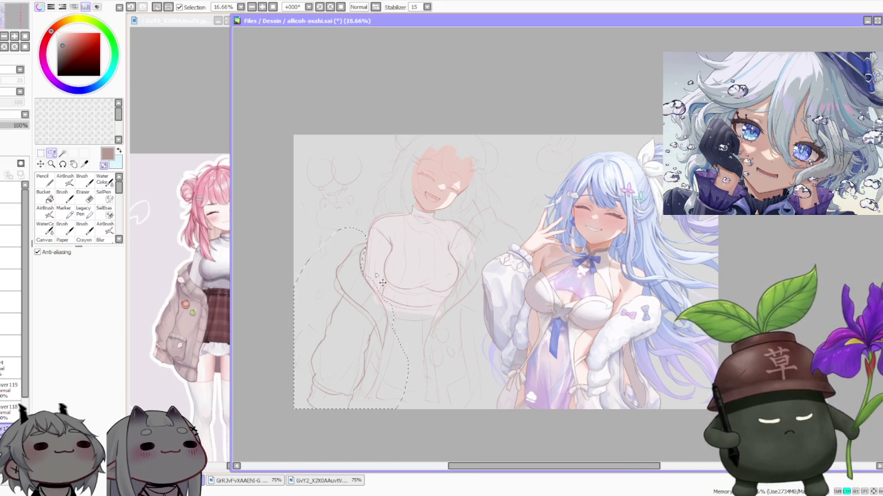
{"action": "scroll", "coordinate": [363, 272], "scroll_direction": "up", "scroll_amount": 1}
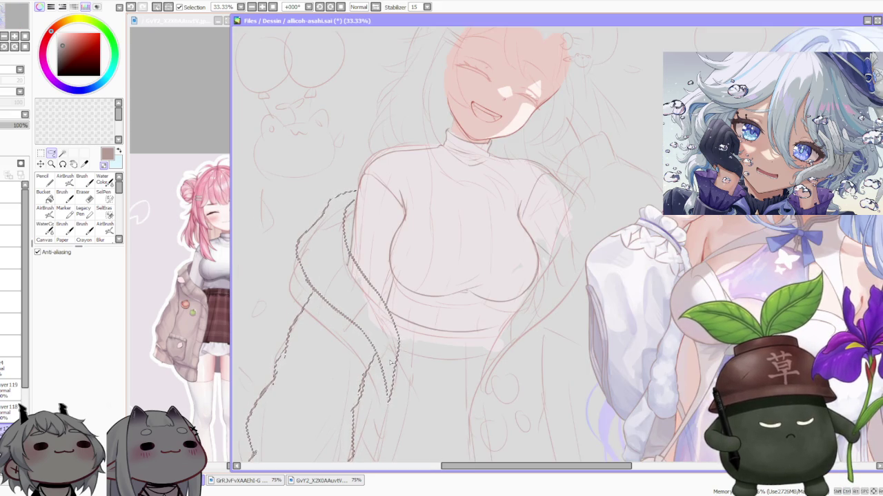
{"action": "key", "text": "ctrl+d"}
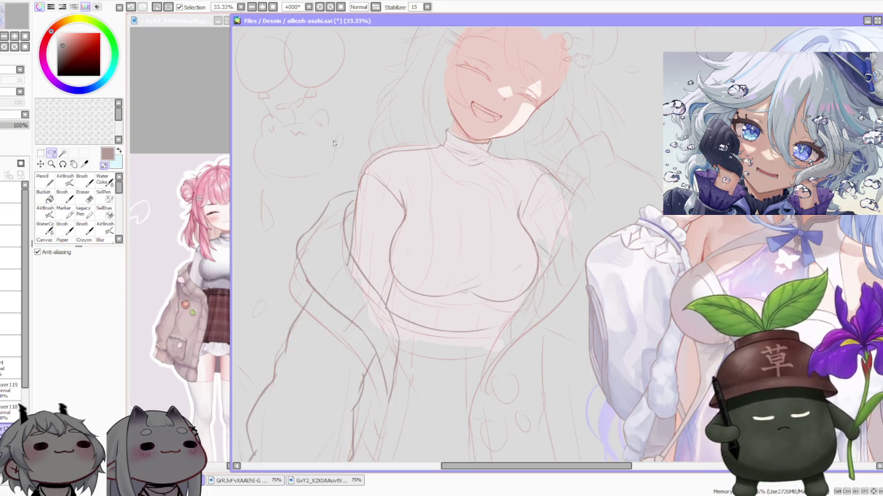
{"action": "scroll", "coordinate": [439, 194], "scroll_direction": "down", "scroll_amount": 3}
{"action": "scroll", "coordinate": [462, 193], "scroll_direction": "down", "scroll_amount": 1}
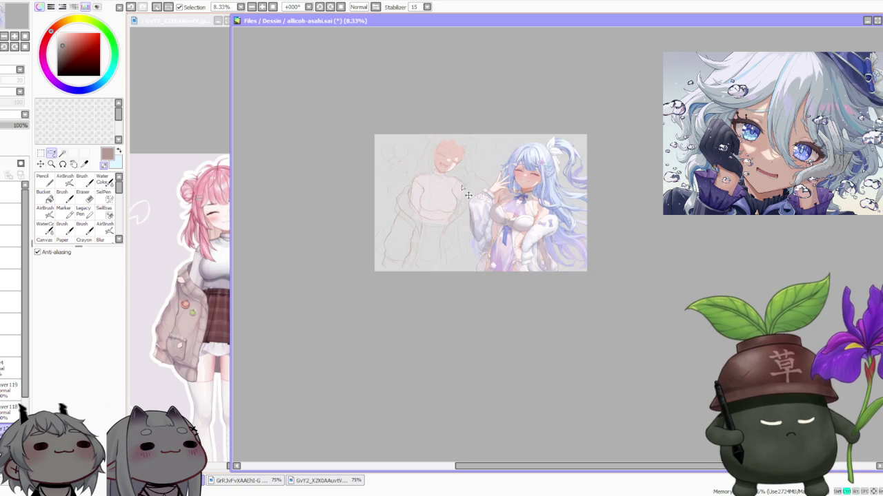
{"action": "scroll", "coordinate": [464, 214], "scroll_direction": "up", "scroll_amount": 1}
{"action": "scroll", "coordinate": [460, 218], "scroll_direction": "up", "scroll_amount": 1}
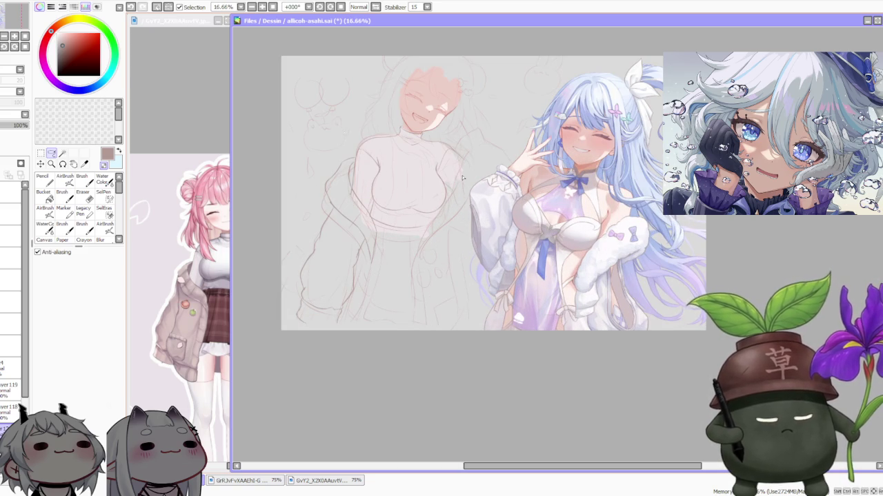
{"action": "scroll", "coordinate": [462, 177], "scroll_direction": "down", "scroll_amount": 2}
{"action": "scroll", "coordinate": [476, 138], "scroll_direction": "up", "scroll_amount": 2}
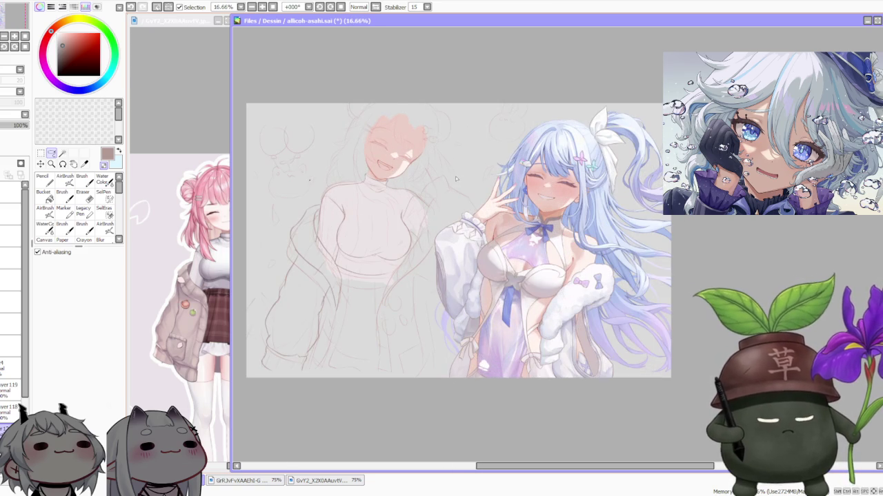
{"action": "scroll", "coordinate": [455, 179], "scroll_direction": "down", "scroll_amount": 1}
{"action": "scroll", "coordinate": [455, 179], "scroll_direction": "up", "scroll_amount": 1}
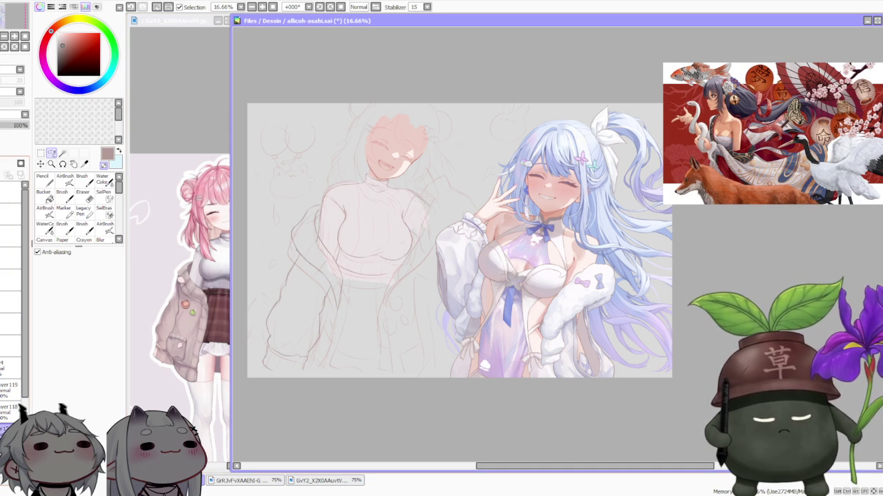
{"action": "key", "text": "ctrl+t"}
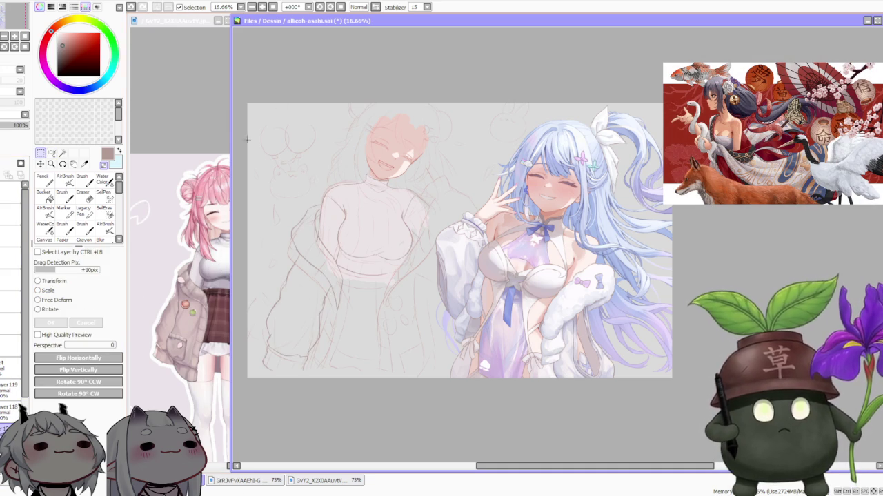
Scale the sketch down slightly from its lower-left corner and apply the transform
{"action": "left_click", "coordinate": [38, 290]}
{"action": "left_click_drag", "start_coordinate": [257, 373], "coordinate": [267, 363]}
{"action": "scroll", "coordinate": [383, 266], "scroll_direction": "down", "scroll_amount": 1}
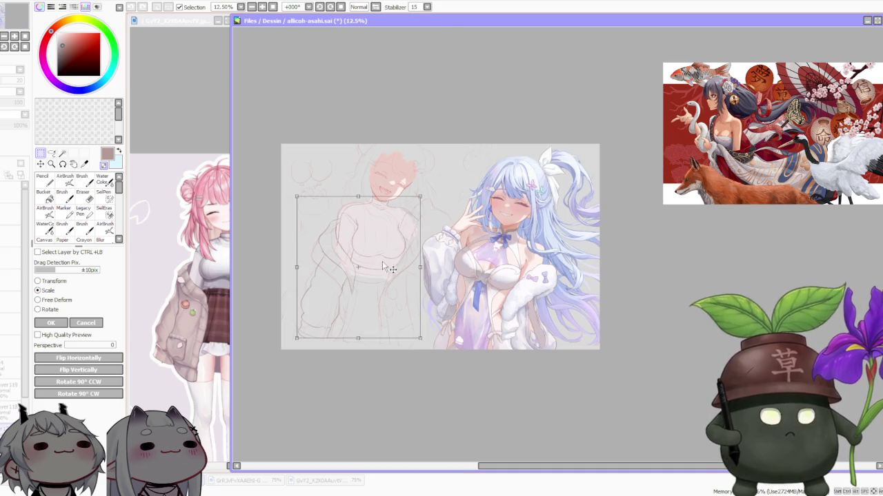
{"action": "scroll", "coordinate": [384, 266], "scroll_direction": "up", "scroll_amount": 2}
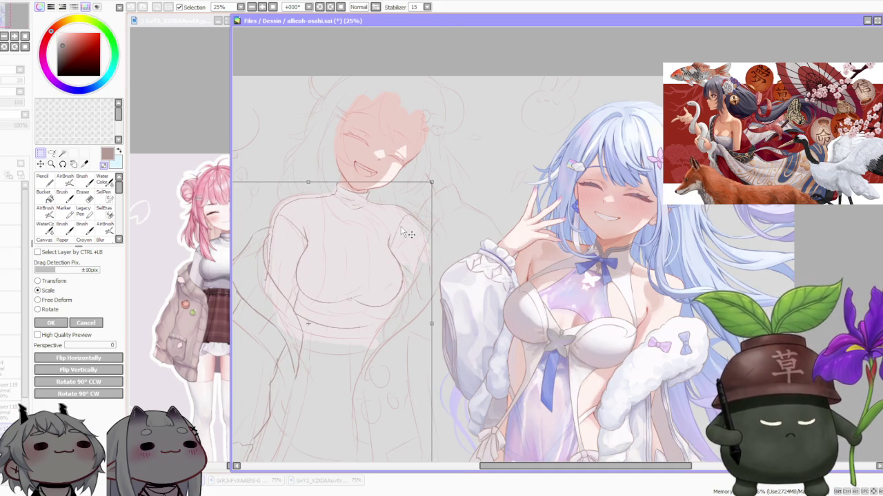
{"action": "scroll", "coordinate": [428, 186], "scroll_direction": "down", "scroll_amount": 2}
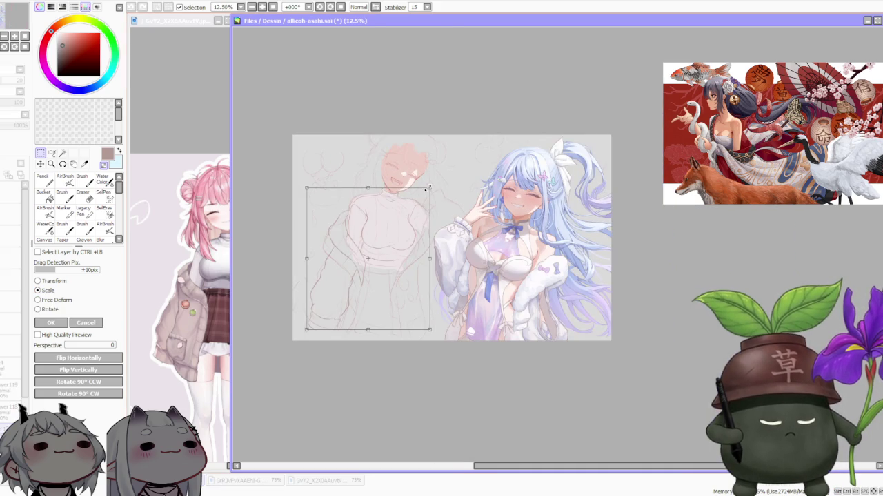
{"action": "scroll", "coordinate": [428, 186], "scroll_direction": "up", "scroll_amount": 1}
{"action": "left_click", "coordinate": [60, 324]}
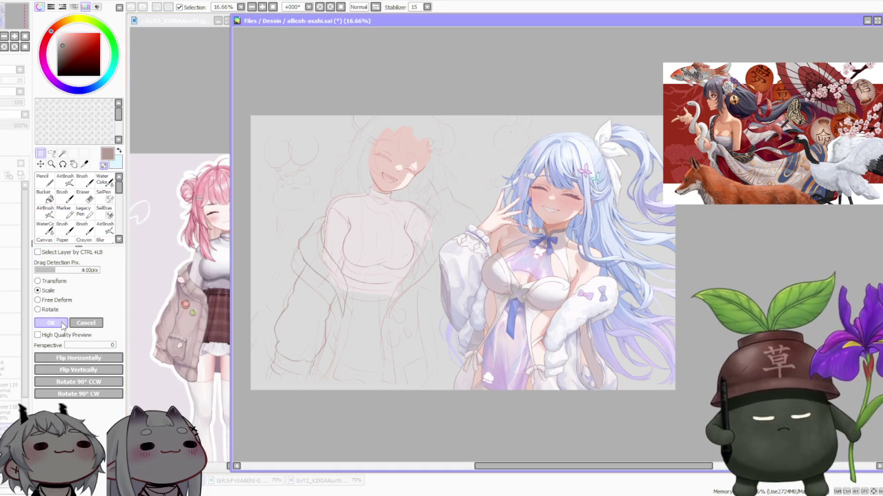
Check the resized sketch and switch back to the Brush tool
{"action": "scroll", "coordinate": [387, 230], "scroll_direction": "down", "scroll_amount": 1}
{"action": "scroll", "coordinate": [386, 230], "scroll_direction": "down", "scroll_amount": 1}
{"action": "scroll", "coordinate": [404, 231], "scroll_direction": "up", "scroll_amount": 1}
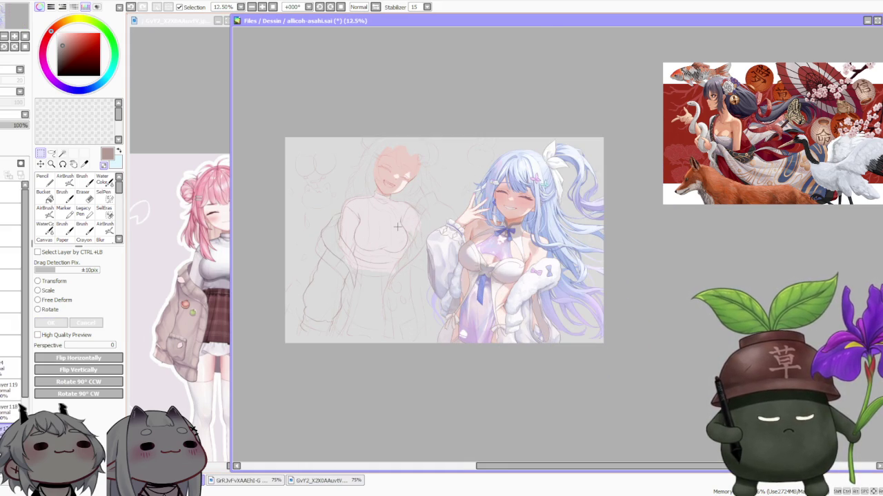
{"action": "scroll", "coordinate": [397, 226], "scroll_direction": "down", "scroll_amount": 1}
{"action": "scroll", "coordinate": [398, 229], "scroll_direction": "up", "scroll_amount": 2}
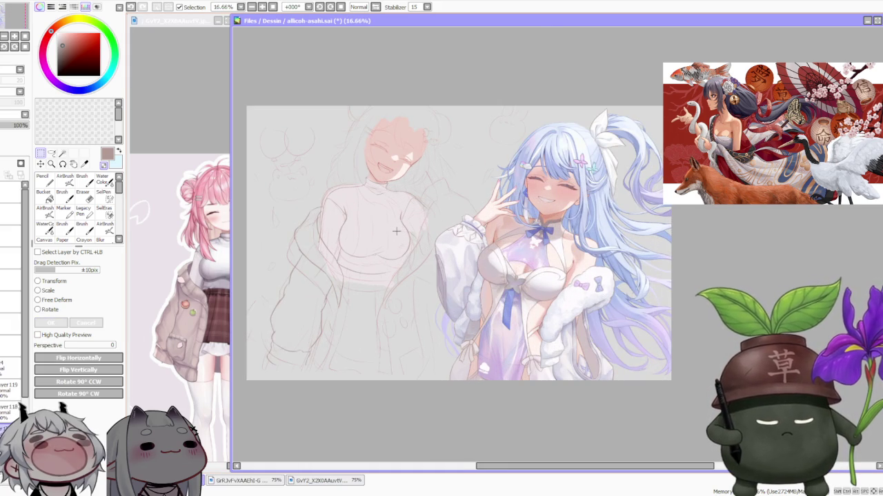
{"action": "left_click", "coordinate": [82, 180]}
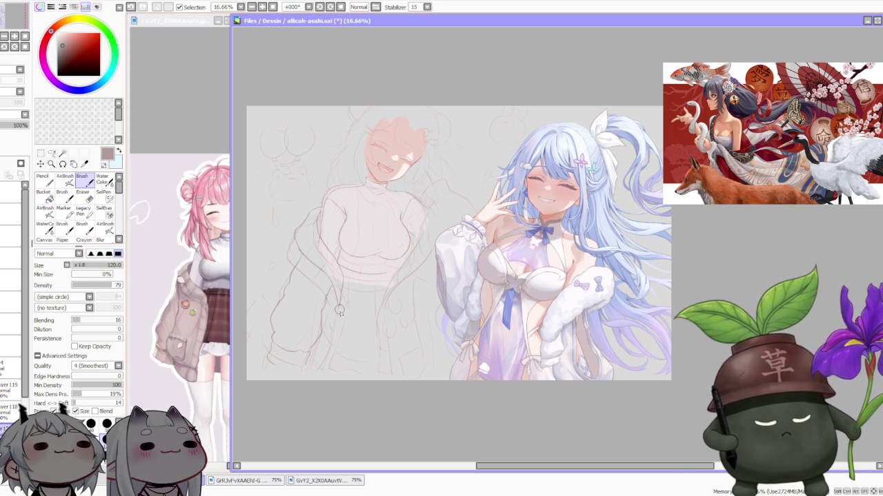
{"action": "scroll", "coordinate": [336, 301], "scroll_direction": "up", "scroll_amount": 1}
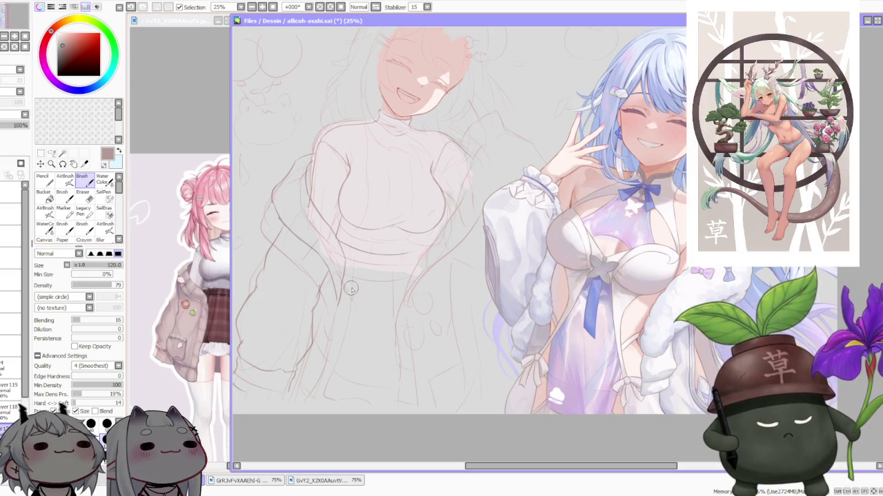
{"action": "scroll", "coordinate": [372, 267], "scroll_direction": "down", "scroll_amount": 1}
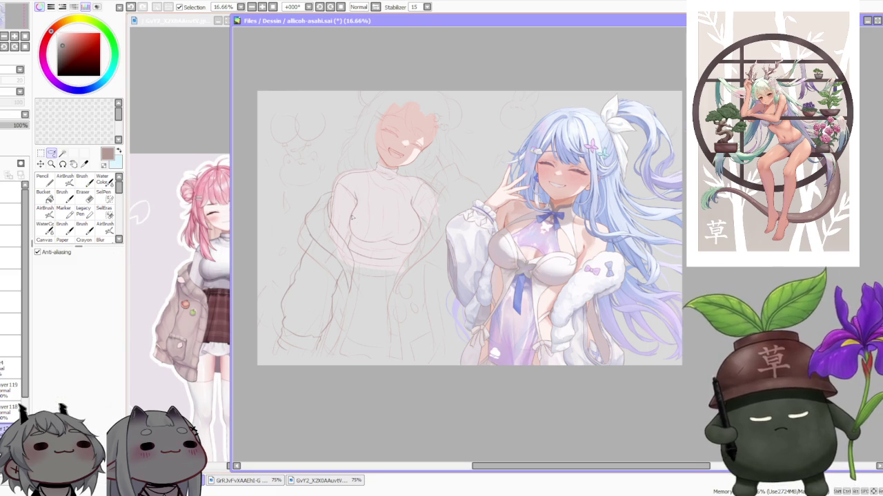
{"action": "scroll", "coordinate": [304, 258], "scroll_direction": "up", "scroll_amount": 1}
Lasso-select the left side of the jacket sketch
{"action": "left_click_drag", "start_coordinate": [299, 252], "coordinate": [314, 433]}
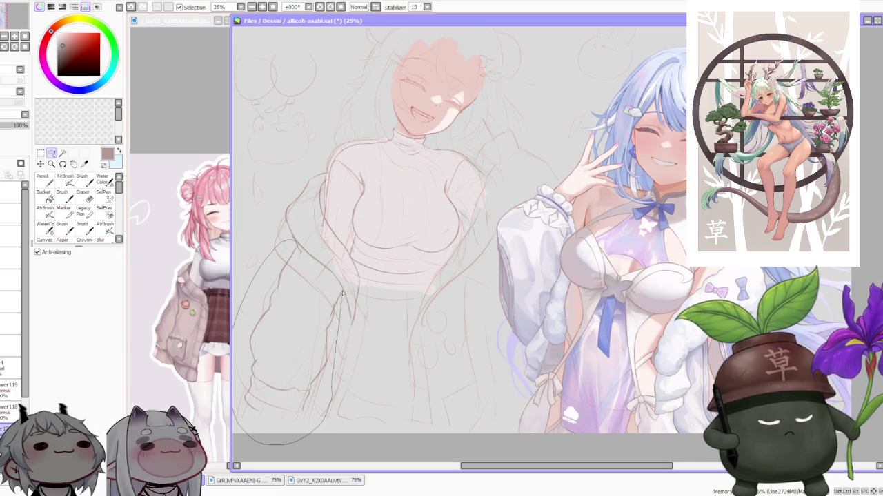
{"action": "left_click_drag", "start_coordinate": [341, 299], "coordinate": [328, 280]}
{"action": "left_click", "coordinate": [40, 155]}
Rotate the selected jacket area slightly, apply it, and return to the Brush
{"action": "key", "text": "ctrl+t"}
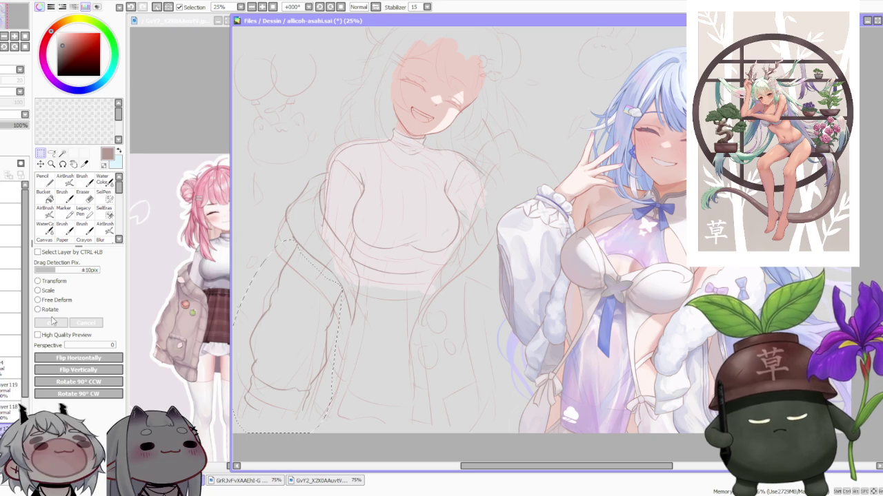
{"action": "left_click", "coordinate": [48, 309]}
{"action": "mouse_move", "coordinate": [340, 293]}
{"action": "left_mouse_down"}
{"action": "mouse_move", "coordinate": [326, 280]}
{"action": "mouse_move", "coordinate": [328, 298]}
{"action": "left_mouse_up"}
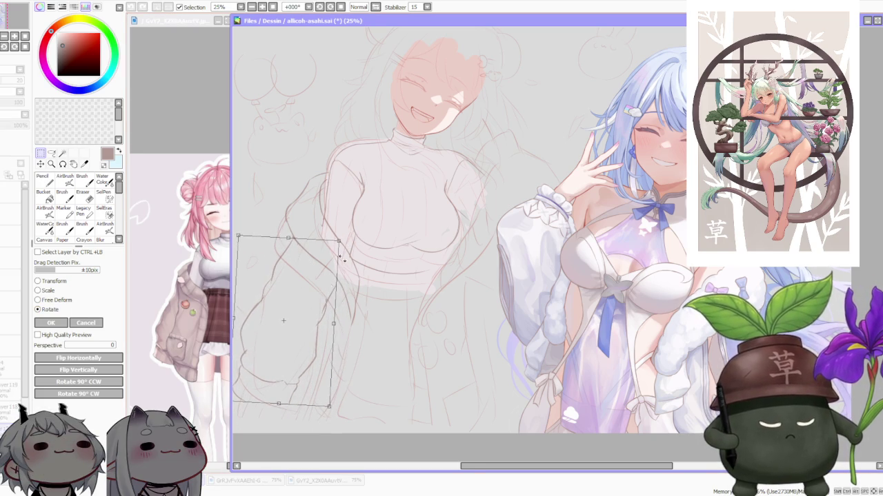
{"action": "scroll", "coordinate": [391, 178], "scroll_direction": "down", "scroll_amount": 2}
{"action": "scroll", "coordinate": [370, 262], "scroll_direction": "up", "scroll_amount": 1}
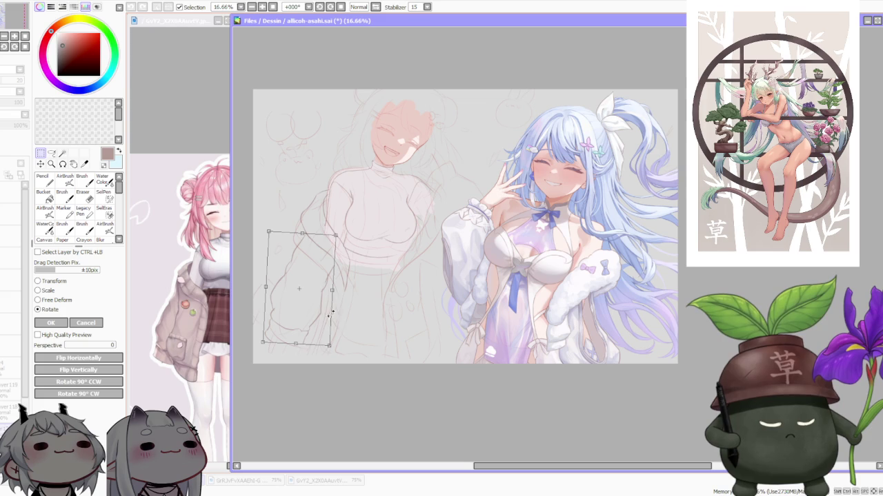
{"action": "left_click", "coordinate": [52, 323]}
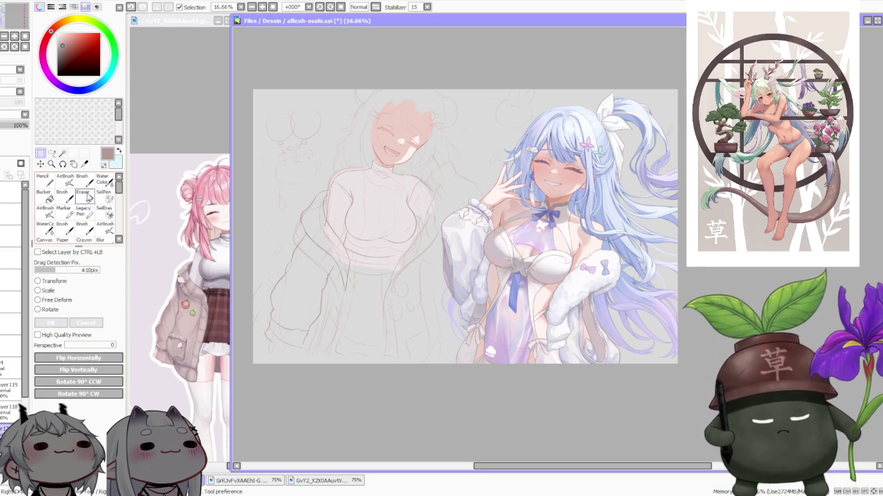
{"action": "key", "text": "b"}
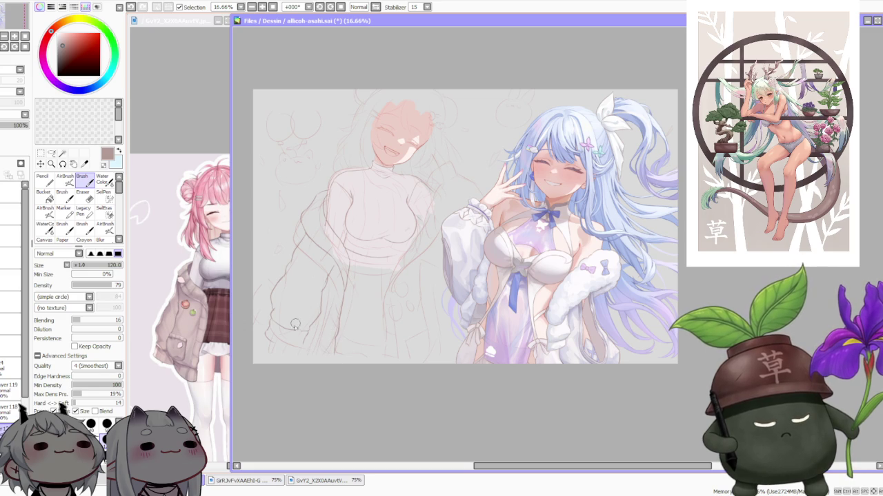
Brush a new lower sleeve edge, cuff outline and fold lines on the tilted left sleeve
{"action": "scroll", "coordinate": [276, 338], "scroll_direction": "up", "scroll_amount": 2}
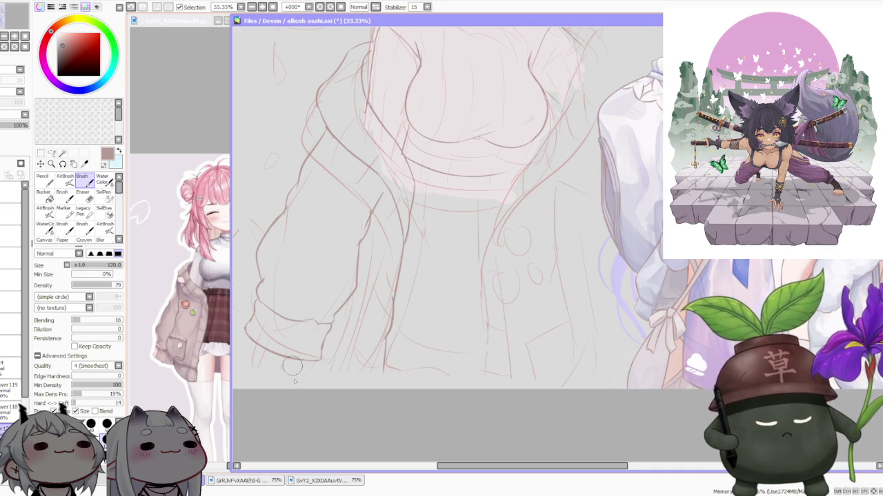
{"action": "scroll", "coordinate": [425, 255], "scroll_direction": "down", "scroll_amount": 2}
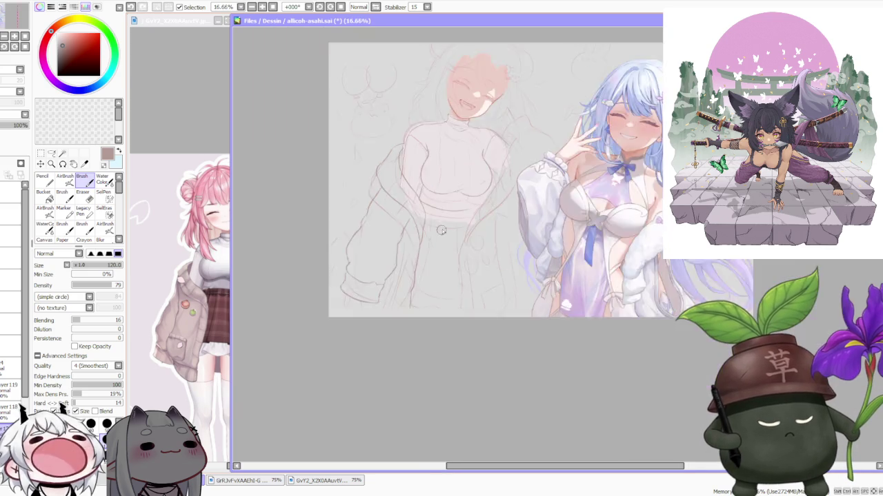
{"action": "scroll", "coordinate": [456, 200], "scroll_direction": "down", "scroll_amount": 1}
{"action": "scroll", "coordinate": [455, 199], "scroll_direction": "up", "scroll_amount": 1}
{"action": "scroll", "coordinate": [455, 199], "scroll_direction": "up", "scroll_amount": 1}
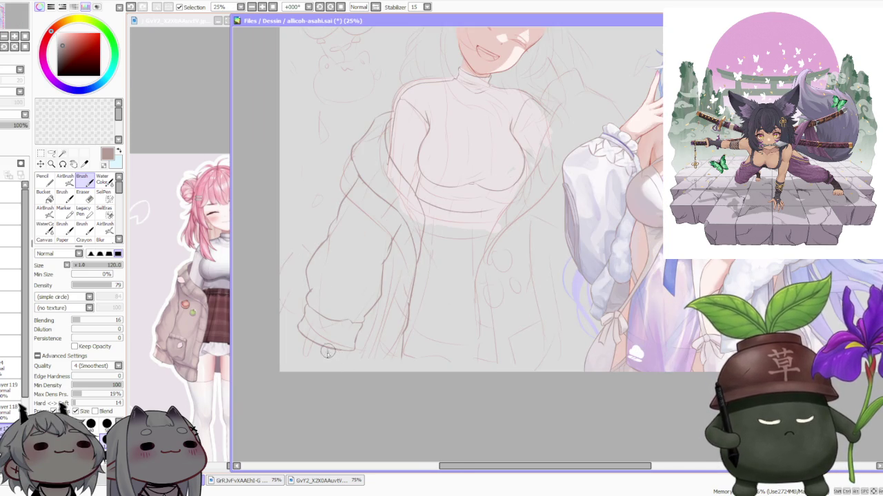
{"action": "left_click_drag", "start_coordinate": [327, 354], "coordinate": [357, 371]}
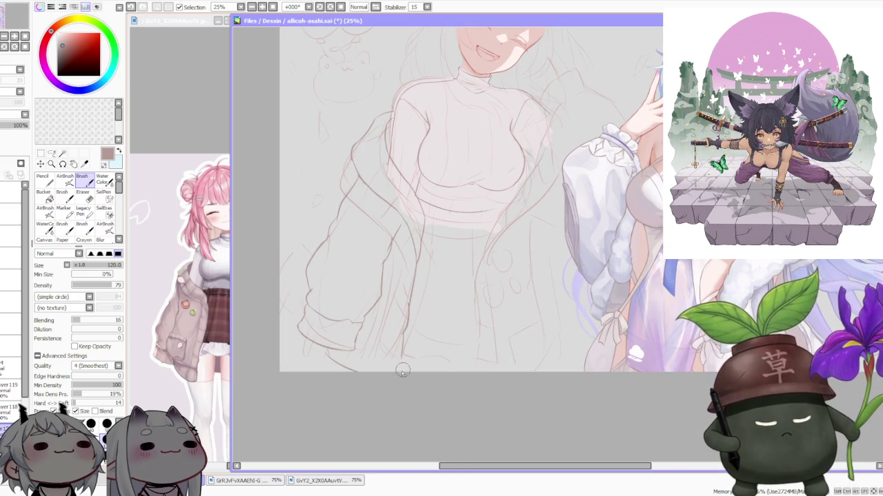
{"action": "left_click_drag", "start_coordinate": [379, 261], "coordinate": [361, 341]}
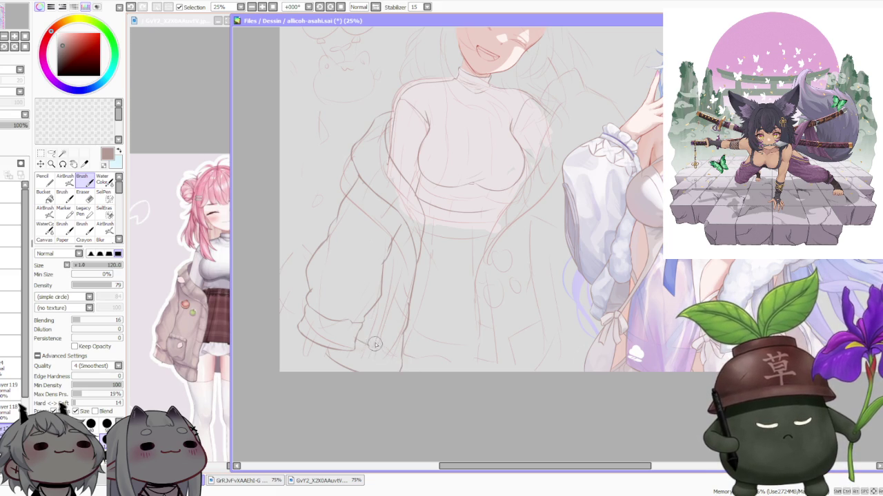
{"action": "left_click_drag", "start_coordinate": [368, 345], "coordinate": [384, 308]}
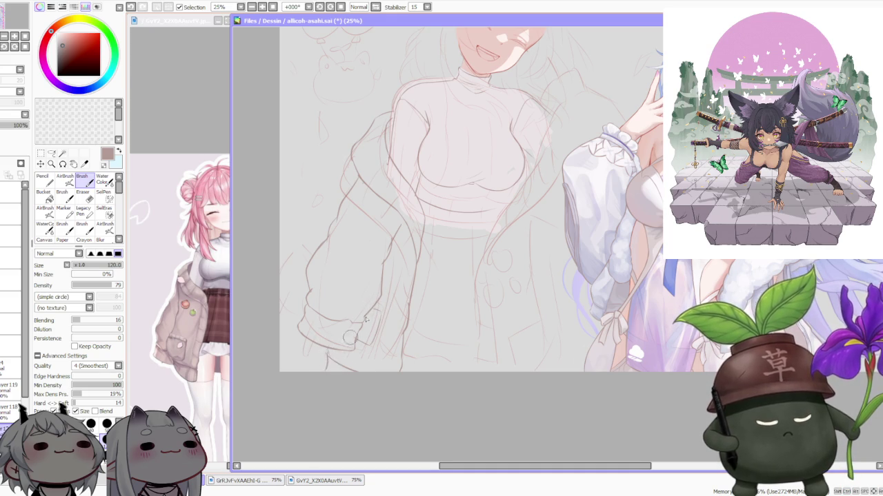
{"action": "scroll", "coordinate": [466, 231], "scroll_direction": "down", "scroll_amount": 2}
{"action": "scroll", "coordinate": [466, 231], "scroll_direction": "up", "scroll_amount": 2}
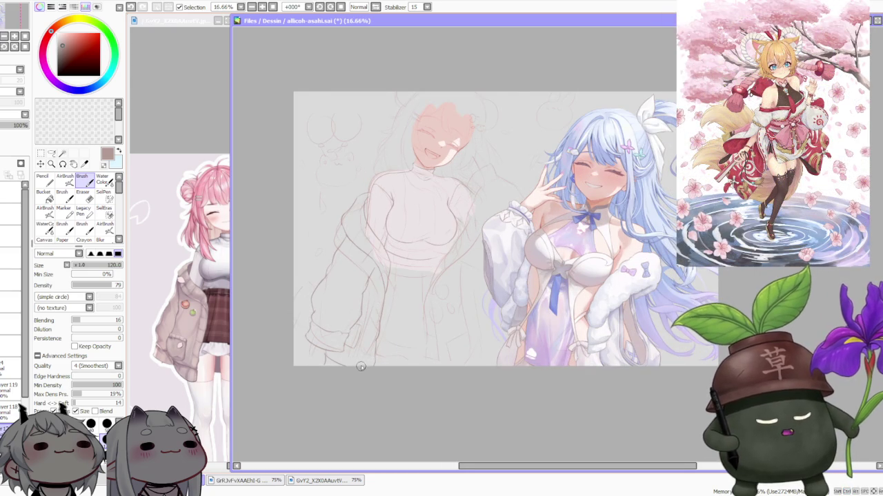
Undo the stray sleeve stroke
{"action": "scroll", "coordinate": [360, 365], "scroll_direction": "up", "scroll_amount": 1}
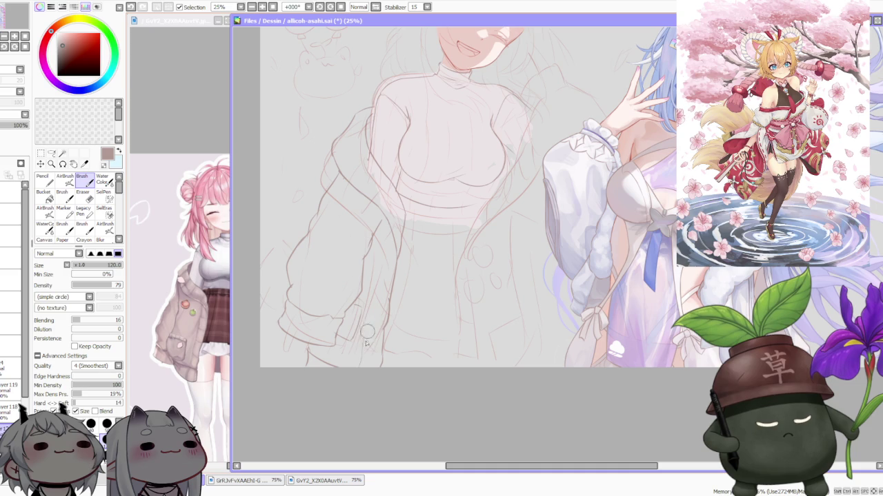
{"action": "key", "text": "ctrl+z"}
{"action": "scroll", "coordinate": [387, 256], "scroll_direction": "down", "scroll_amount": 1}
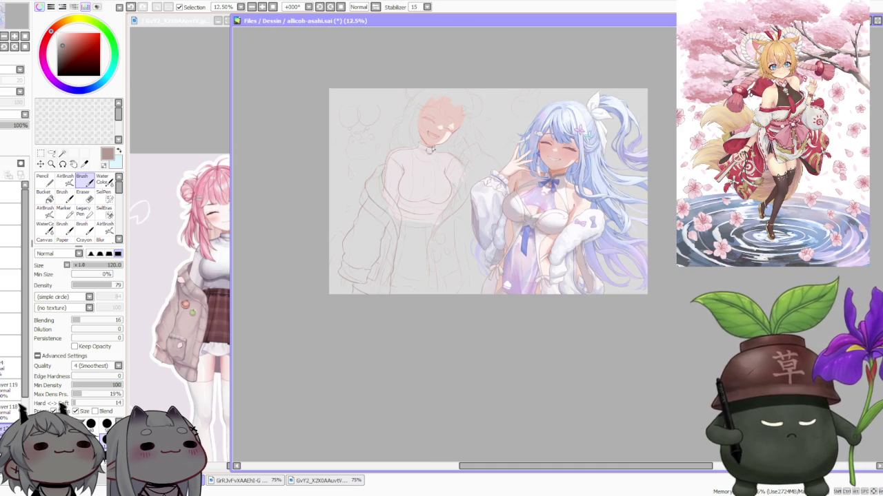
{"action": "scroll", "coordinate": [421, 162], "scroll_direction": "up", "scroll_amount": 1}
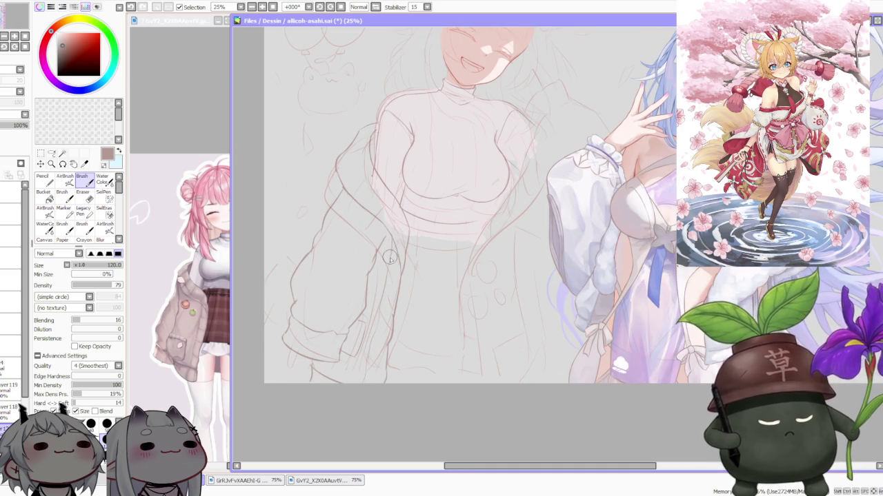
{"action": "scroll", "coordinate": [394, 255], "scroll_direction": "down", "scroll_amount": 1}
{"action": "scroll", "coordinate": [395, 254], "scroll_direction": "down", "scroll_amount": 1}
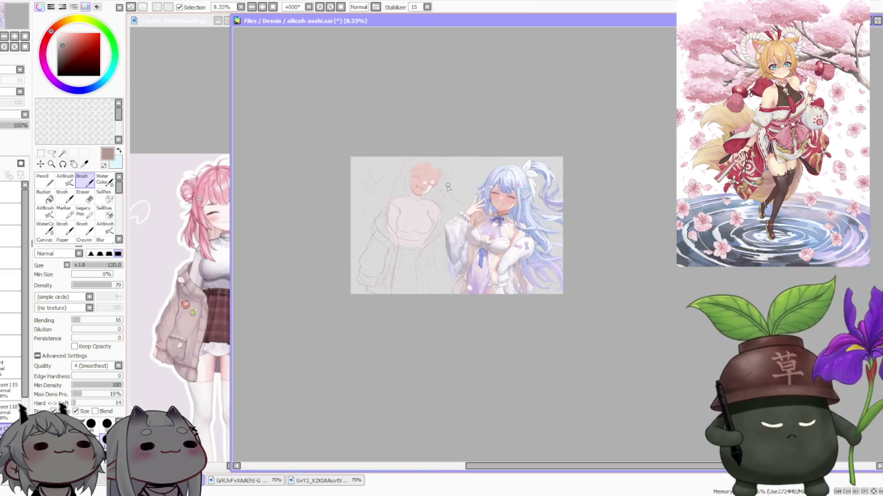
{"action": "scroll", "coordinate": [438, 200], "scroll_direction": "up", "scroll_amount": 2}
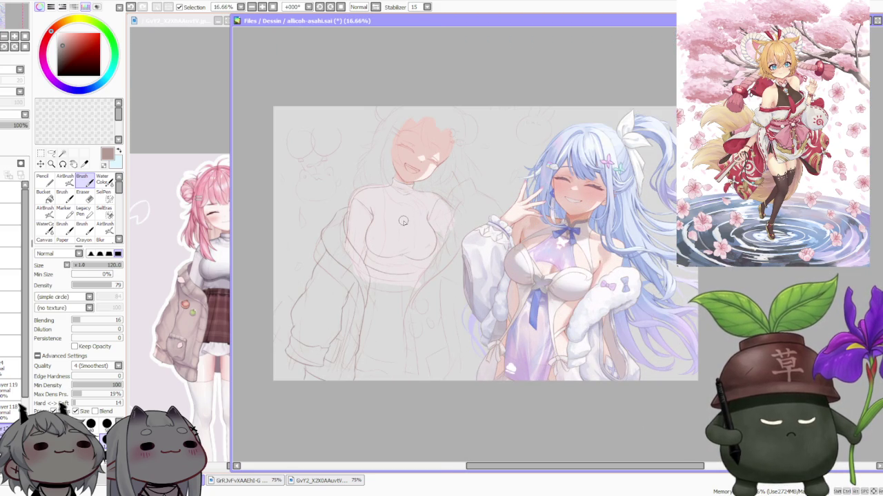
Compare with the pink-haired reference, panning it to reveal the bunny sketch
{"action": "left_click", "coordinate": [324, 481]}
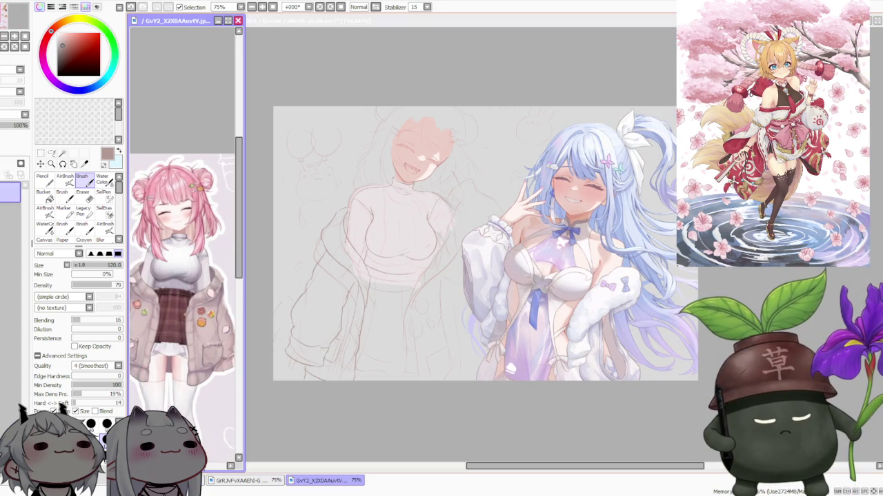
{"action": "left_click", "coordinate": [277, 426]}
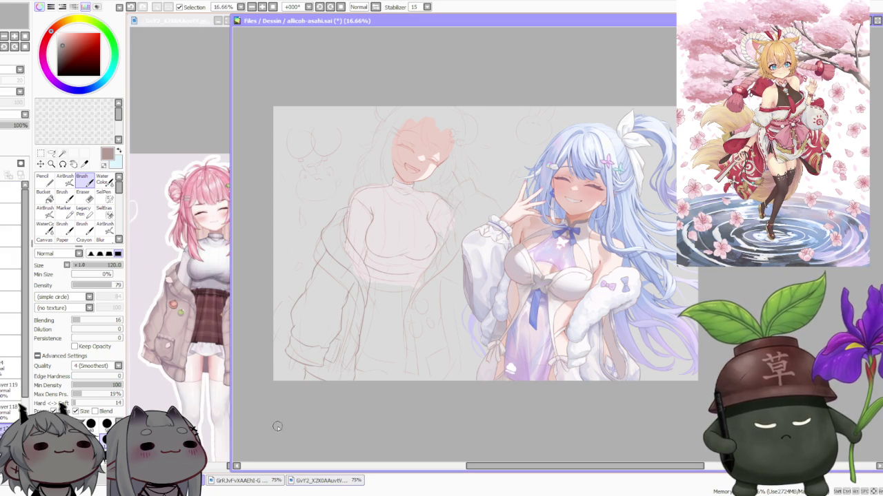
{"action": "scroll", "coordinate": [307, 293], "scroll_direction": "down", "scroll_amount": 1}
{"action": "scroll", "coordinate": [443, 232], "scroll_direction": "down", "scroll_amount": 1}
{"action": "scroll", "coordinate": [421, 217], "scroll_direction": "up", "scroll_amount": 2}
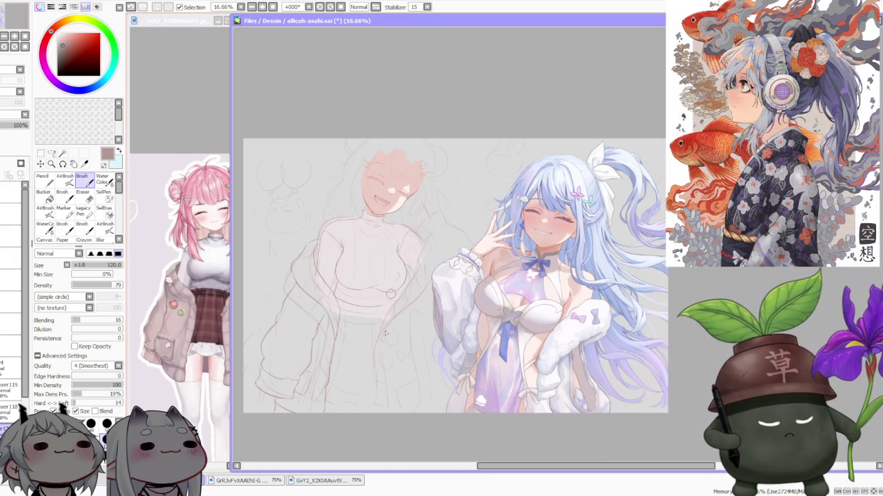
{"action": "left_click", "coordinate": [214, 415]}
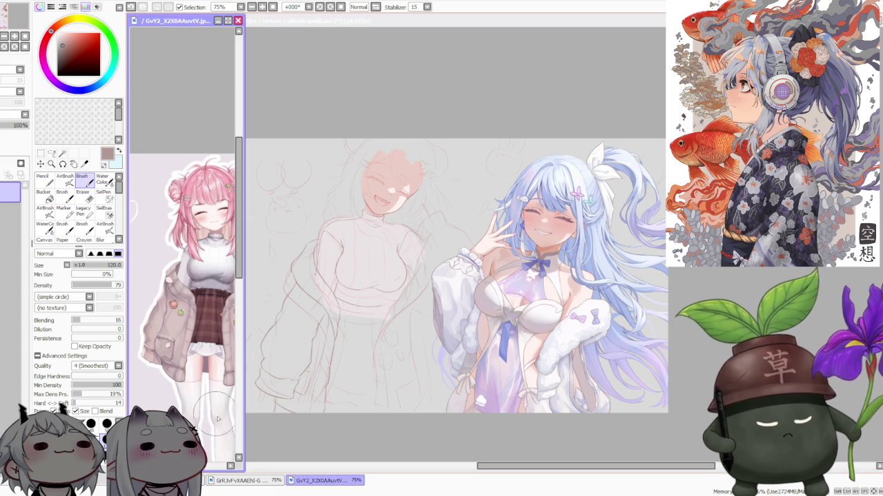
{"action": "left_click_drag", "start_coordinate": [207, 414], "coordinate": [165, 435]}
{"action": "left_click", "coordinate": [269, 453]}
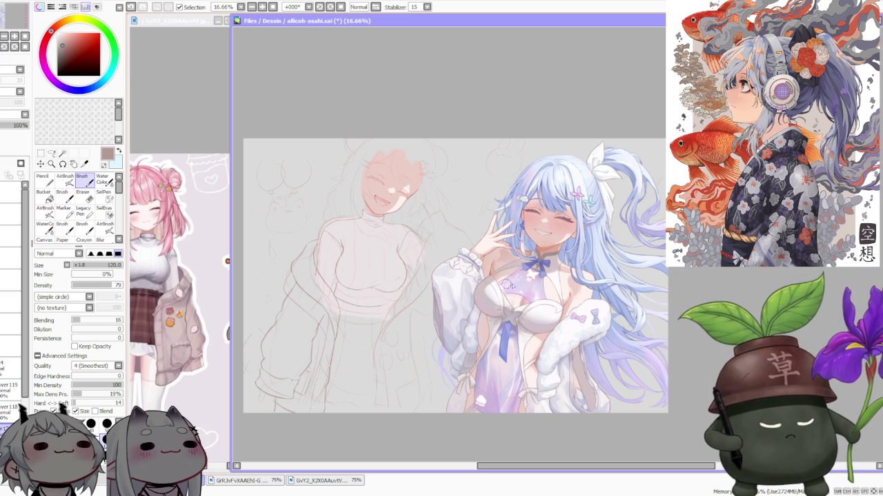
Redraw the sweater line under the girl's chest
{"action": "scroll", "coordinate": [531, 163], "scroll_direction": "down", "scroll_amount": 1}
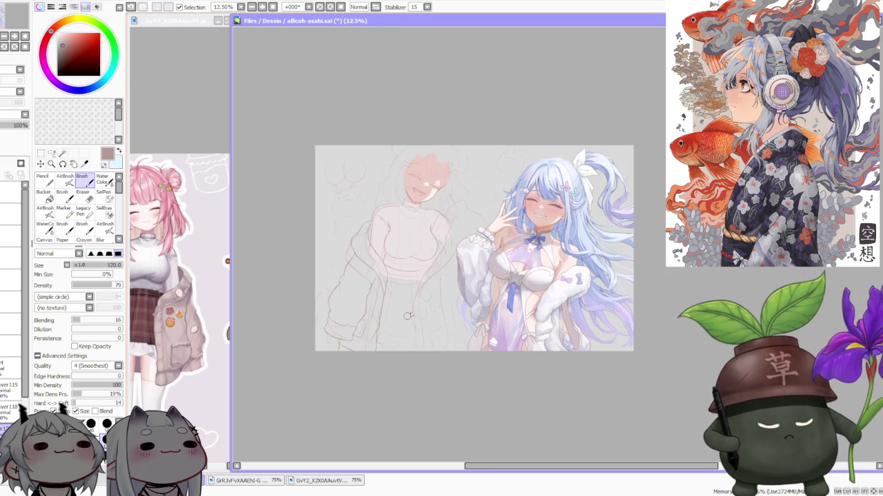
{"action": "scroll", "coordinate": [426, 286], "scroll_direction": "up", "scroll_amount": 1}
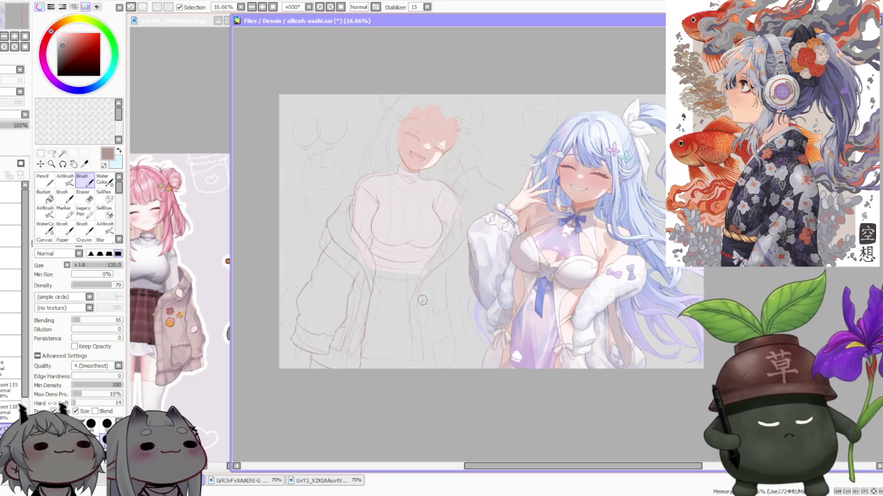
{"action": "scroll", "coordinate": [421, 301], "scroll_direction": "down", "scroll_amount": 1}
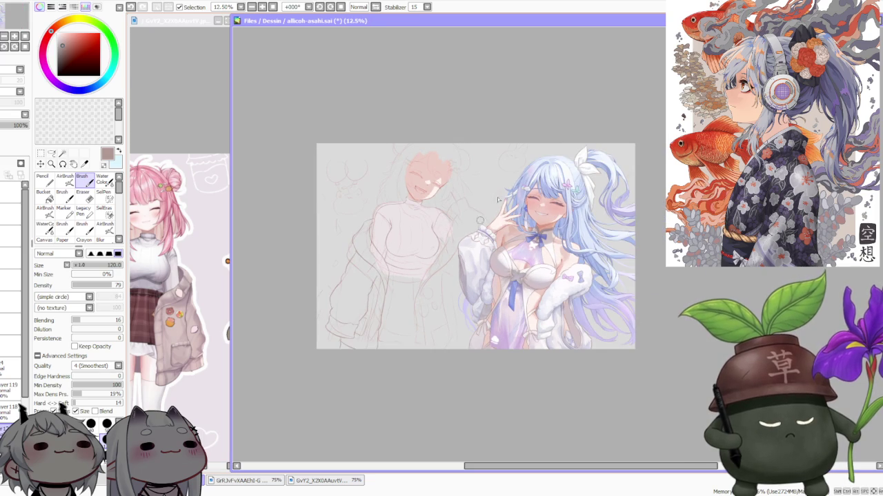
{"action": "scroll", "coordinate": [430, 251], "scroll_direction": "up", "scroll_amount": 1}
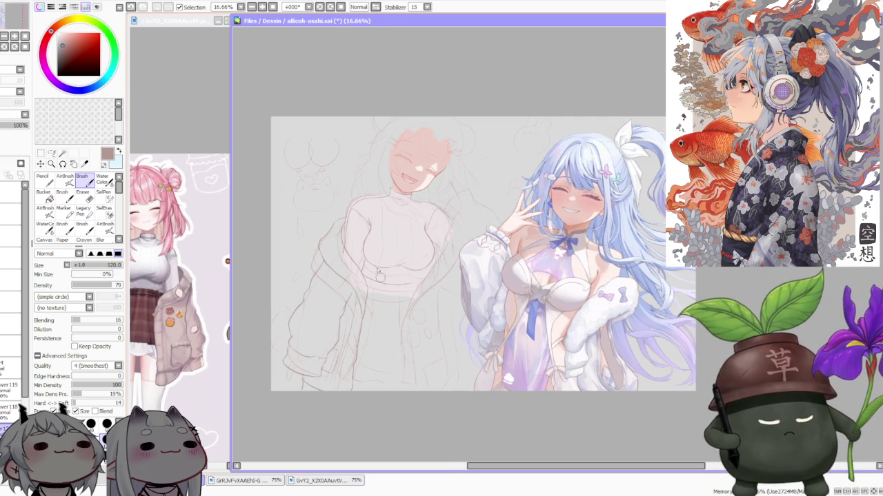
{"action": "scroll", "coordinate": [379, 276], "scroll_direction": "up", "scroll_amount": 1}
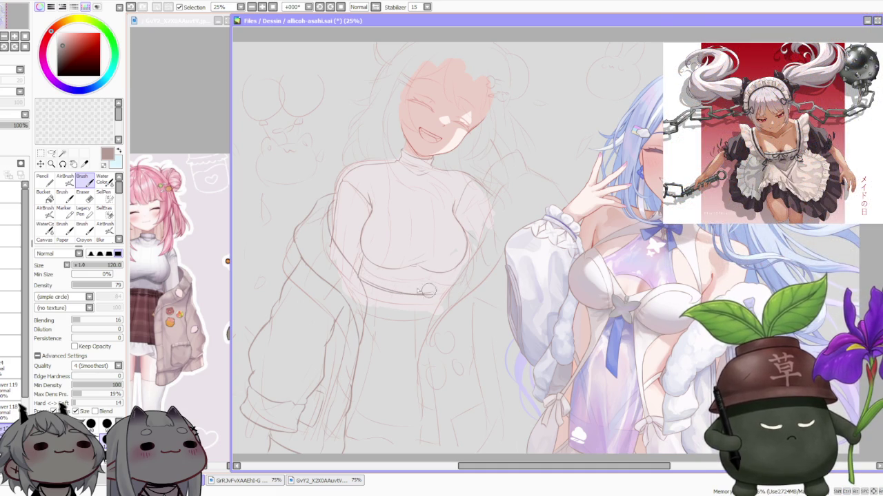
{"action": "left_click_drag", "start_coordinate": [358, 275], "coordinate": [390, 293]}
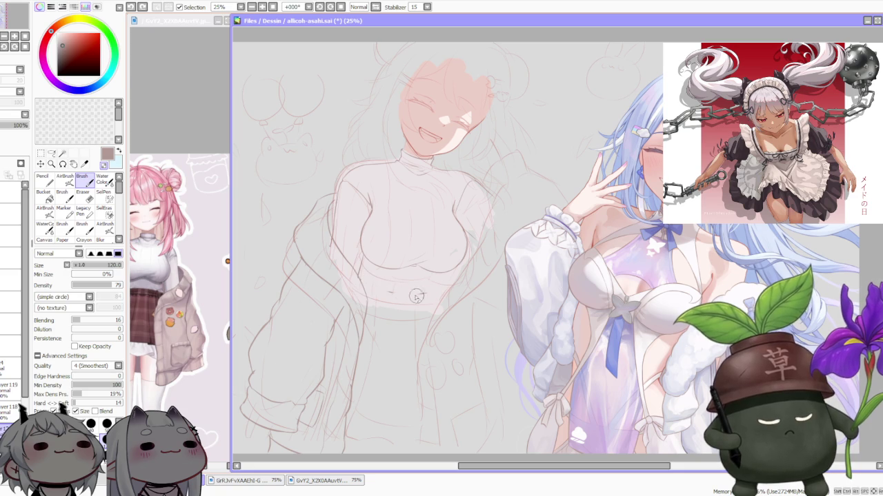
{"action": "scroll", "coordinate": [394, 305], "scroll_direction": "down", "scroll_amount": 1}
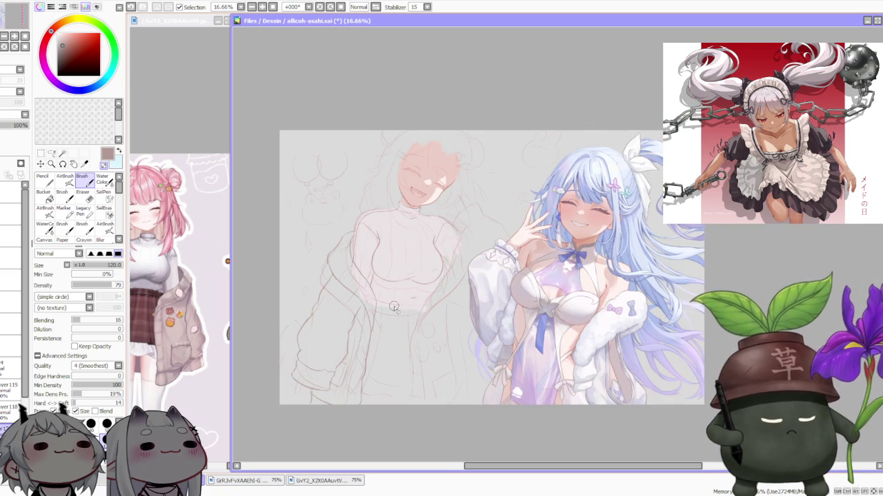
{"action": "scroll", "coordinate": [394, 307], "scroll_direction": "up", "scroll_amount": 1}
{"action": "scroll", "coordinate": [408, 294], "scroll_direction": "down", "scroll_amount": 2}
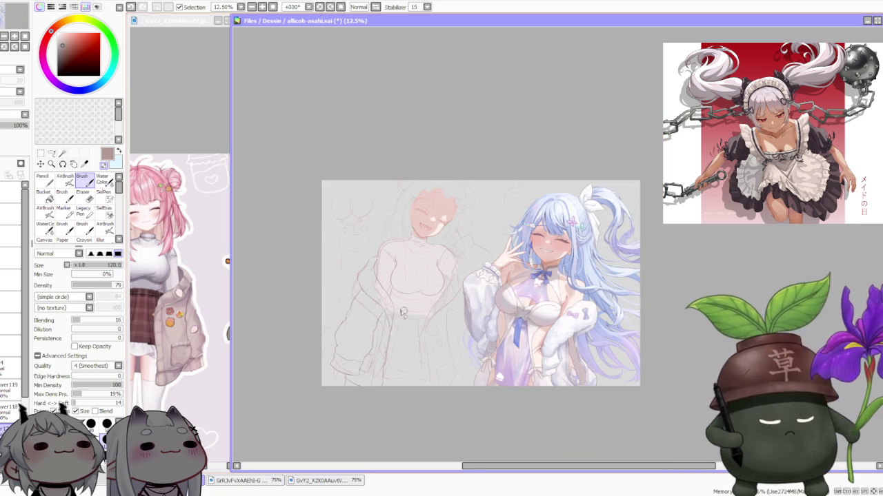
{"action": "left_click", "coordinate": [42, 154]}
Scale the pink-haired girl's sketch and commit it with OK in the Transform panel
{"action": "left_click", "coordinate": [48, 292]}
{"action": "scroll", "coordinate": [398, 253], "scroll_direction": "up", "scroll_amount": 1}
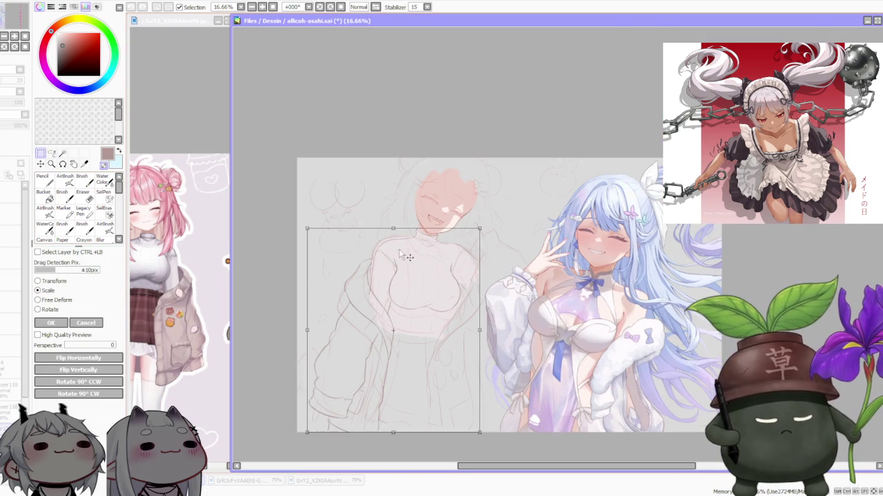
{"action": "scroll", "coordinate": [437, 273], "scroll_direction": "down", "scroll_amount": 1}
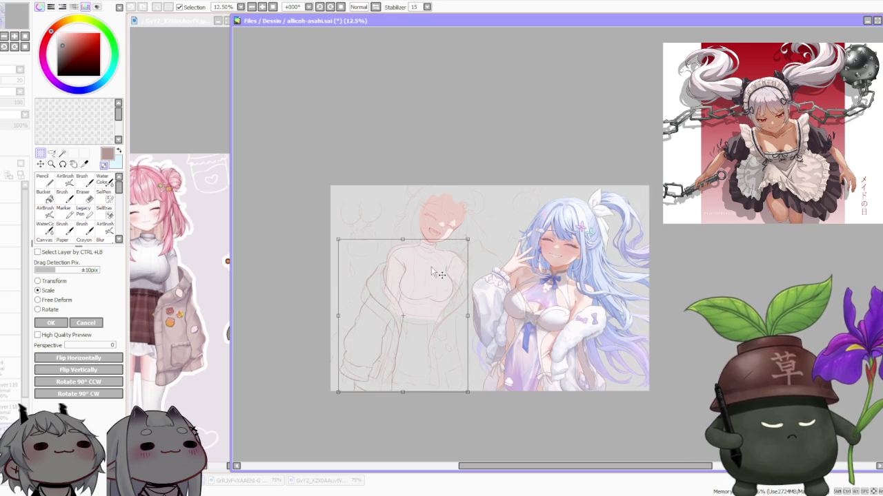
{"action": "scroll", "coordinate": [442, 271], "scroll_direction": "up", "scroll_amount": 1}
{"action": "scroll", "coordinate": [440, 270], "scroll_direction": "up", "scroll_amount": 1}
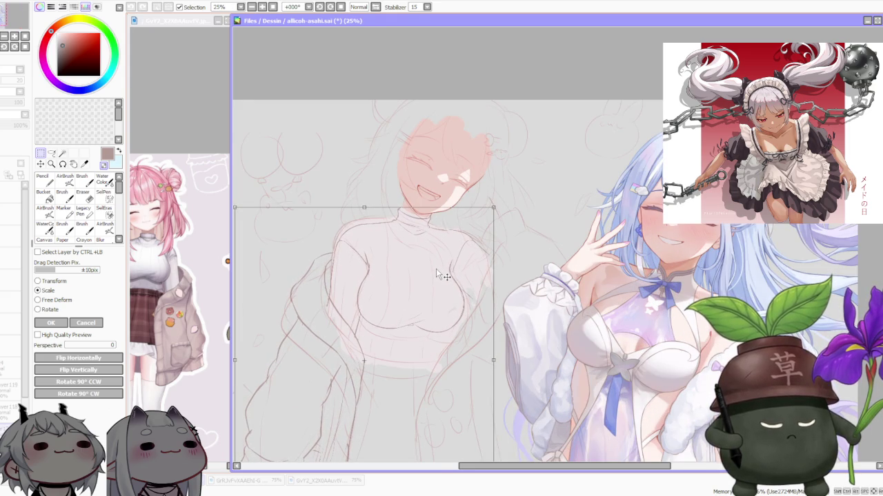
{"action": "scroll", "coordinate": [437, 273], "scroll_direction": "down", "scroll_amount": 1}
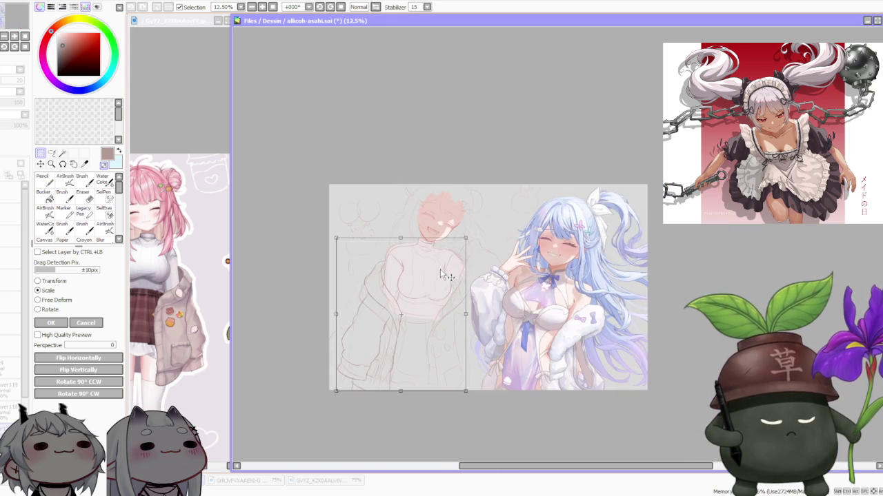
{"action": "left_click", "coordinate": [64, 323]}
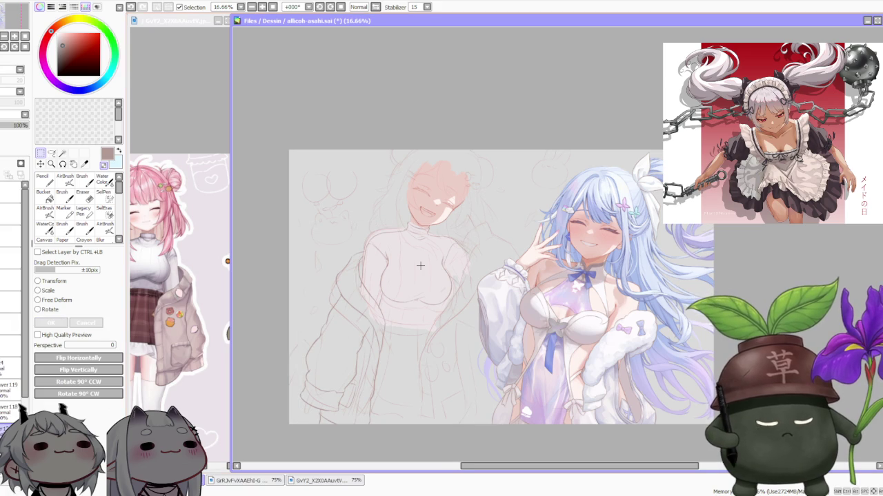
{"action": "scroll", "coordinate": [426, 267], "scroll_direction": "down", "scroll_amount": 1}
{"action": "scroll", "coordinate": [454, 279], "scroll_direction": "up", "scroll_amount": 2}
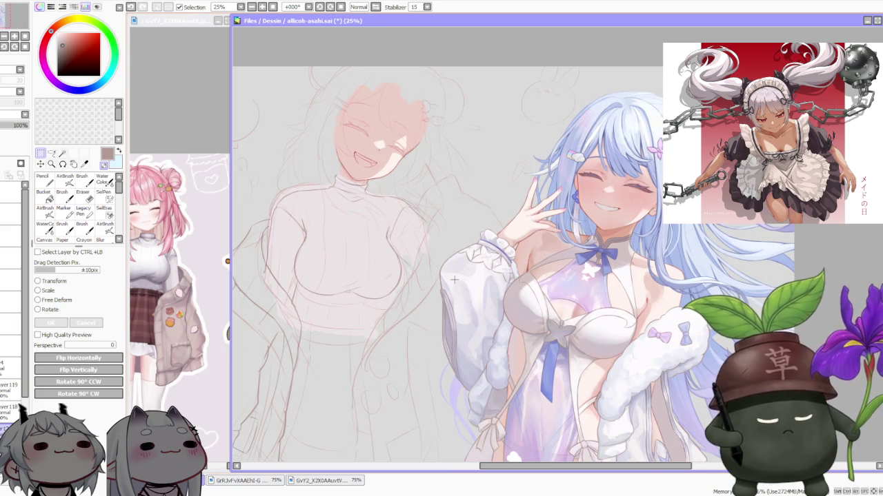
With the Brush selected, review the torso and undo then redo the last stroke
{"action": "left_click", "coordinate": [82, 178]}
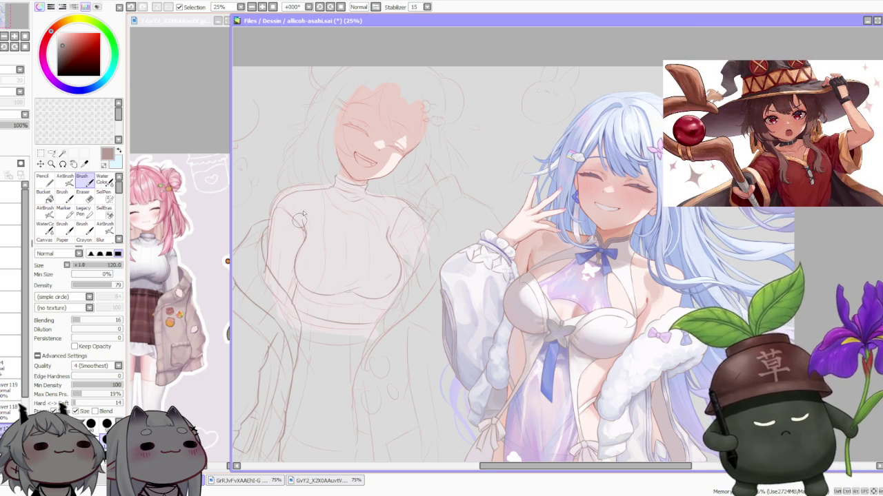
{"action": "scroll", "coordinate": [303, 217], "scroll_direction": "down", "scroll_amount": 1}
{"action": "scroll", "coordinate": [353, 207], "scroll_direction": "up", "scroll_amount": 1}
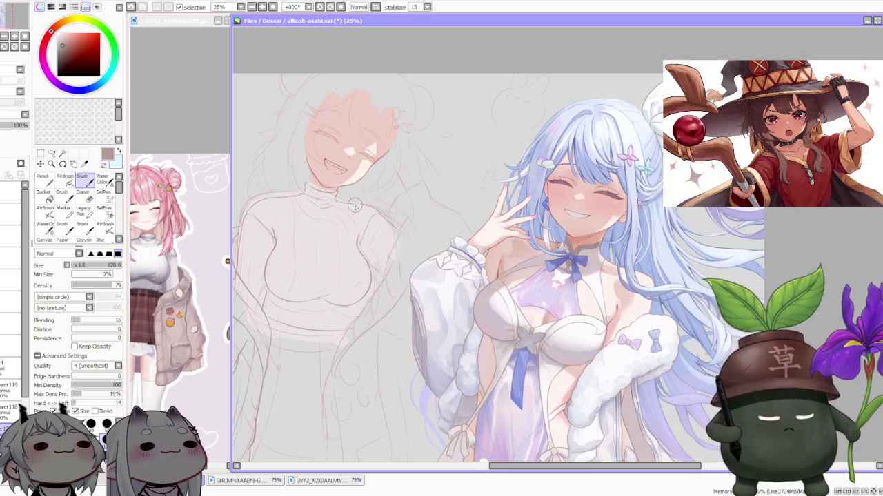
{"action": "scroll", "coordinate": [362, 237], "scroll_direction": "down", "scroll_amount": 1}
{"action": "scroll", "coordinate": [359, 254], "scroll_direction": "up", "scroll_amount": 1}
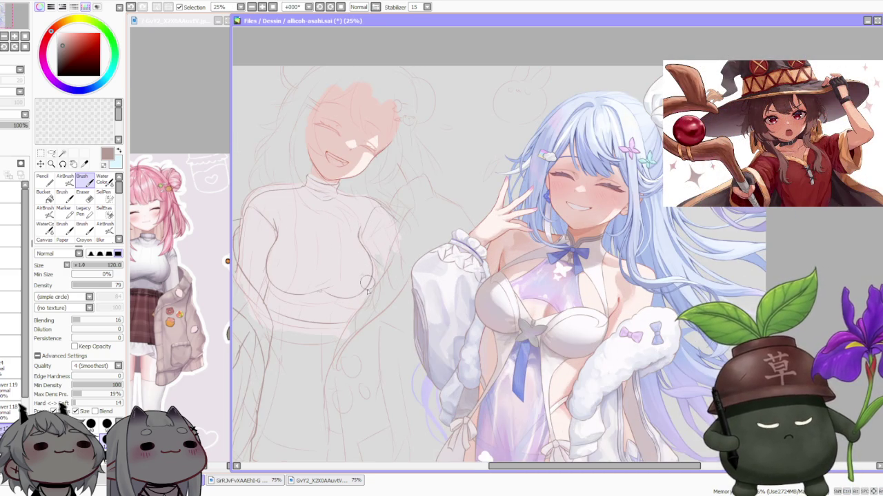
{"action": "scroll", "coordinate": [348, 310], "scroll_direction": "up", "scroll_amount": 1}
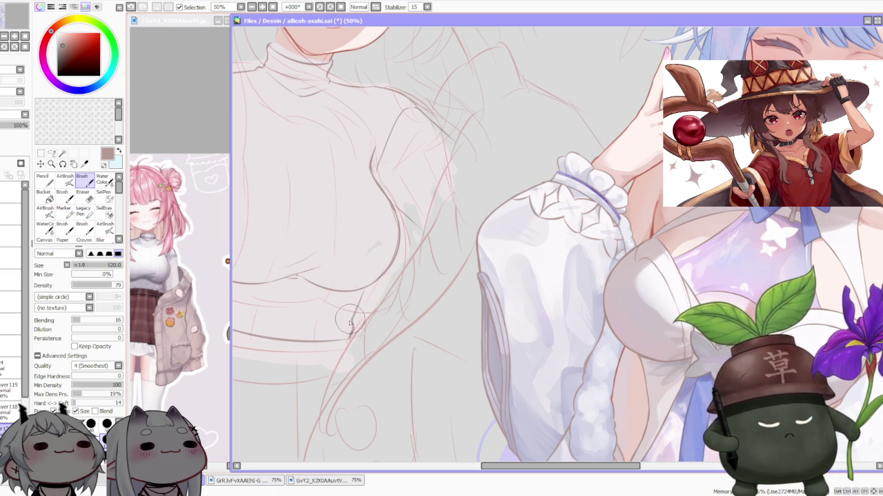
{"action": "scroll", "coordinate": [349, 319], "scroll_direction": "down", "scroll_amount": 1}
{"action": "scroll", "coordinate": [357, 303], "scroll_direction": "down", "scroll_amount": 1}
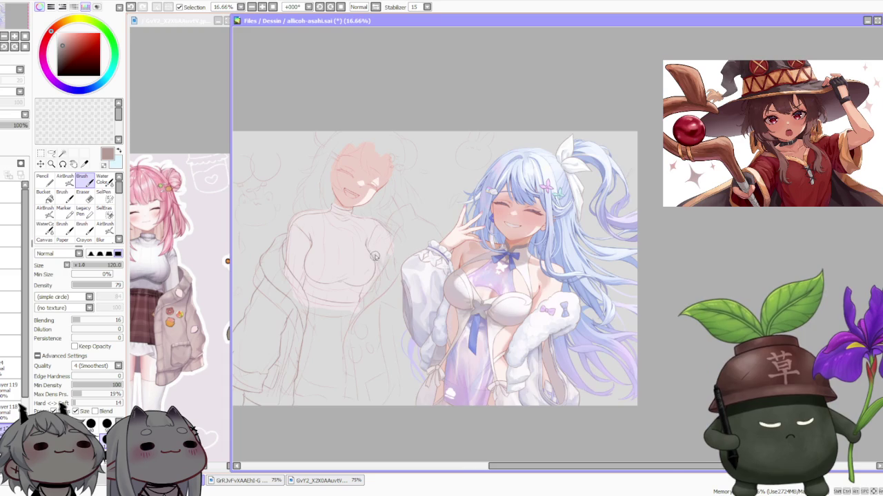
{"action": "scroll", "coordinate": [295, 304], "scroll_direction": "up", "scroll_amount": 2}
{"action": "key", "text": "ctrl+z"}
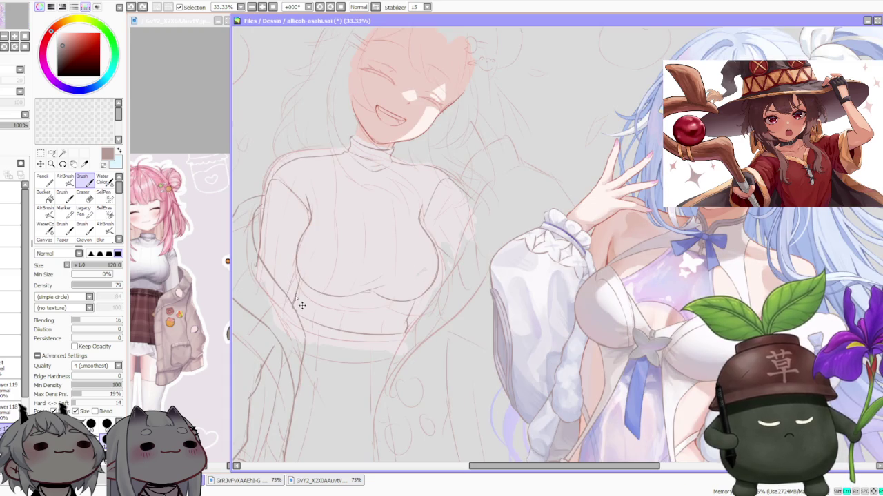
{"action": "key", "text": "ctrl+y"}
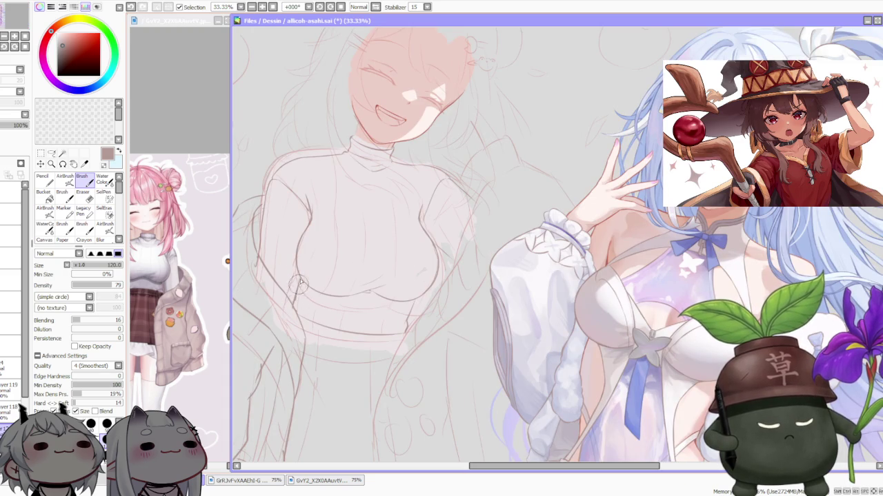
Zoom around the torso sketch, then bring the reference image window into focus
{"action": "scroll", "coordinate": [322, 274], "scroll_direction": "down", "scroll_amount": 2}
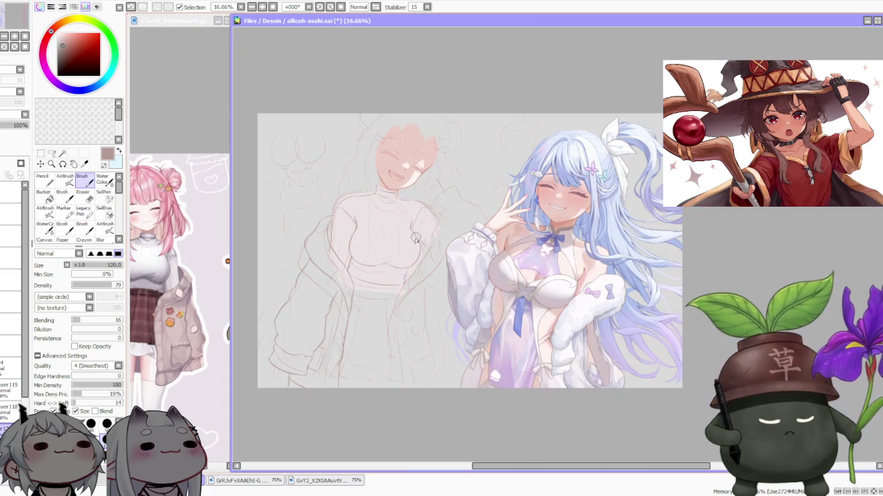
{"action": "scroll", "coordinate": [392, 241], "scroll_direction": "up", "scroll_amount": 1}
{"action": "scroll", "coordinate": [400, 232], "scroll_direction": "up", "scroll_amount": 1}
{"action": "scroll", "coordinate": [440, 250], "scroll_direction": "down", "scroll_amount": 2}
{"action": "scroll", "coordinate": [433, 272], "scroll_direction": "up", "scroll_amount": 1}
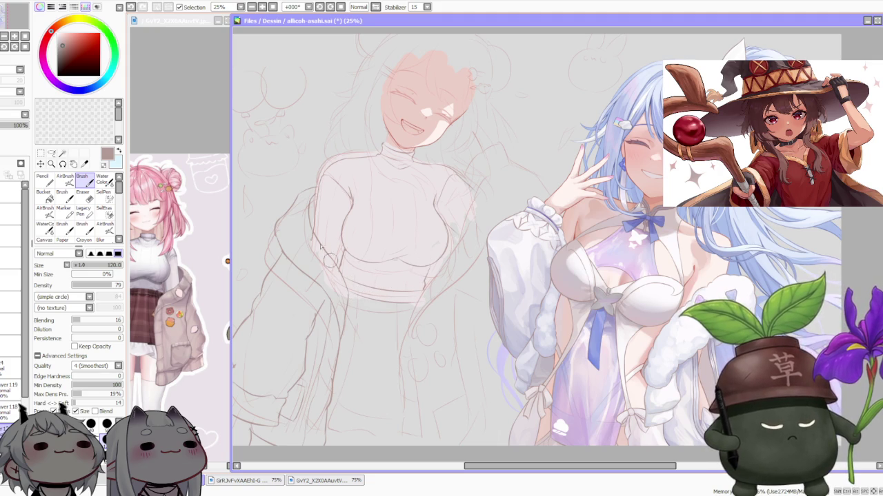
{"action": "scroll", "coordinate": [378, 261], "scroll_direction": "up", "scroll_amount": 2}
{"action": "scroll", "coordinate": [376, 303], "scroll_direction": "down", "scroll_amount": 2}
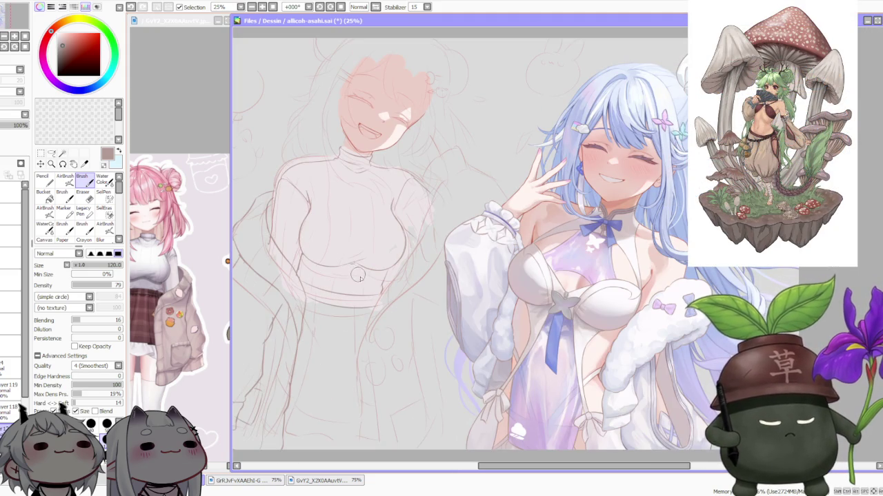
{"action": "scroll", "coordinate": [366, 290], "scroll_direction": "up", "scroll_amount": 2}
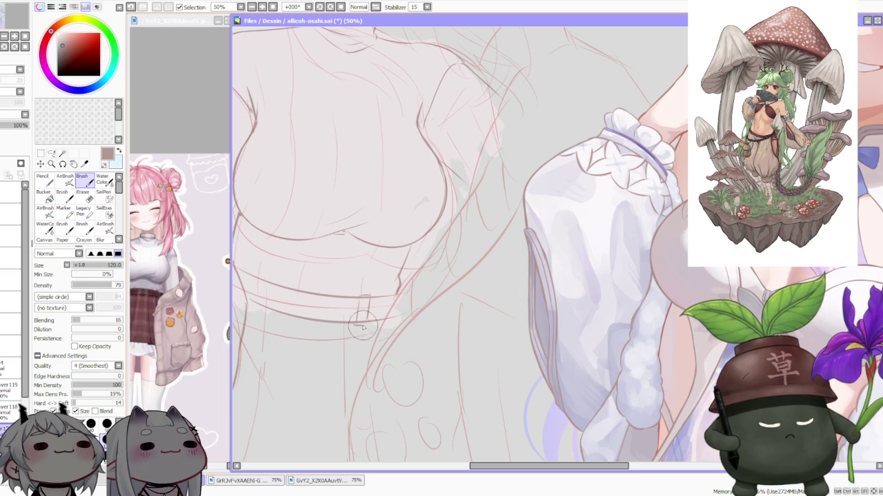
{"action": "scroll", "coordinate": [365, 312], "scroll_direction": "down", "scroll_amount": 2}
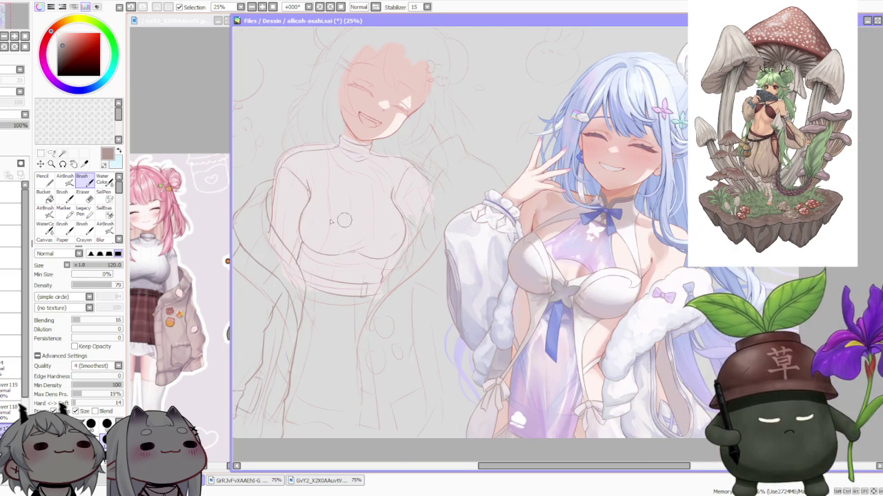
{"action": "left_click", "coordinate": [175, 279]}
{"action": "scroll", "coordinate": [176, 280], "scroll_direction": "down", "scroll_amount": 2}
Zoom the reference out to 33.33% to show full-body character sheets, then return to the canvas
{"action": "scroll", "coordinate": [175, 279], "scroll_direction": "up", "scroll_amount": 2}
{"action": "scroll", "coordinate": [175, 279], "scroll_direction": "up", "scroll_amount": 1}
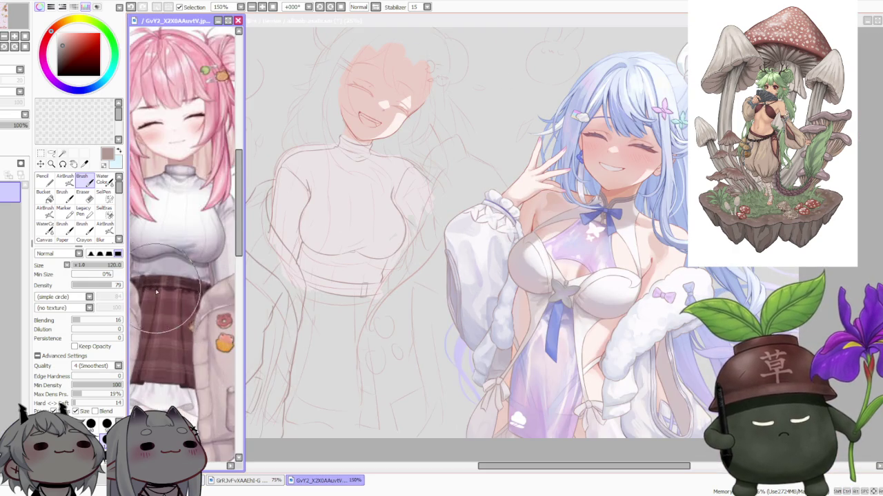
{"action": "scroll", "coordinate": [175, 280], "scroll_direction": "down", "scroll_amount": 3}
{"action": "scroll", "coordinate": [159, 322], "scroll_direction": "up", "scroll_amount": 1}
{"action": "scroll", "coordinate": [160, 322], "scroll_direction": "up", "scroll_amount": 1}
{"action": "scroll", "coordinate": [159, 318], "scroll_direction": "up", "scroll_amount": 1}
{"action": "scroll", "coordinate": [159, 320], "scroll_direction": "down", "scroll_amount": 1}
{"action": "scroll", "coordinate": [159, 319], "scroll_direction": "down", "scroll_amount": 1}
{"action": "scroll", "coordinate": [162, 303], "scroll_direction": "up", "scroll_amount": 2}
{"action": "scroll", "coordinate": [169, 280], "scroll_direction": "up", "scroll_amount": 2}
{"action": "scroll", "coordinate": [169, 279], "scroll_direction": "down", "scroll_amount": 4}
{"action": "left_click", "coordinate": [330, 338]}
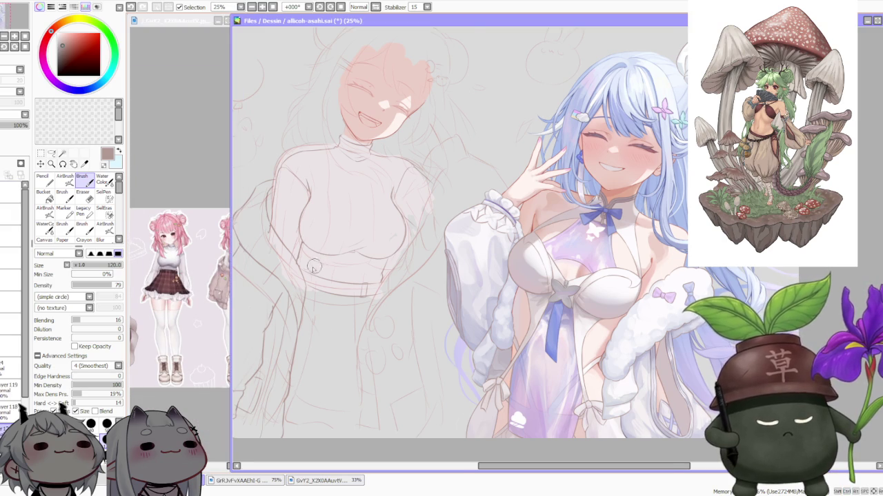
{"action": "scroll", "coordinate": [318, 275], "scroll_direction": "up", "scroll_amount": 2}
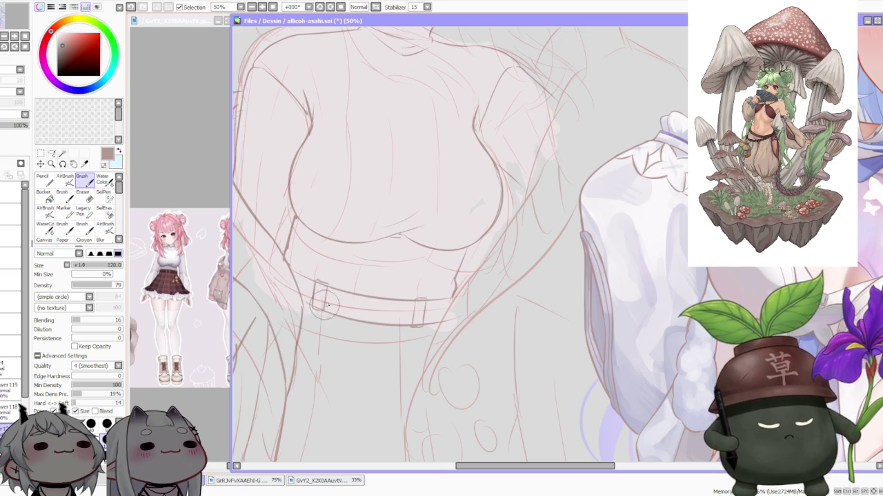
Replace the short vertical waistband strokes with a redrawn belt loop on the sweater
{"action": "scroll", "coordinate": [435, 238], "scroll_direction": "down", "scroll_amount": 2}
{"action": "scroll", "coordinate": [434, 238], "scroll_direction": "down", "scroll_amount": 1}
{"action": "scroll", "coordinate": [384, 293], "scroll_direction": "up", "scroll_amount": 2}
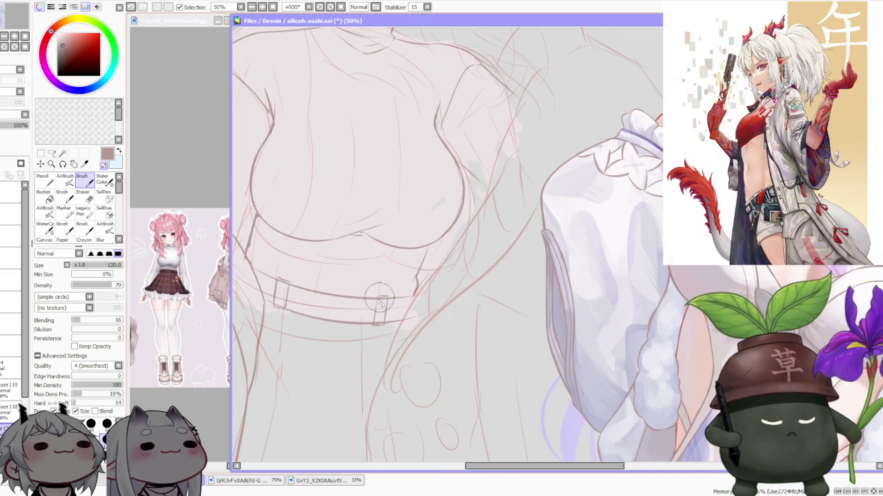
{"action": "scroll", "coordinate": [384, 293], "scroll_direction": "up", "scroll_amount": 1}
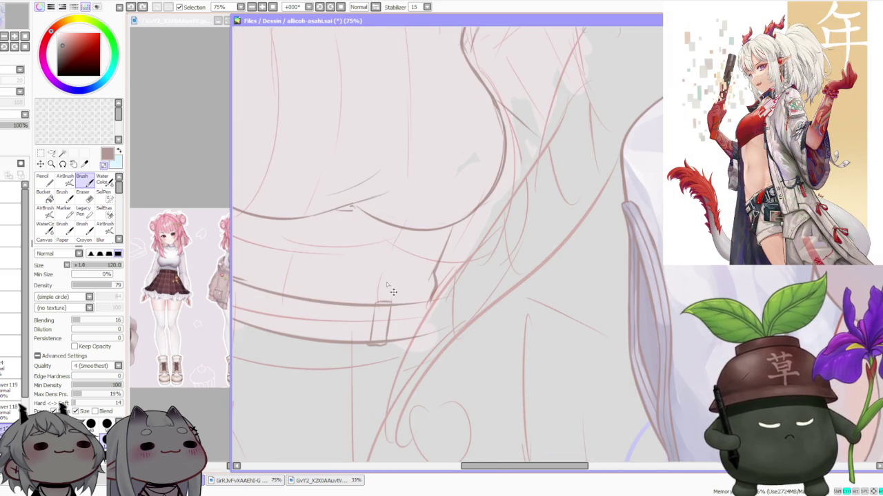
{"action": "key", "text": "ctrl+z"}
{"action": "key", "text": "ctrl+z"}
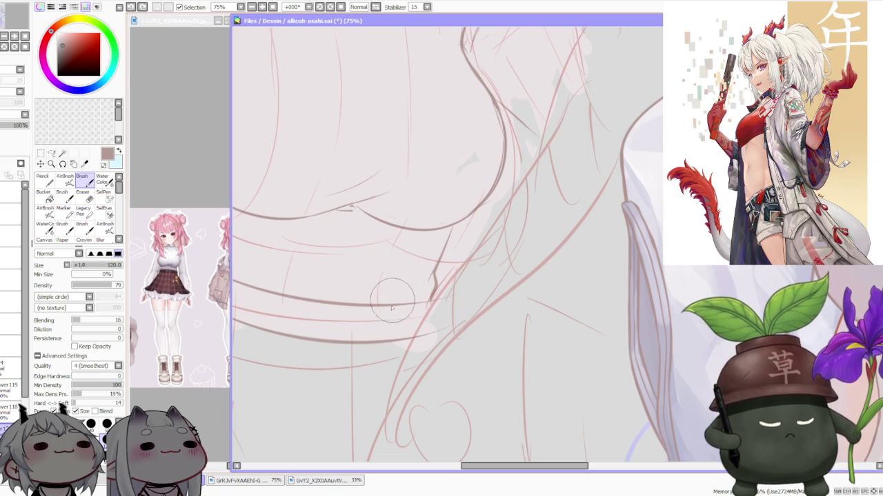
{"action": "mouse_move", "coordinate": [388, 306]}
{"action": "left_mouse_down"}
{"action": "mouse_move", "coordinate": [387, 339]}
{"action": "mouse_move", "coordinate": [384, 322]}
{"action": "left_mouse_up"}
{"action": "key", "text": "ctrl+z"}
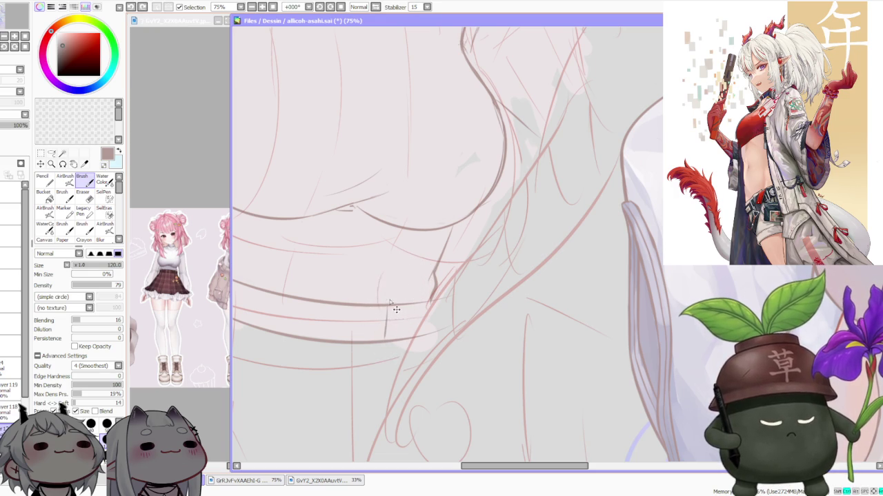
{"action": "left_click_drag", "start_coordinate": [402, 302], "coordinate": [395, 336]}
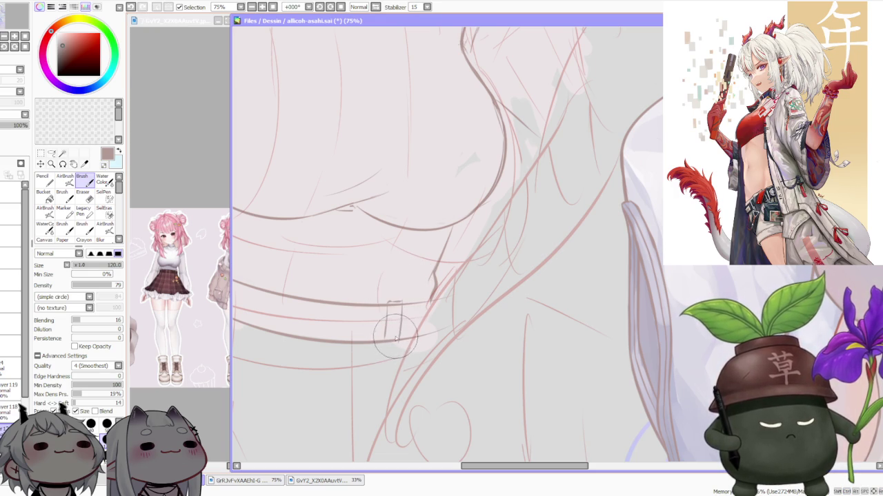
Add a belt loop stroke on the left side of the waistband
{"action": "scroll", "coordinate": [400, 345], "scroll_direction": "down", "scroll_amount": 2}
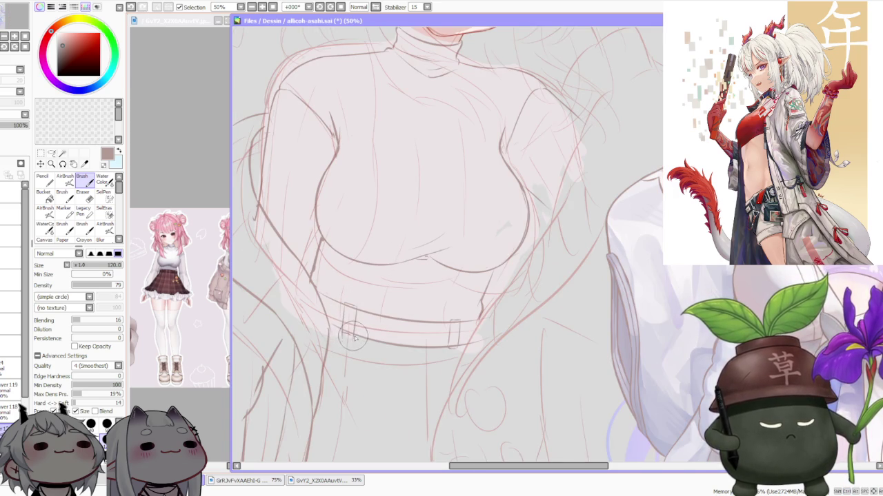
{"action": "scroll", "coordinate": [440, 271], "scroll_direction": "down", "scroll_amount": 2}
{"action": "scroll", "coordinate": [440, 228], "scroll_direction": "up", "scroll_amount": 2}
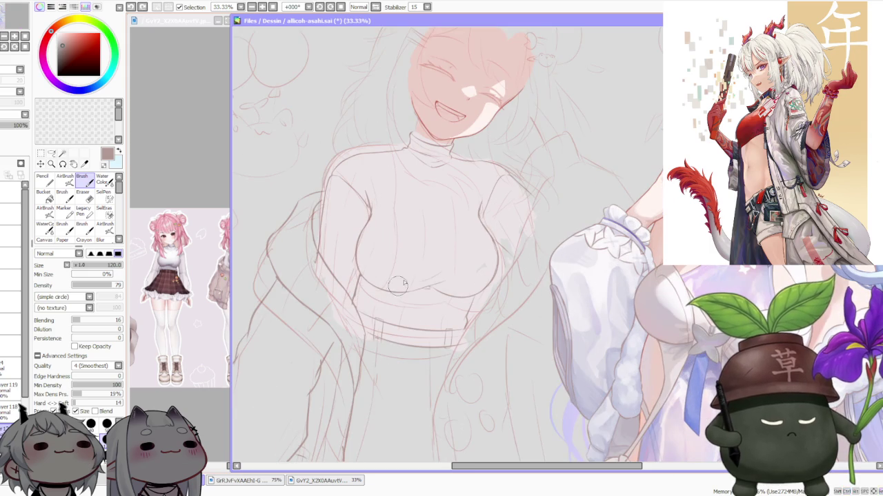
{"action": "scroll", "coordinate": [393, 306], "scroll_direction": "up", "scroll_amount": 1}
{"action": "scroll", "coordinate": [387, 310], "scroll_direction": "up", "scroll_amount": 1}
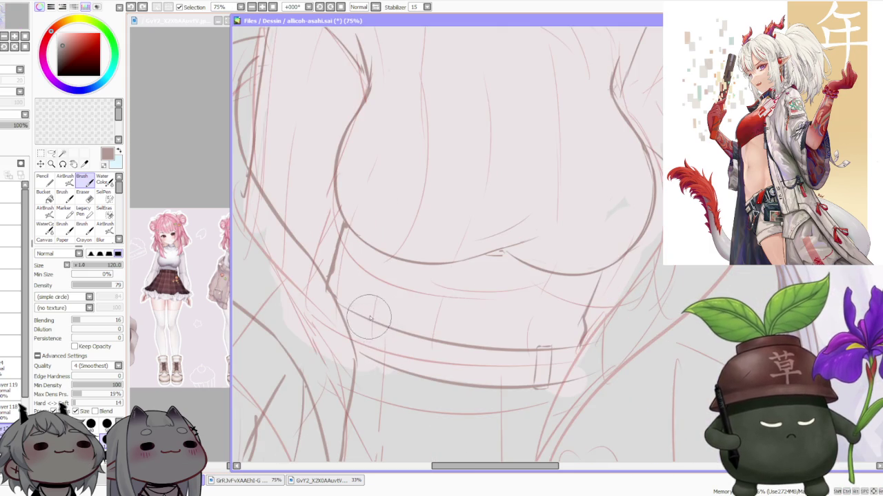
{"action": "mouse_move", "coordinate": [369, 358]}
{"action": "left_mouse_down"}
{"action": "mouse_move", "coordinate": [375, 323]}
{"action": "mouse_move", "coordinate": [388, 344]}
{"action": "left_mouse_up"}
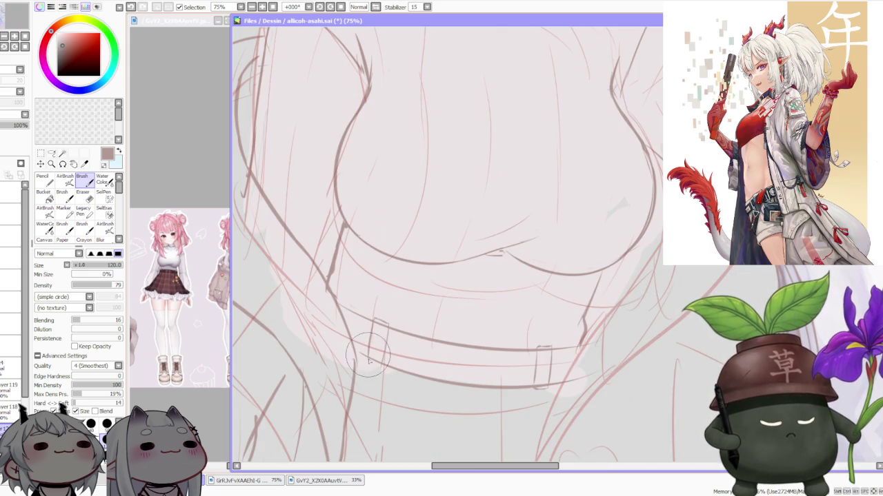
Sketch a short line near the waistband and a small torso mark, then zoom to check
{"action": "scroll", "coordinate": [375, 363], "scroll_direction": "down", "scroll_amount": 2}
{"action": "scroll", "coordinate": [375, 363], "scroll_direction": "down", "scroll_amount": 1}
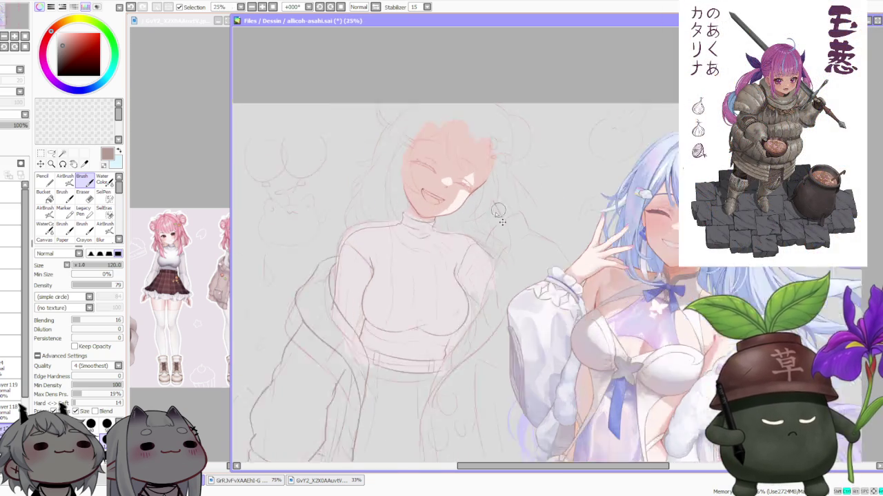
{"action": "left_click_drag", "start_coordinate": [457, 412], "coordinate": [467, 357]}
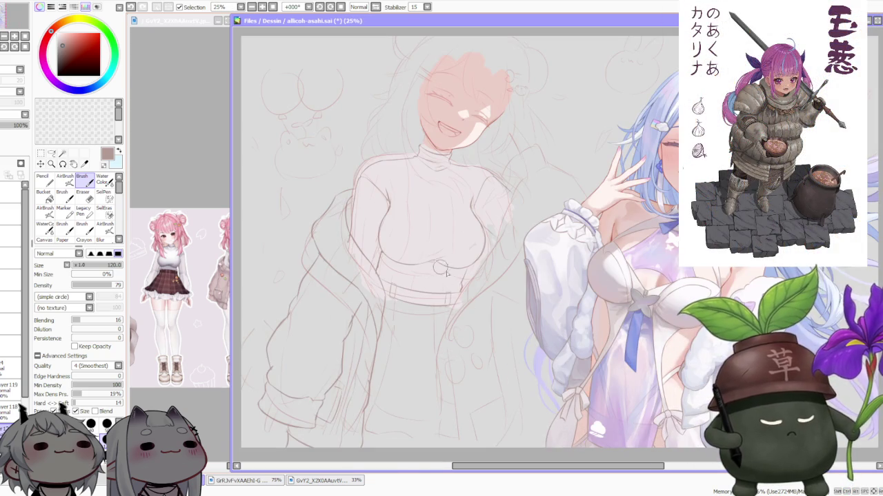
{"action": "scroll", "coordinate": [451, 297], "scroll_direction": "down", "scroll_amount": 1}
{"action": "scroll", "coordinate": [465, 334], "scroll_direction": "up", "scroll_amount": 1}
{"action": "scroll", "coordinate": [432, 369], "scroll_direction": "up", "scroll_amount": 1}
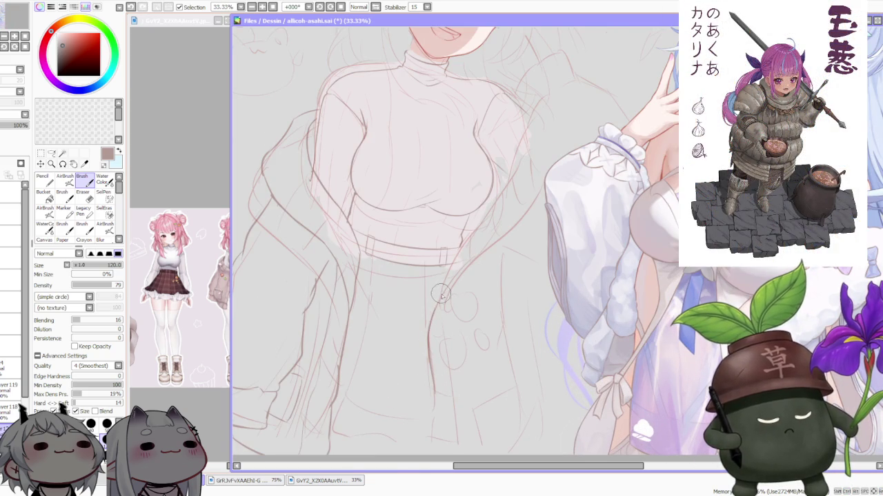
{"action": "left_click_drag", "start_coordinate": [454, 256], "coordinate": [436, 318]}
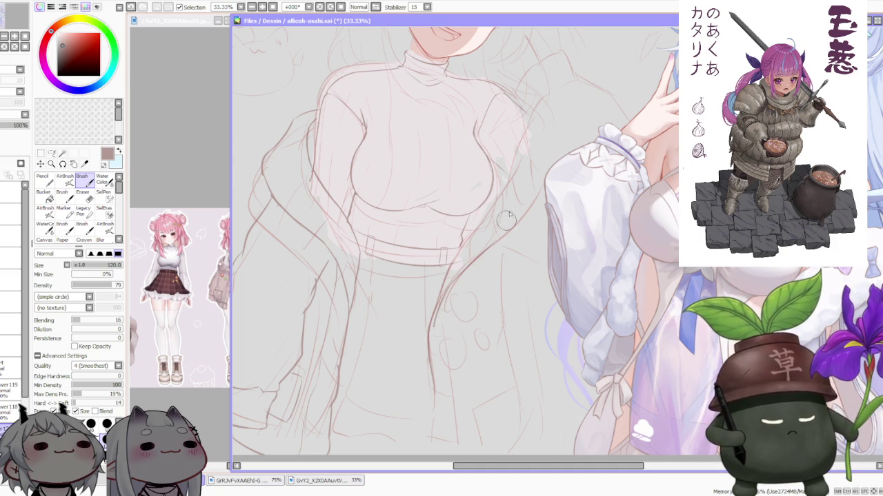
{"action": "mouse_move", "coordinate": [511, 200]}
{"action": "left_mouse_down"}
{"action": "mouse_move", "coordinate": [514, 229]}
{"action": "mouse_move", "coordinate": [441, 280]}
{"action": "mouse_move", "coordinate": [496, 197]}
{"action": "left_mouse_up"}
{"action": "scroll", "coordinate": [517, 159], "scroll_direction": "down", "scroll_amount": 3}
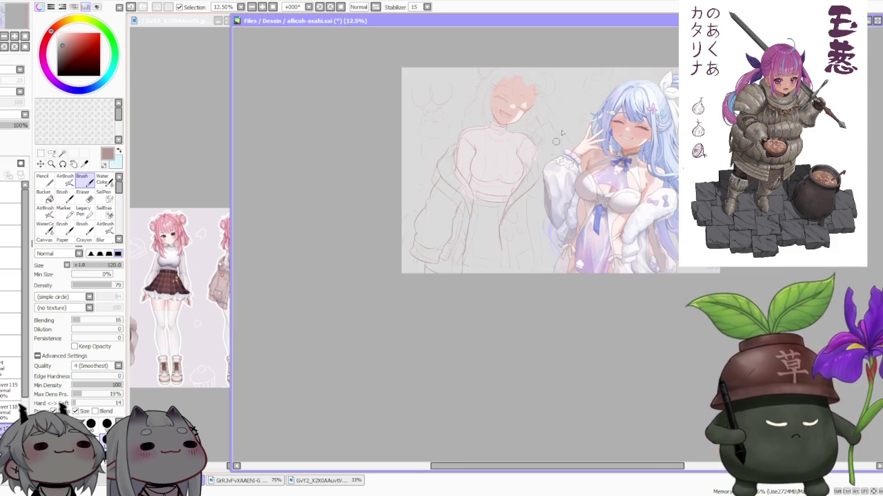
{"action": "scroll", "coordinate": [567, 121], "scroll_direction": "up", "scroll_amount": 3}
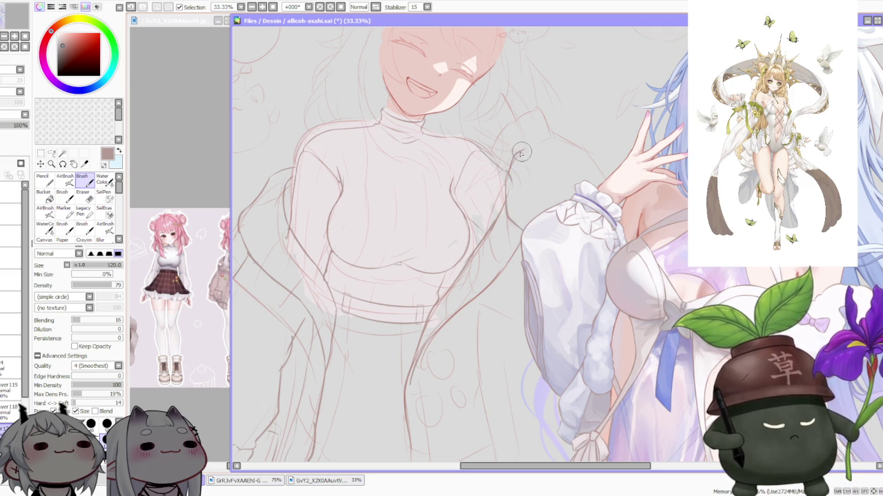
{"action": "scroll", "coordinate": [410, 142], "scroll_direction": "down", "scroll_amount": 2}
{"action": "scroll", "coordinate": [411, 143], "scroll_direction": "up", "scroll_amount": 2}
{"action": "scroll", "coordinate": [411, 143], "scroll_direction": "up", "scroll_amount": 1}
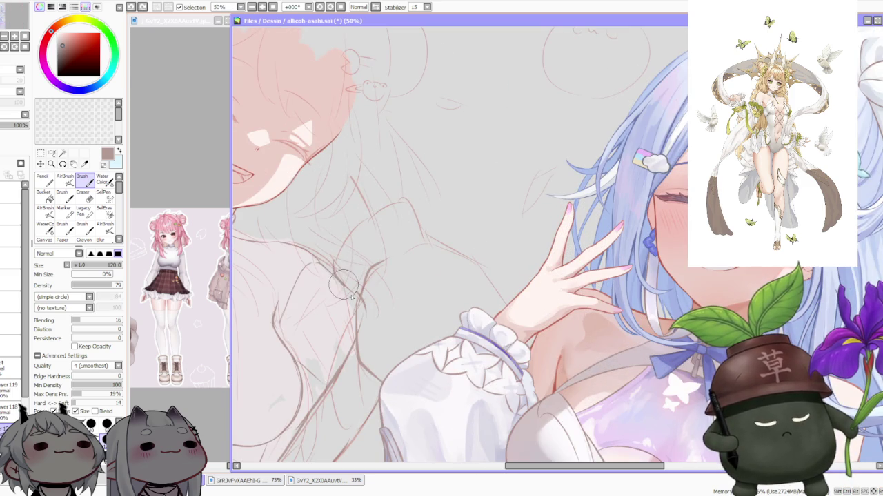
Draw curved jacket-shoulder lines running down toward the blue-haired girl's raised hand
{"action": "left_click_drag", "start_coordinate": [324, 273], "coordinate": [412, 207]}
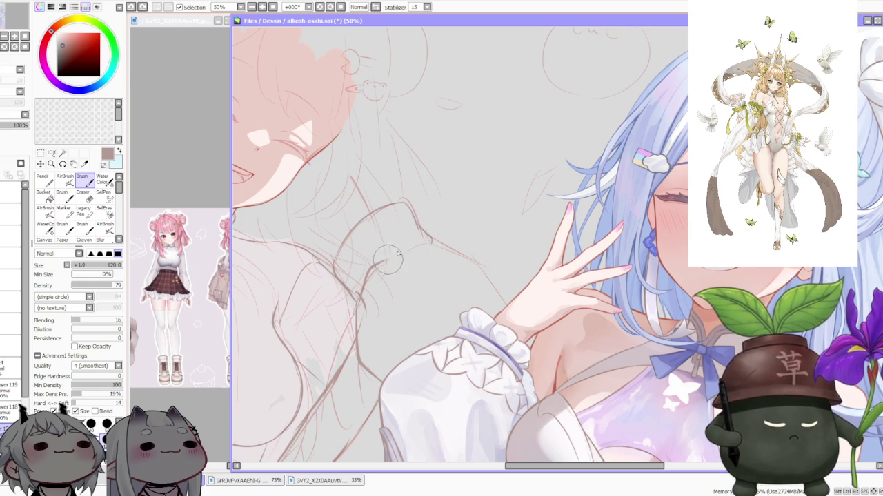
{"action": "left_click_drag", "start_coordinate": [412, 241], "coordinate": [483, 269]}
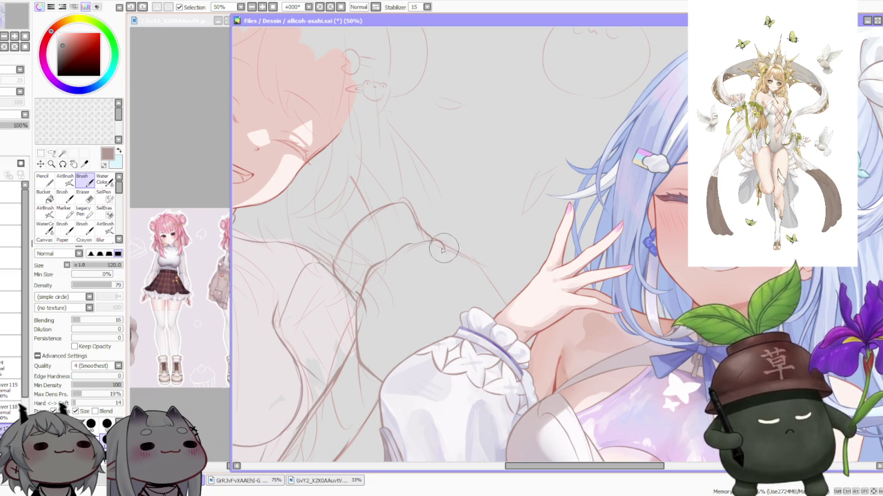
{"action": "left_click_drag", "start_coordinate": [431, 238], "coordinate": [493, 292]}
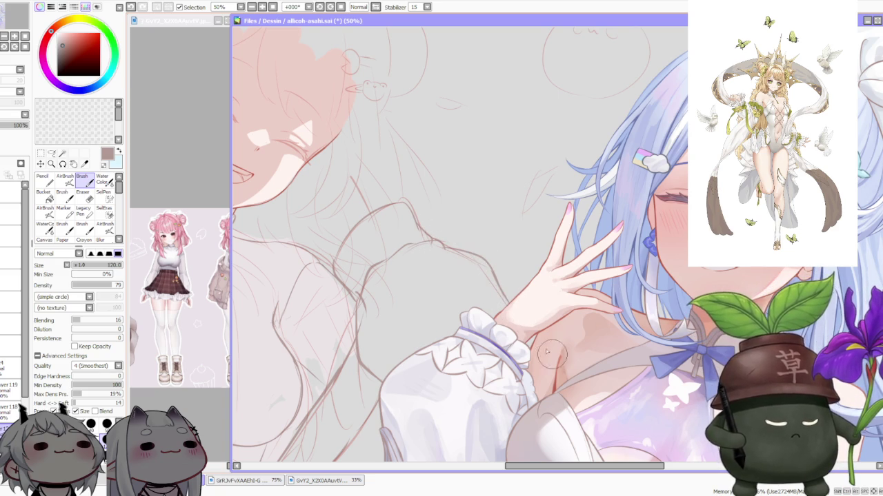
{"action": "scroll", "coordinate": [547, 352], "scroll_direction": "down", "scroll_amount": 4}
{"action": "scroll", "coordinate": [552, 354], "scroll_direction": "down", "scroll_amount": 1}
{"action": "scroll", "coordinate": [577, 356], "scroll_direction": "up", "scroll_amount": 2}
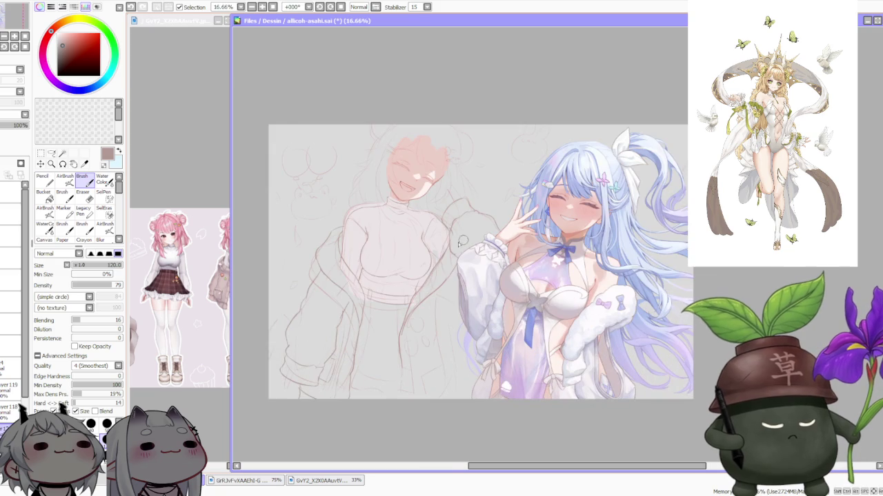
Zoom the pink-haired girl reference from 33% to 75% to show her jacket and skirt
{"action": "scroll", "coordinate": [460, 309], "scroll_direction": "up", "scroll_amount": 1}
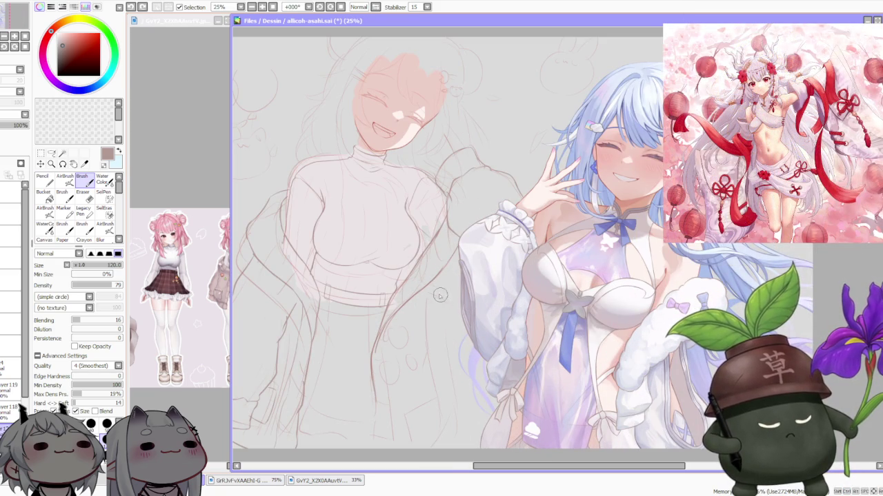
{"action": "scroll", "coordinate": [482, 188], "scroll_direction": "down", "scroll_amount": 1}
{"action": "scroll", "coordinate": [481, 188], "scroll_direction": "down", "scroll_amount": 1}
{"action": "scroll", "coordinate": [498, 160], "scroll_direction": "down", "scroll_amount": 1}
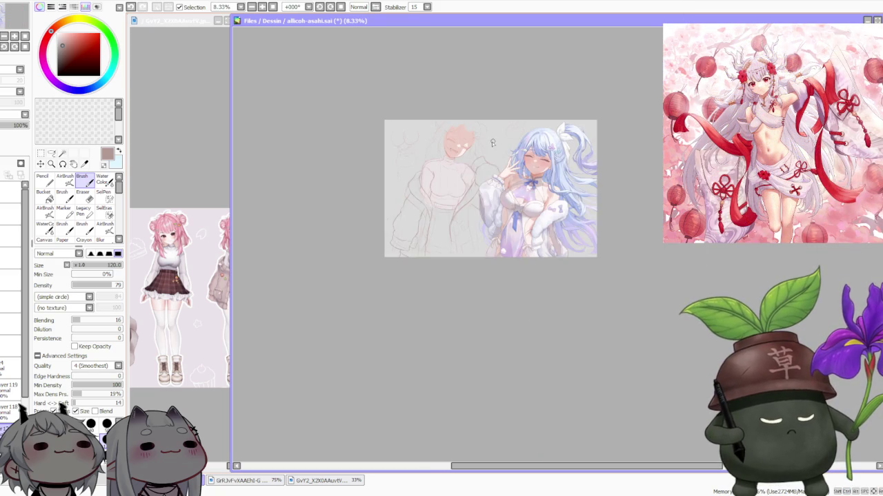
{"action": "scroll", "coordinate": [490, 143], "scroll_direction": "up", "scroll_amount": 2}
{"action": "scroll", "coordinate": [494, 166], "scroll_direction": "up", "scroll_amount": 1}
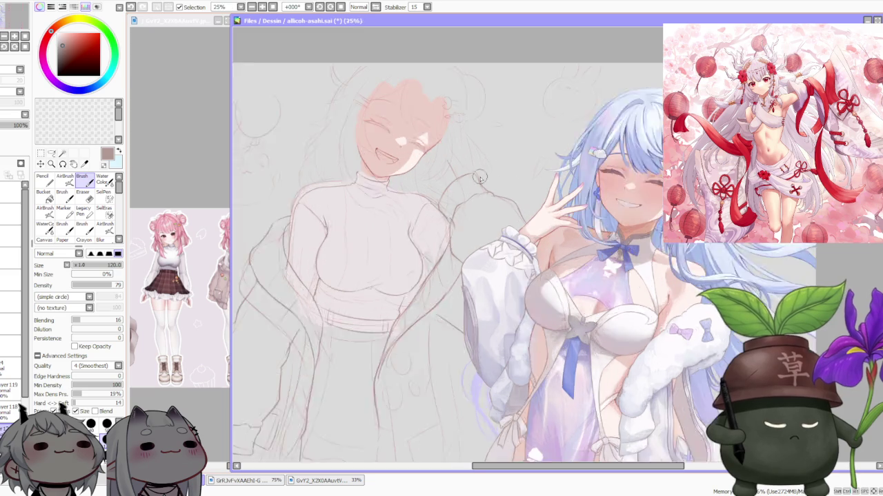
{"action": "scroll", "coordinate": [494, 165], "scroll_direction": "up", "scroll_amount": 1}
{"action": "scroll", "coordinate": [429, 347], "scroll_direction": "down", "scroll_amount": 2}
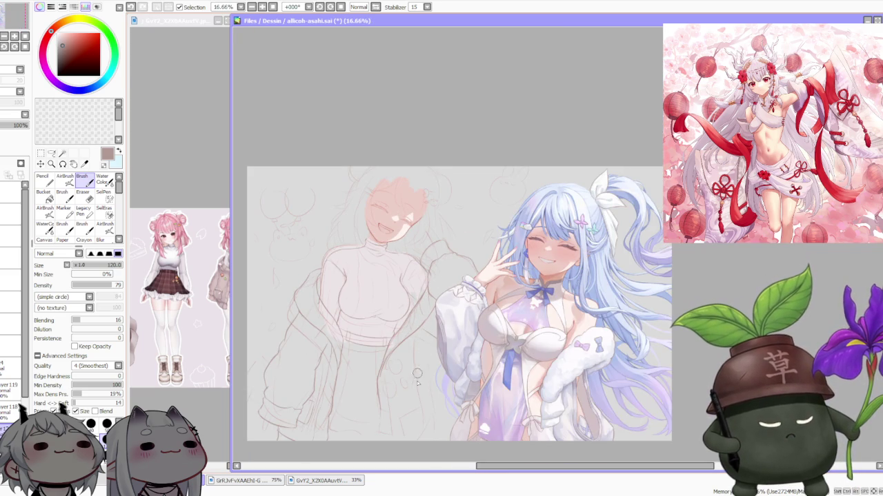
{"action": "left_click", "coordinate": [207, 400]}
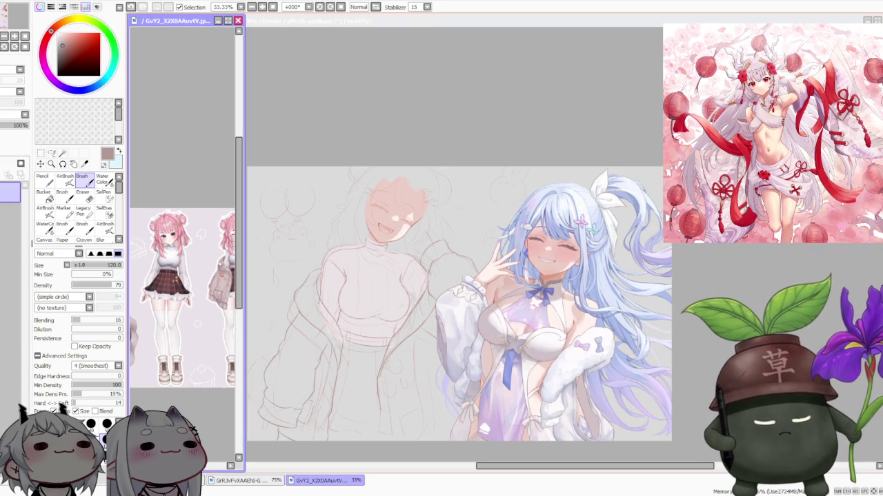
{"action": "scroll", "coordinate": [183, 296], "scroll_direction": "up", "scroll_amount": 2}
{"action": "scroll", "coordinate": [183, 297], "scroll_direction": "up", "scroll_amount": 1}
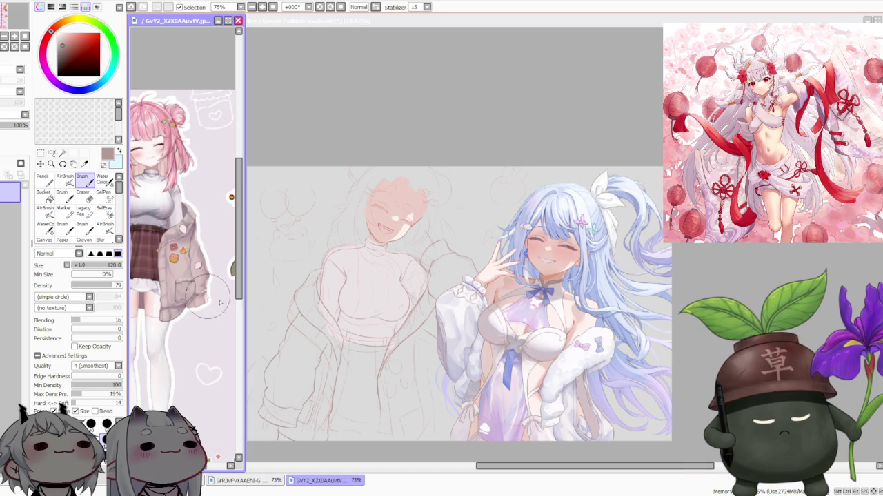
Return to the allicoh-asahi.sai canvas and undo the last brush stroke
{"action": "left_click", "coordinate": [350, 301]}
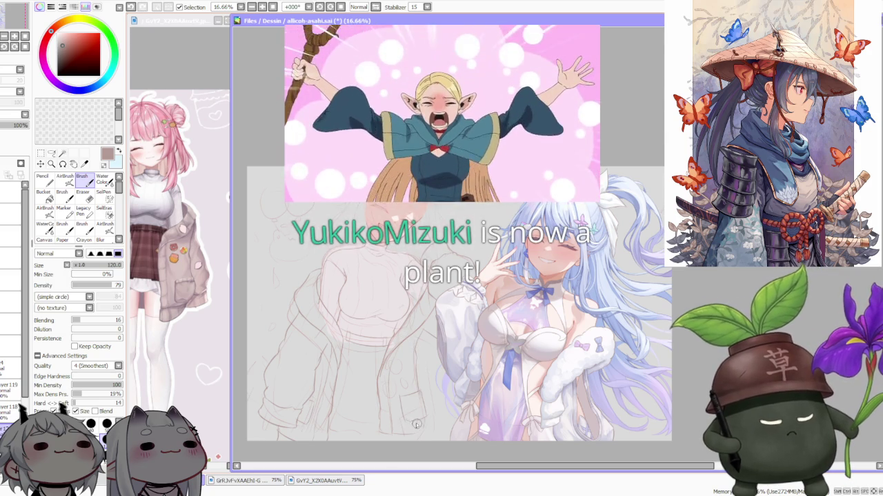
{"action": "scroll", "coordinate": [413, 429], "scroll_direction": "down", "scroll_amount": 2}
{"action": "scroll", "coordinate": [416, 427], "scroll_direction": "up", "scroll_amount": 3}
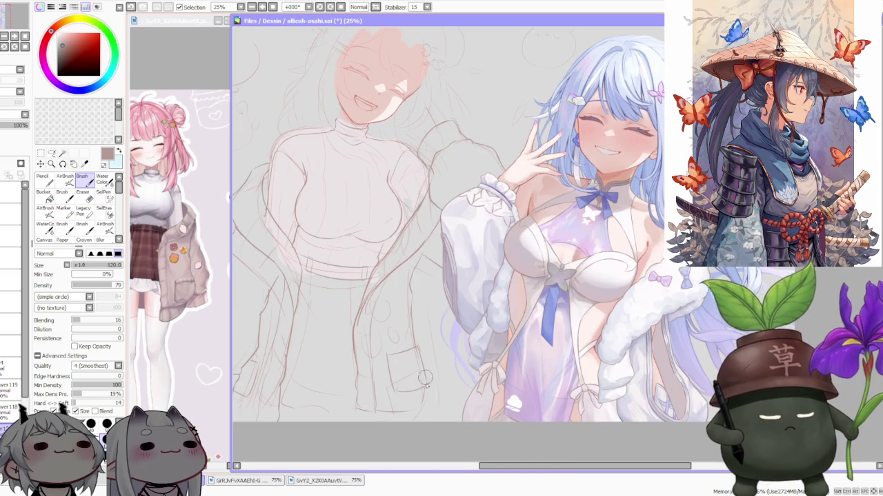
{"action": "key", "text": "ctrl+z"}
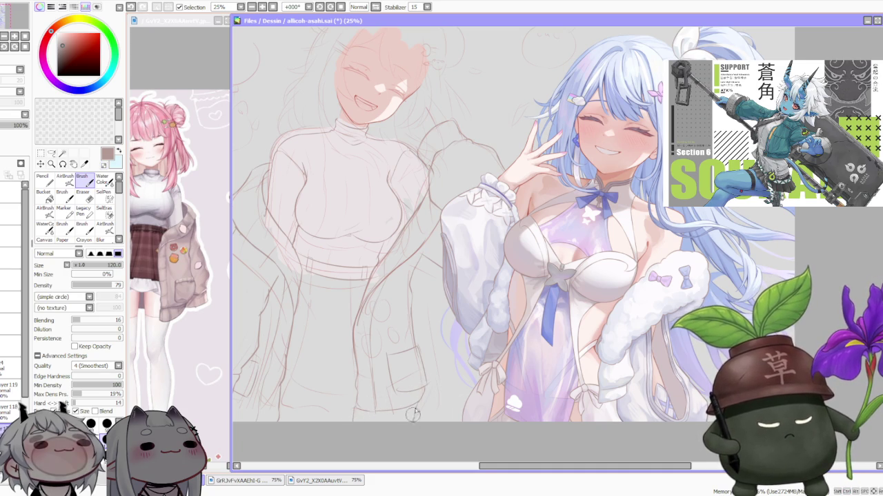
Zoom the reference to 50% to show the whole outfit, then reactivate the main canvas
{"action": "scroll", "coordinate": [412, 414], "scroll_direction": "down", "scroll_amount": 1}
{"action": "scroll", "coordinate": [412, 414], "scroll_direction": "down", "scroll_amount": 1}
{"action": "scroll", "coordinate": [407, 386], "scroll_direction": "up", "scroll_amount": 1}
{"action": "scroll", "coordinate": [403, 369], "scroll_direction": "down", "scroll_amount": 1}
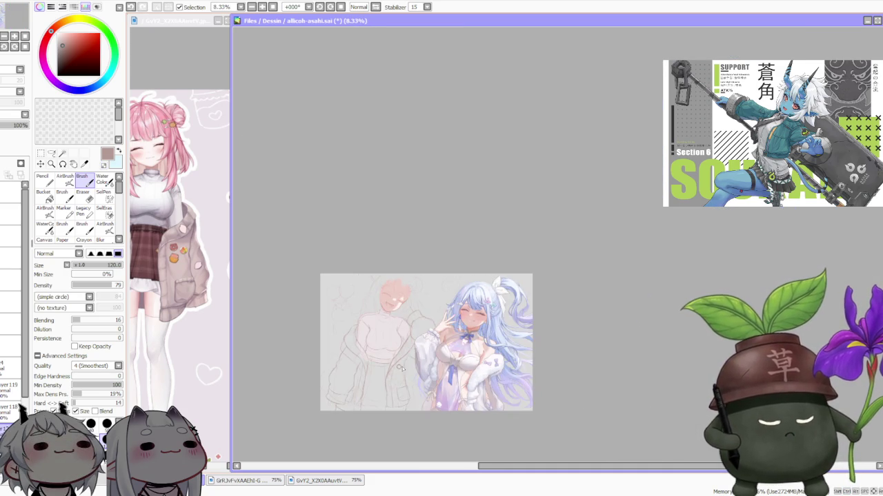
{"action": "scroll", "coordinate": [403, 369], "scroll_direction": "up", "scroll_amount": 1}
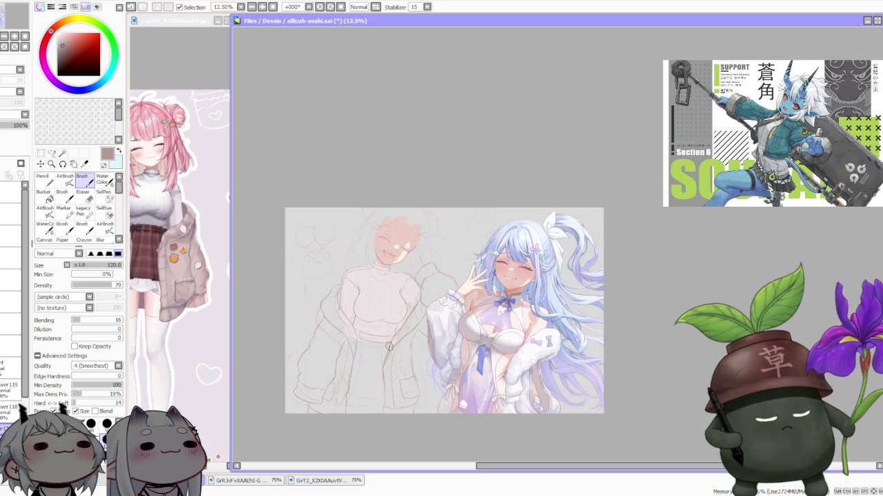
{"action": "scroll", "coordinate": [454, 364], "scroll_direction": "up", "scroll_amount": 1}
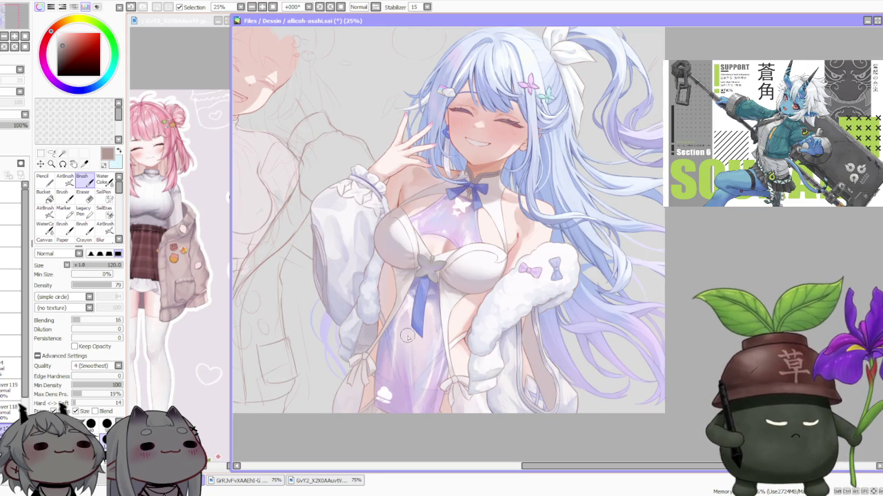
{"action": "scroll", "coordinate": [582, 398], "scroll_direction": "down", "scroll_amount": 1}
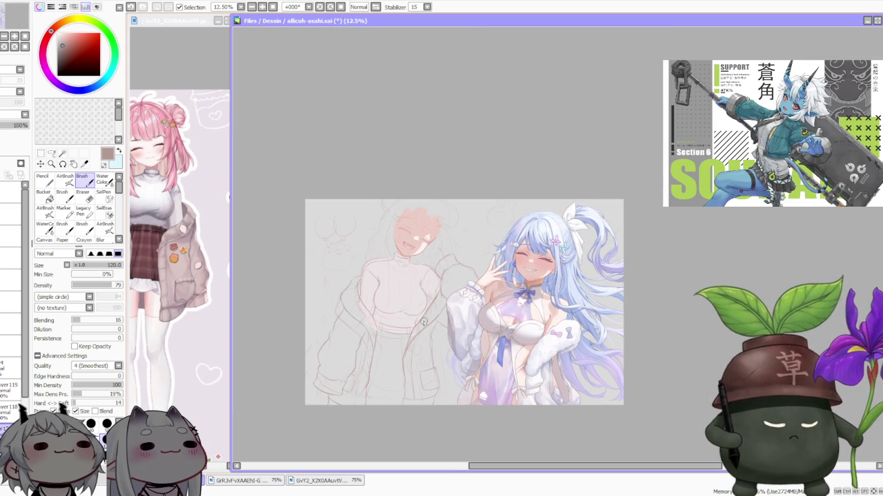
{"action": "scroll", "coordinate": [432, 322], "scroll_direction": "up", "scroll_amount": 1}
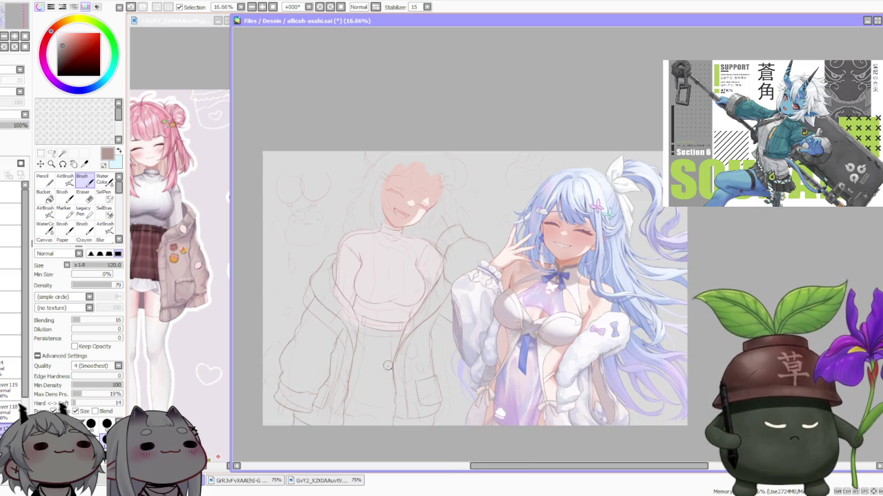
{"action": "left_click", "coordinate": [184, 300]}
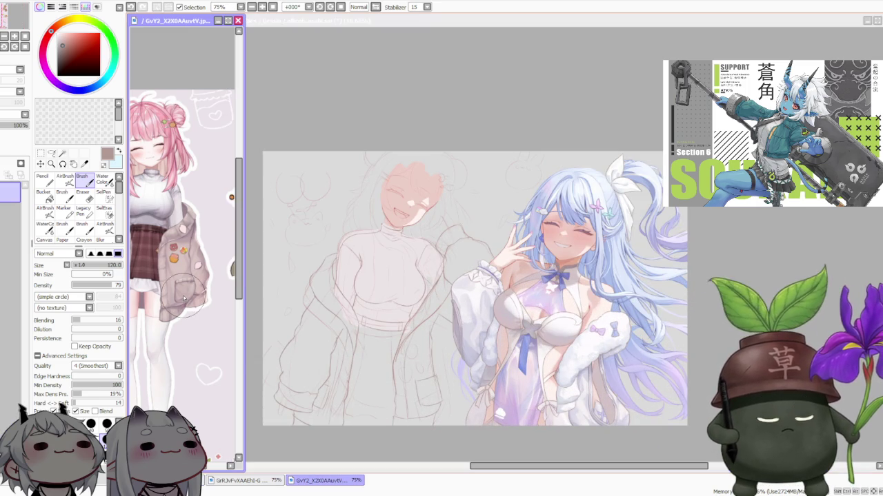
{"action": "scroll", "coordinate": [184, 300], "scroll_direction": "down", "scroll_amount": 3}
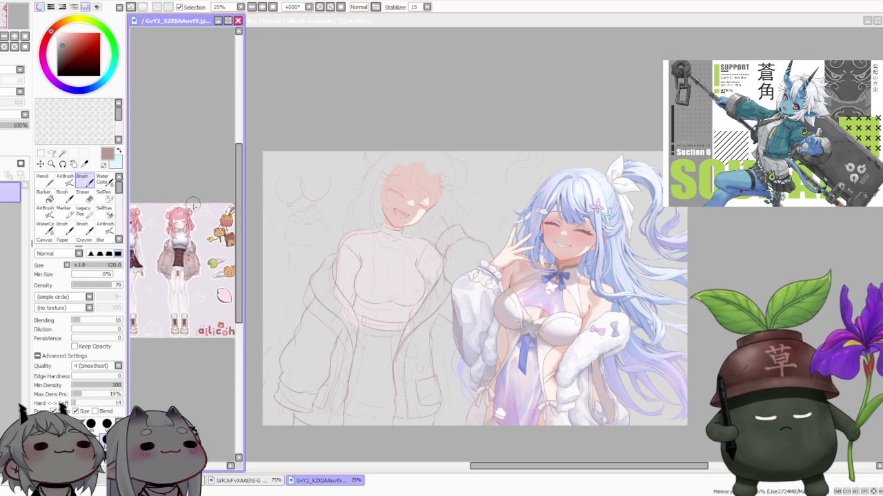
{"action": "scroll", "coordinate": [207, 210], "scroll_direction": "up", "scroll_amount": 1}
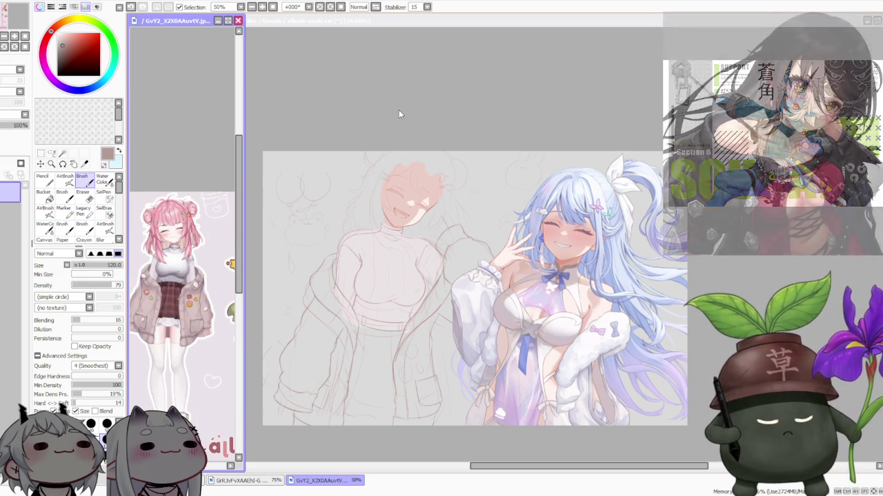
{"action": "left_click", "coordinate": [399, 114]}
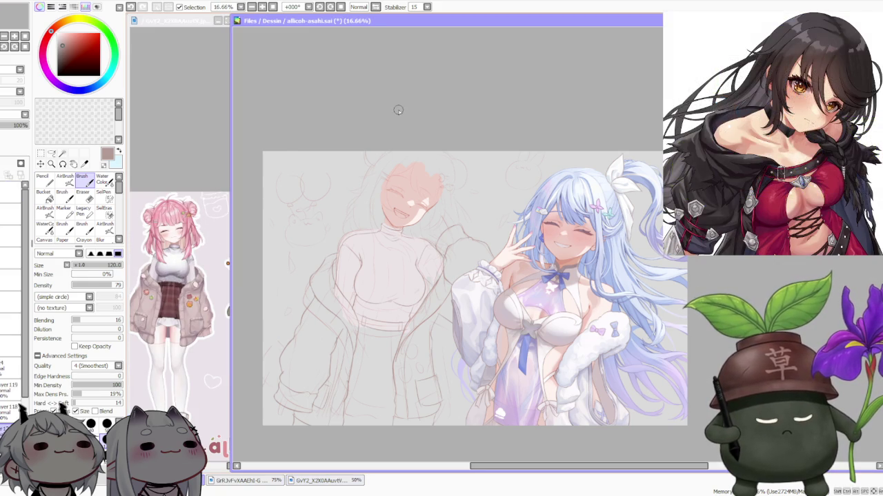
{"action": "scroll", "coordinate": [417, 141], "scroll_direction": "down", "scroll_amount": 1}
{"action": "scroll", "coordinate": [420, 200], "scroll_direction": "up", "scroll_amount": 1}
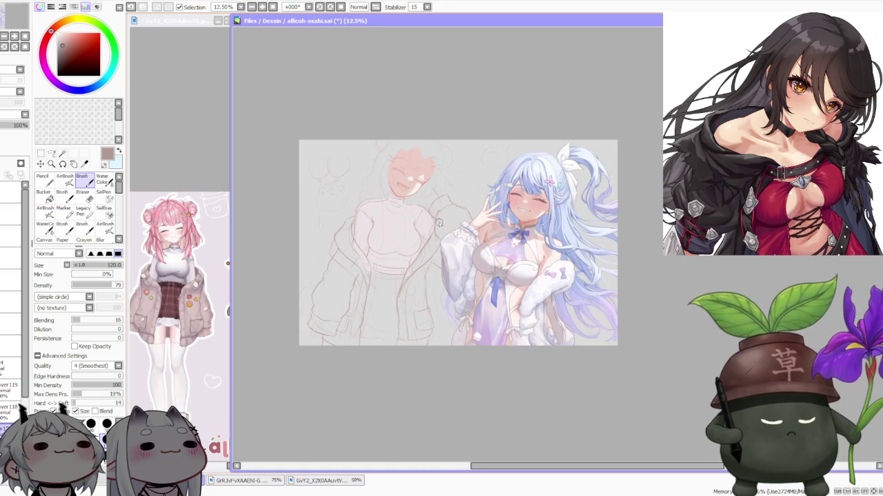
{"action": "scroll", "coordinate": [439, 222], "scroll_direction": "up", "scroll_amount": 1}
{"action": "scroll", "coordinate": [426, 225], "scroll_direction": "down", "scroll_amount": 2}
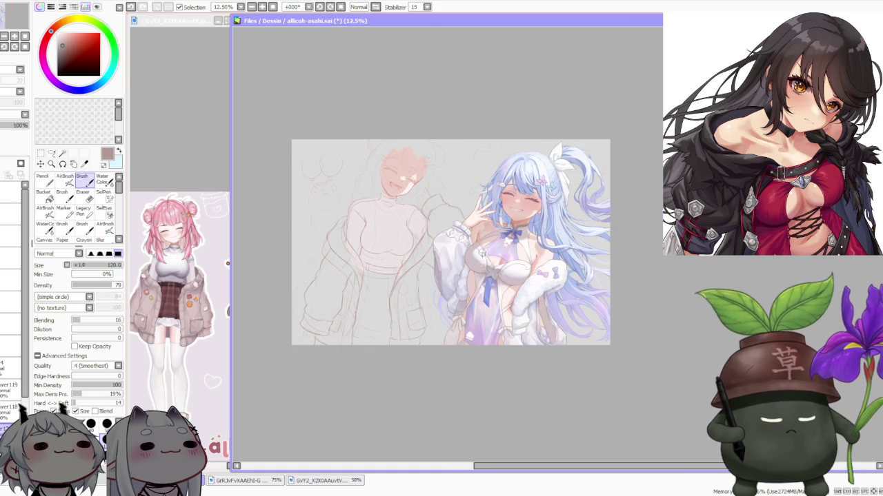
{"action": "scroll", "coordinate": [437, 258], "scroll_direction": "up", "scroll_amount": 1}
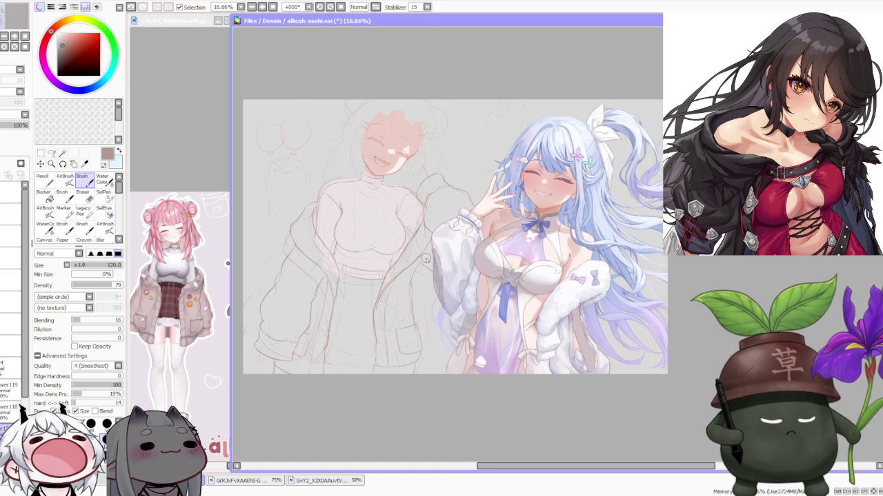
{"action": "scroll", "coordinate": [426, 259], "scroll_direction": "down", "scroll_amount": 1}
{"action": "scroll", "coordinate": [396, 324], "scroll_direction": "up", "scroll_amount": 1}
{"action": "scroll", "coordinate": [392, 334], "scroll_direction": "up", "scroll_amount": 1}
{"action": "scroll", "coordinate": [382, 333], "scroll_direction": "down", "scroll_amount": 1}
{"action": "scroll", "coordinate": [374, 326], "scroll_direction": "down", "scroll_amount": 1}
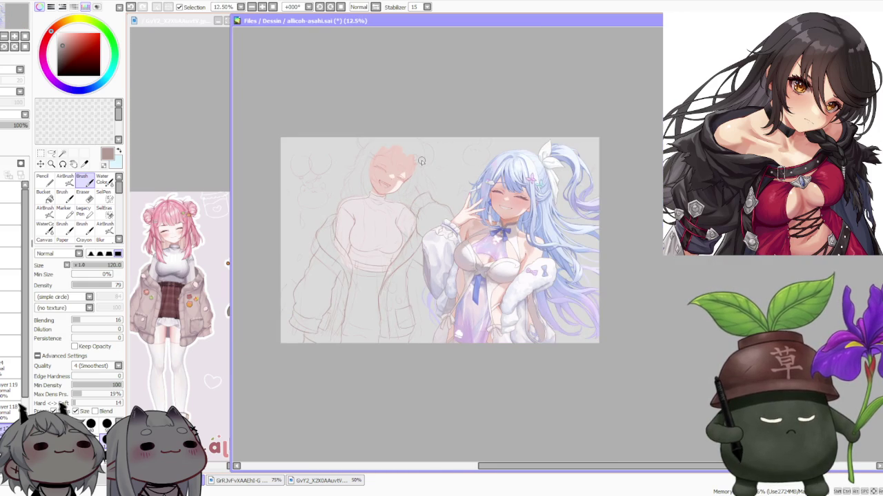
{"action": "scroll", "coordinate": [421, 160], "scroll_direction": "up", "scroll_amount": 1}
{"action": "scroll", "coordinate": [422, 161], "scroll_direction": "down", "scroll_amount": 1}
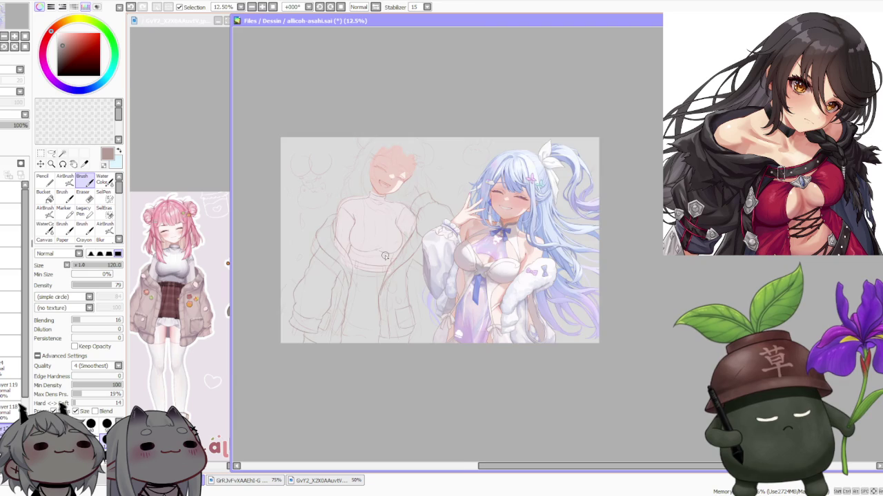
{"action": "scroll", "coordinate": [385, 256], "scroll_direction": "up", "scroll_amount": 2}
{"action": "scroll", "coordinate": [384, 256], "scroll_direction": "down", "scroll_amount": 2}
{"action": "scroll", "coordinate": [385, 256], "scroll_direction": "up", "scroll_amount": 1}
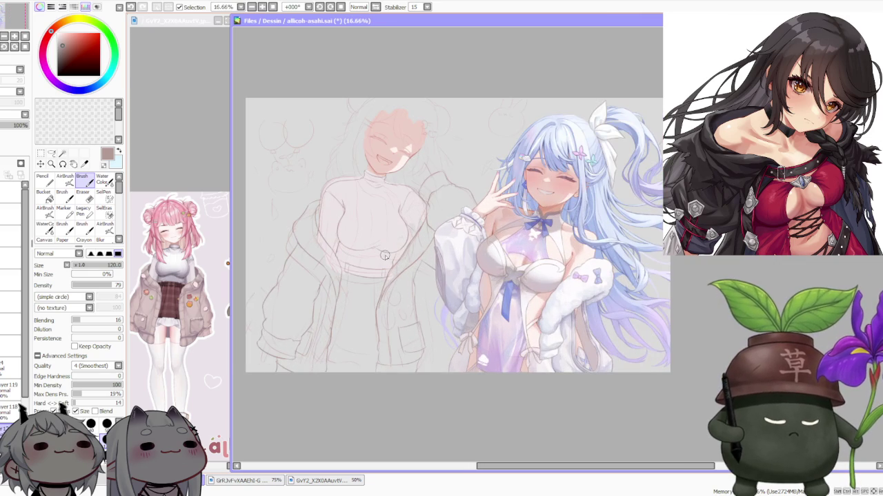
{"action": "scroll", "coordinate": [442, 151], "scroll_direction": "down", "scroll_amount": 1}
{"action": "scroll", "coordinate": [443, 152], "scroll_direction": "up", "scroll_amount": 1}
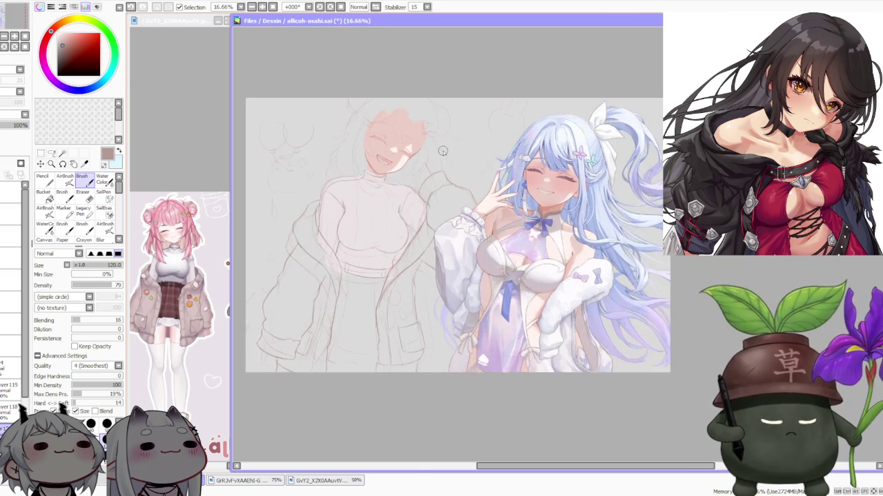
{"action": "scroll", "coordinate": [443, 152], "scroll_direction": "up", "scroll_amount": 1}
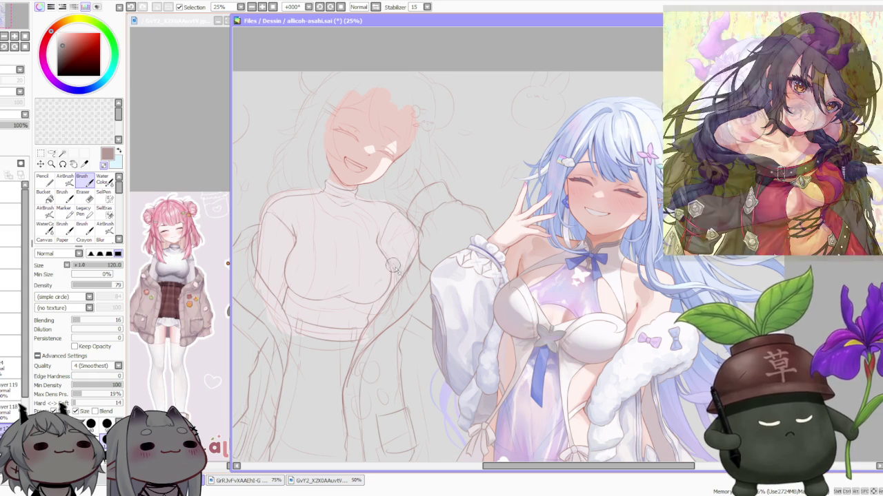
Zoom in and out on the canvas to review the pink-haired girl's sketch
{"action": "scroll", "coordinate": [393, 265], "scroll_direction": "down", "scroll_amount": 3}
{"action": "scroll", "coordinate": [435, 261], "scroll_direction": "up", "scroll_amount": 1}
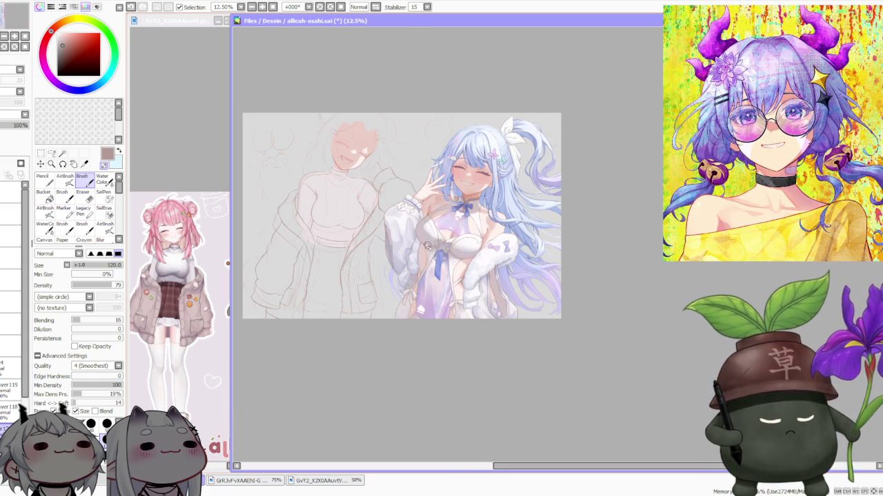
{"action": "scroll", "coordinate": [366, 279], "scroll_direction": "up", "scroll_amount": 1}
{"action": "scroll", "coordinate": [355, 269], "scroll_direction": "down", "scroll_amount": 2}
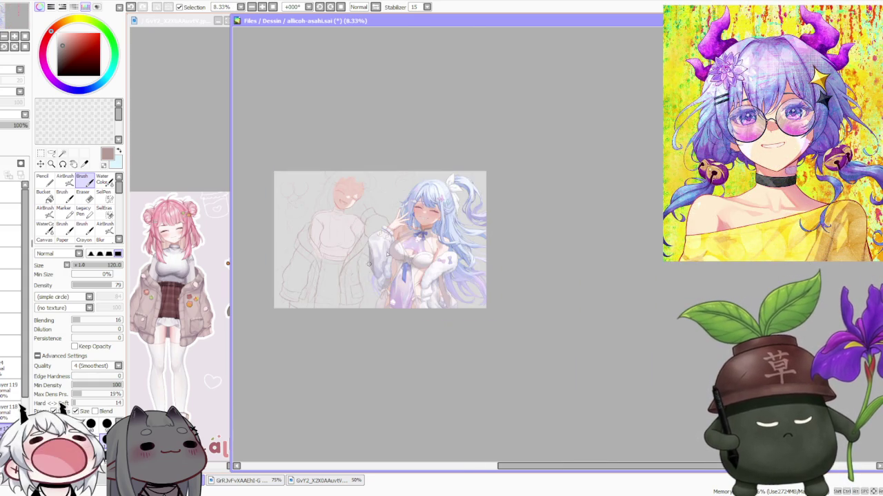
{"action": "scroll", "coordinate": [323, 255], "scroll_direction": "up", "scroll_amount": 2}
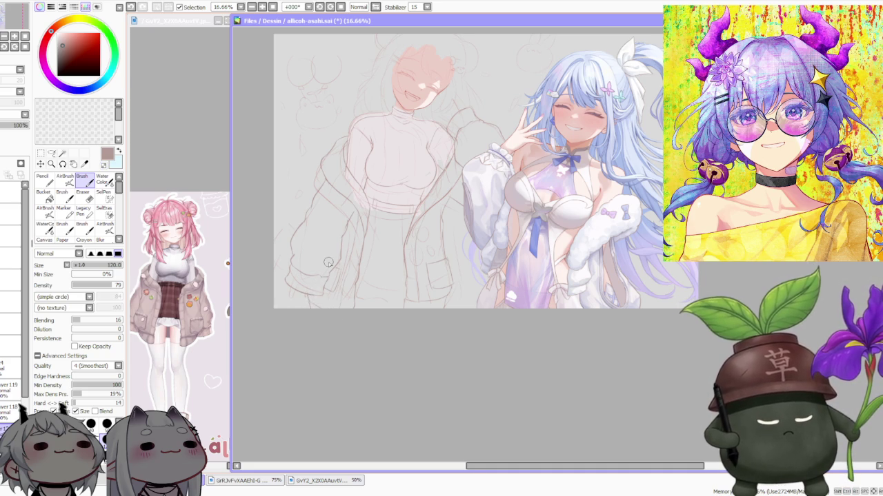
{"action": "scroll", "coordinate": [328, 262], "scroll_direction": "down", "scroll_amount": 1}
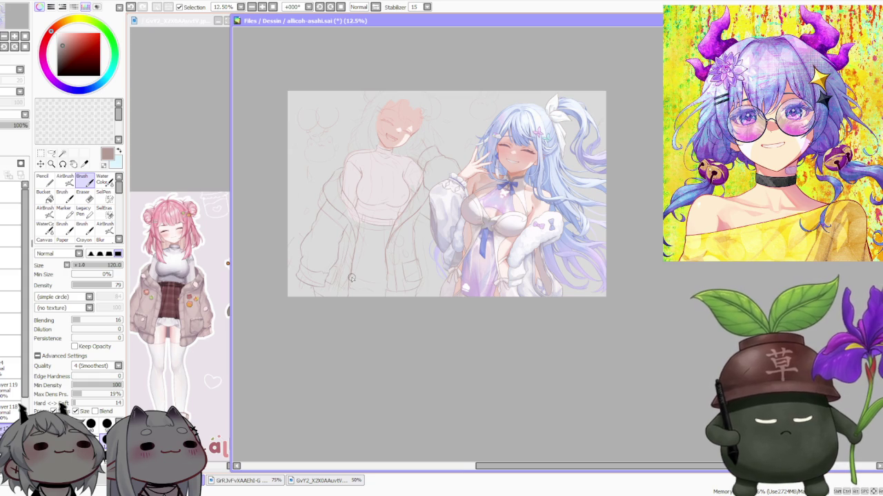
{"action": "scroll", "coordinate": [350, 277], "scroll_direction": "up", "scroll_amount": 1}
{"action": "scroll", "coordinate": [337, 236], "scroll_direction": "up", "scroll_amount": 1}
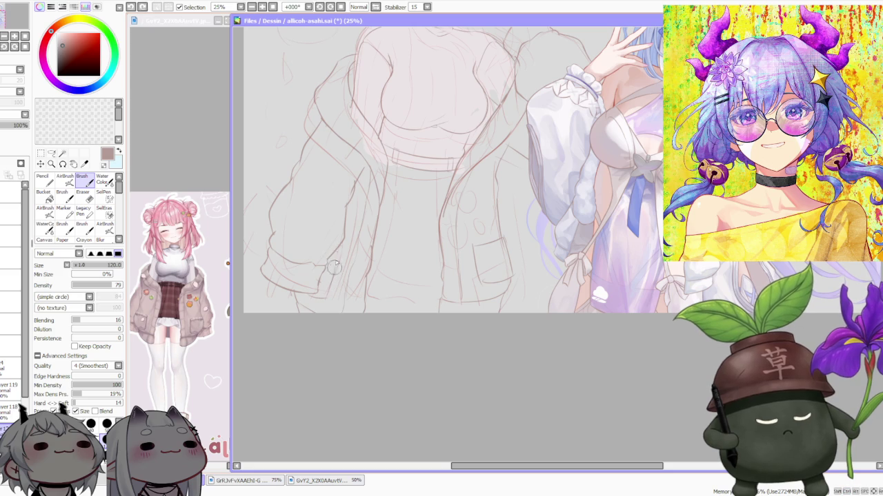
{"action": "scroll", "coordinate": [483, 159], "scroll_direction": "down", "scroll_amount": 2}
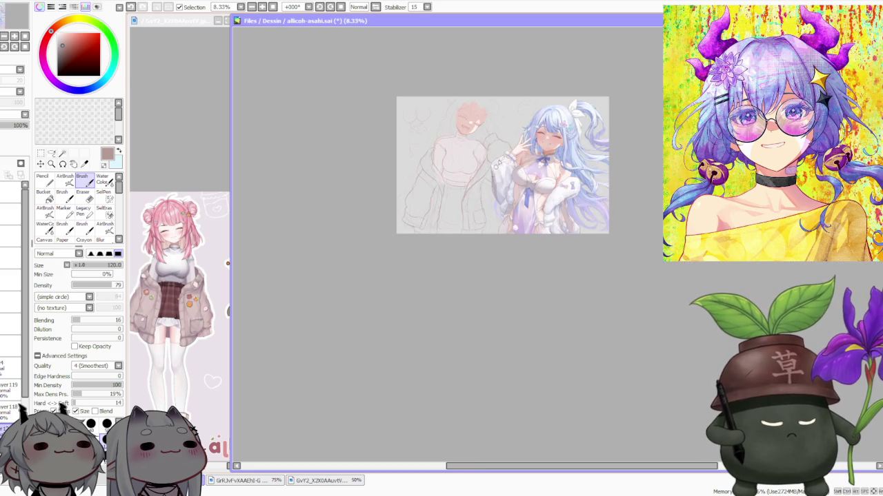
{"action": "scroll", "coordinate": [519, 108], "scroll_direction": "up", "scroll_amount": 1}
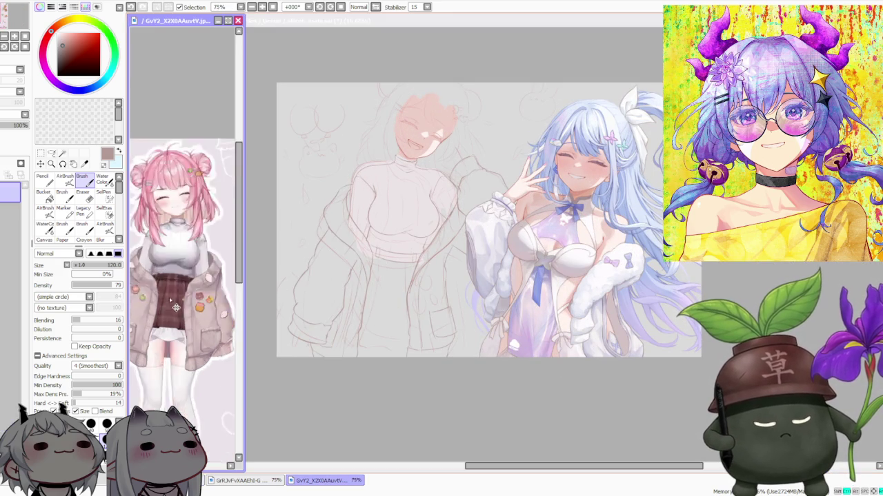
{"action": "scroll", "coordinate": [169, 304], "scroll_direction": "up", "scroll_amount": 3}
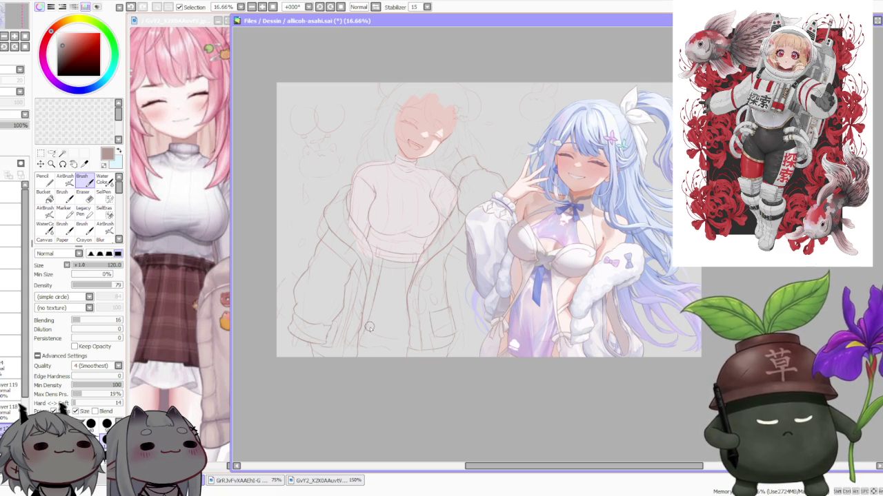
{"action": "scroll", "coordinate": [373, 305], "scroll_direction": "down", "scroll_amount": 1}
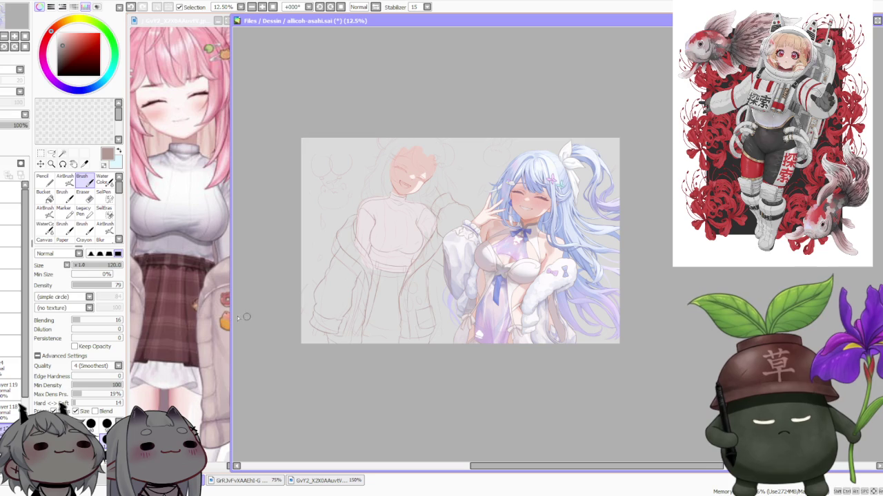
Make light blue the painting colour with blending 55, and bring the reference forward
{"action": "left_click", "coordinate": [119, 152]}
{"action": "left_click", "coordinate": [99, 322]}
{"action": "left_click", "coordinate": [186, 365]}
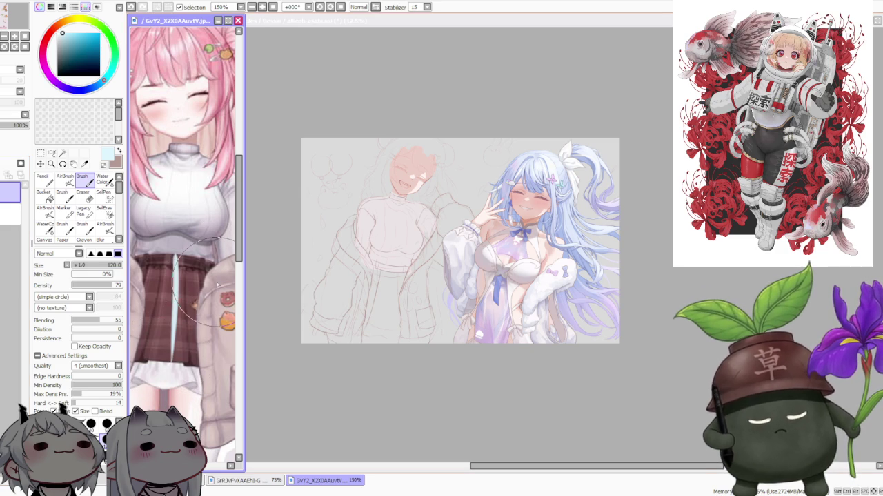
Try scaling a light-blue strip on the reference upward, then cancel it
{"action": "left_click", "coordinate": [41, 153]}
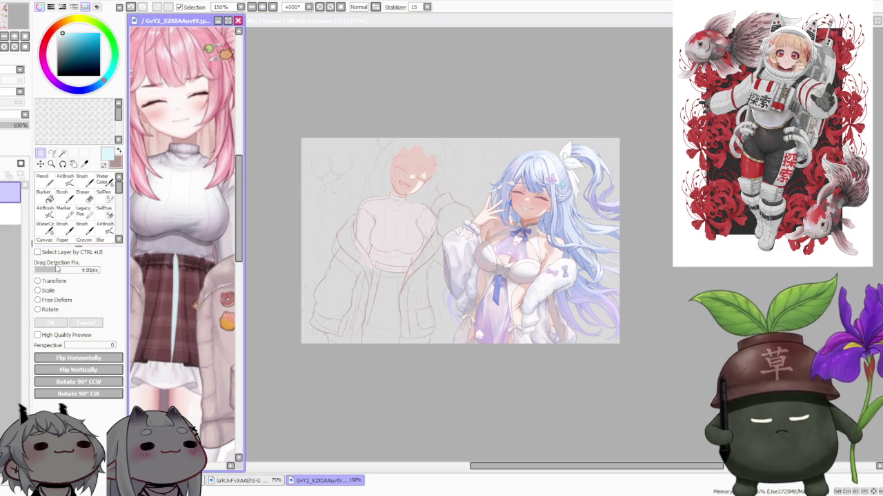
{"action": "left_click", "coordinate": [54, 292]}
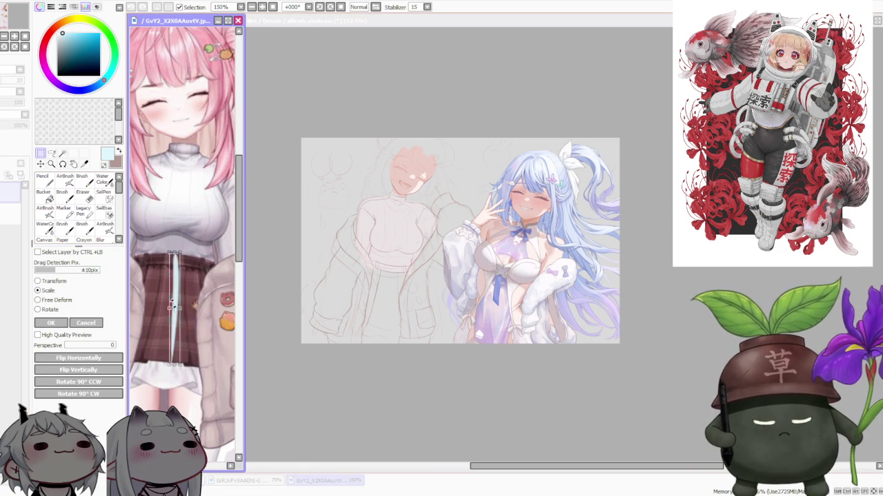
{"action": "left_click_drag", "start_coordinate": [171, 304], "coordinate": [180, 199]}
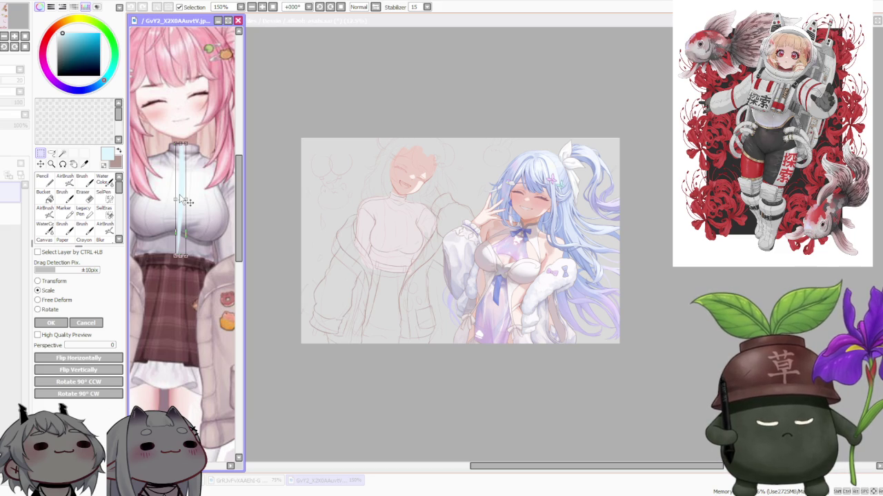
{"action": "left_click", "coordinate": [94, 323]}
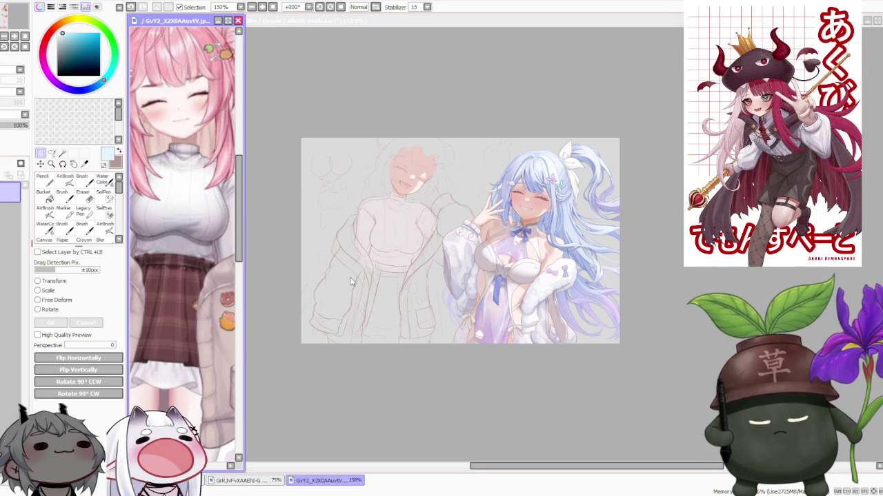
{"action": "left_click", "coordinate": [401, 114]}
Draw a thin light-blue vertical line down the front of the outfit
{"action": "scroll", "coordinate": [420, 145], "scroll_direction": "up", "scroll_amount": 1}
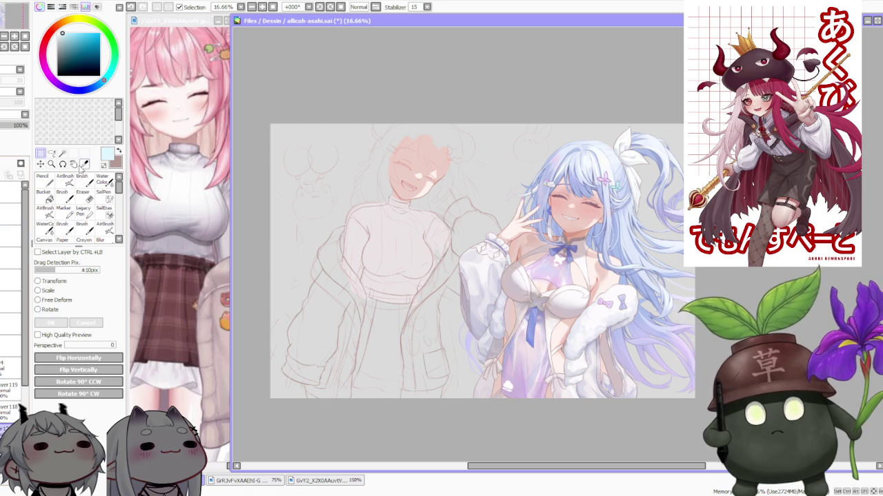
{"action": "key", "text": "b"}
{"action": "left_click_drag", "start_coordinate": [370, 388], "coordinate": [381, 298]}
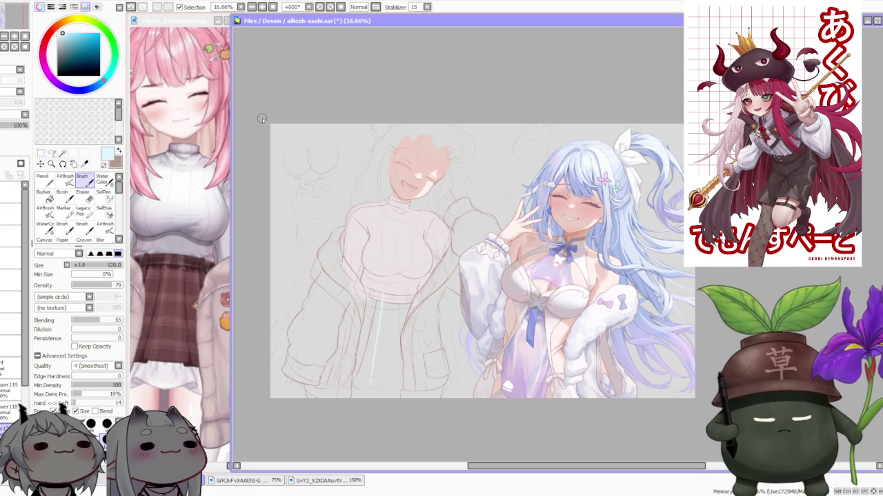
Scale-transform the light-blue line up and slightly right, nudge it higher, and apply
{"action": "key", "text": "m"}
{"action": "left_click", "coordinate": [54, 292]}
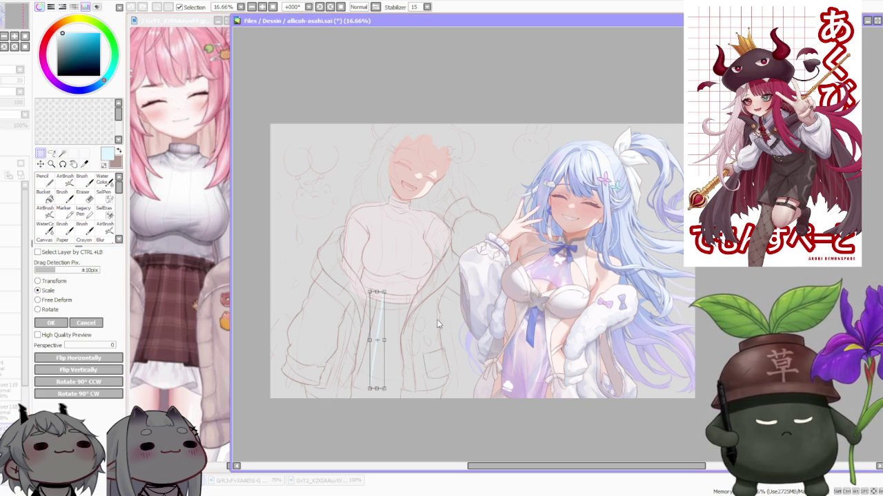
{"action": "left_click_drag", "start_coordinate": [381, 354], "coordinate": [397, 264]}
{"action": "scroll", "coordinate": [405, 268], "scroll_direction": "down", "scroll_amount": 1}
{"action": "scroll", "coordinate": [406, 268], "scroll_direction": "down", "scroll_amount": 1}
{"action": "scroll", "coordinate": [414, 273], "scroll_direction": "up", "scroll_amount": 3}
{"action": "left_click_drag", "start_coordinate": [431, 274], "coordinate": [431, 269]}
{"action": "scroll", "coordinate": [443, 271], "scroll_direction": "down", "scroll_amount": 4}
{"action": "left_click", "coordinate": [90, 324]}
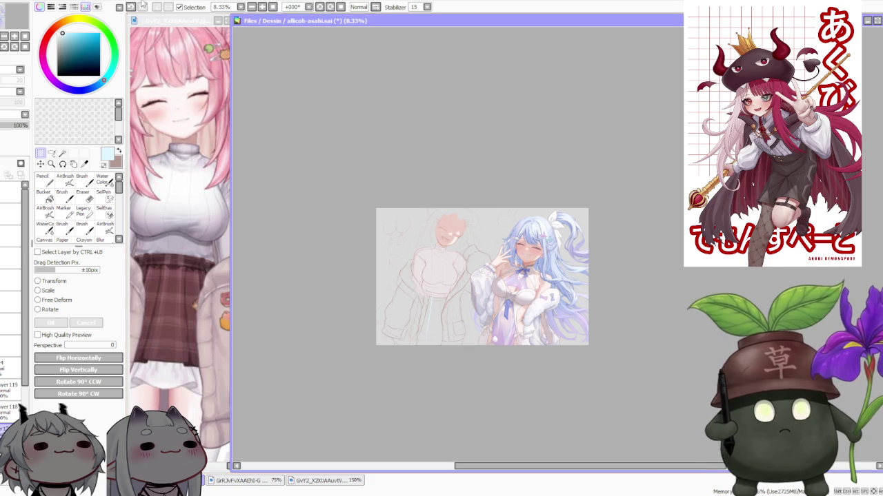
{"action": "scroll", "coordinate": [504, 260], "scroll_direction": "up", "scroll_amount": 2}
{"action": "scroll", "coordinate": [513, 269], "scroll_direction": "down", "scroll_amount": 1}
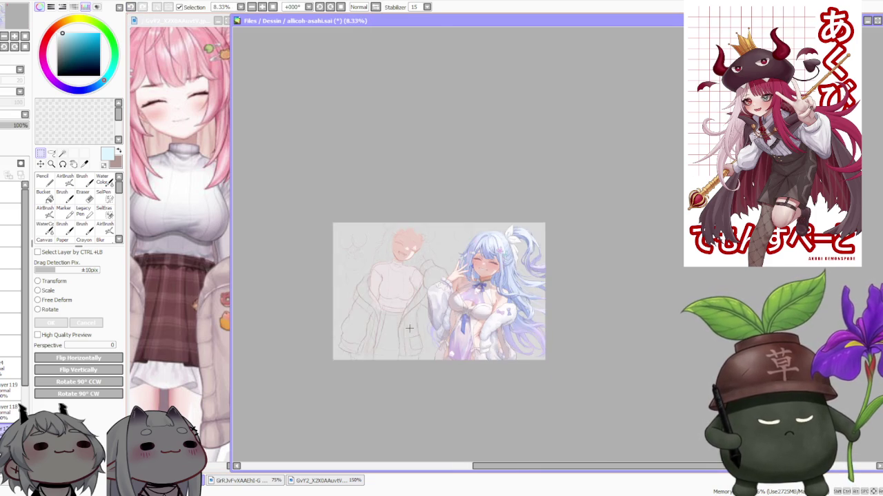
Return to the Brush and pick the reddish sketch-line colour
{"action": "scroll", "coordinate": [397, 352], "scroll_direction": "up", "scroll_amount": 1}
{"action": "scroll", "coordinate": [398, 339], "scroll_direction": "up", "scroll_amount": 1}
{"action": "left_click", "coordinate": [81, 183]}
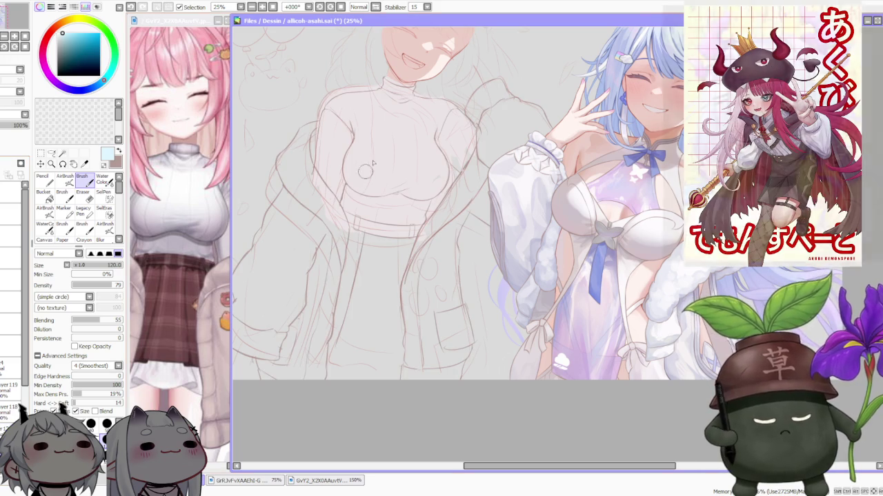
{"action": "scroll", "coordinate": [335, 221], "scroll_direction": "up", "scroll_amount": 4}
{"action": "left_click", "coordinate": [336, 221], "text": "alt"}
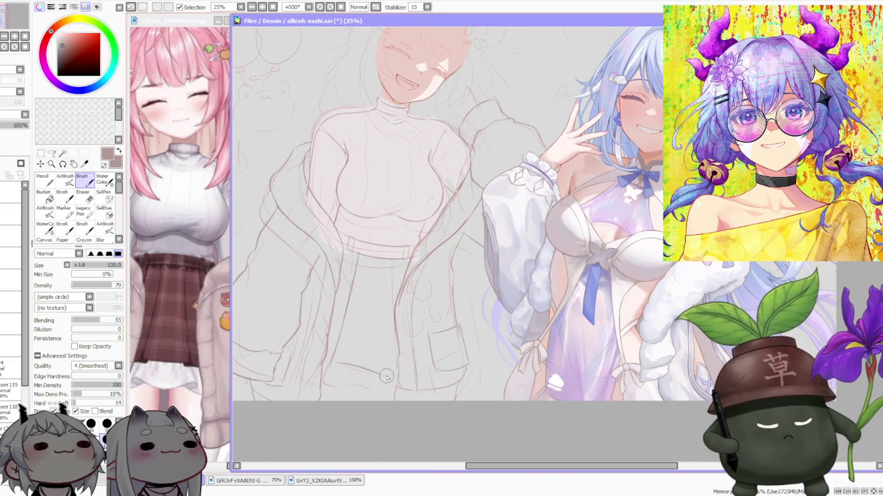
Try short strokes near the skirt hem and undo each one
{"action": "key", "text": "ctrl+z"}
{"action": "left_click_drag", "start_coordinate": [337, 377], "coordinate": [384, 384]}
{"action": "key", "text": "ctrl+z"}
{"action": "key", "text": "ctrl+z"}
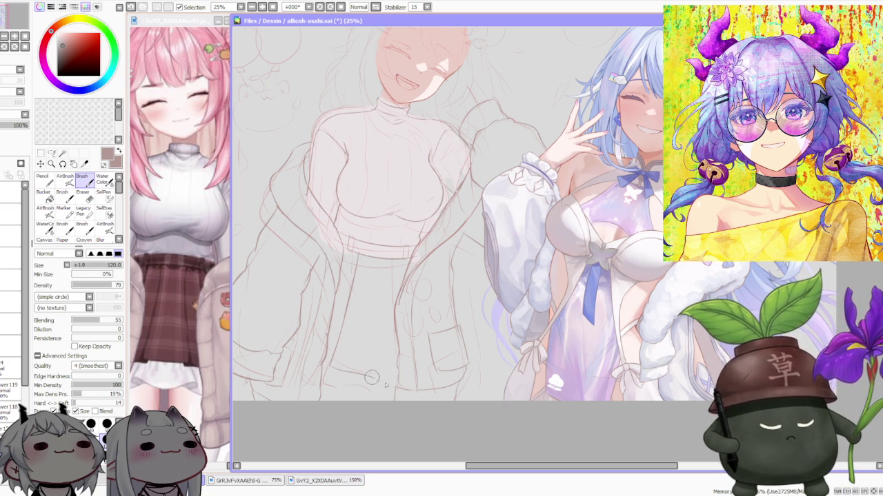
{"action": "mouse_move", "coordinate": [398, 301]}
{"action": "left_mouse_down"}
{"action": "mouse_move", "coordinate": [397, 260]}
{"action": "mouse_move", "coordinate": [399, 294]}
{"action": "left_mouse_up"}
{"action": "key", "text": "ctrl+z"}
{"action": "key", "text": "ctrl+z"}
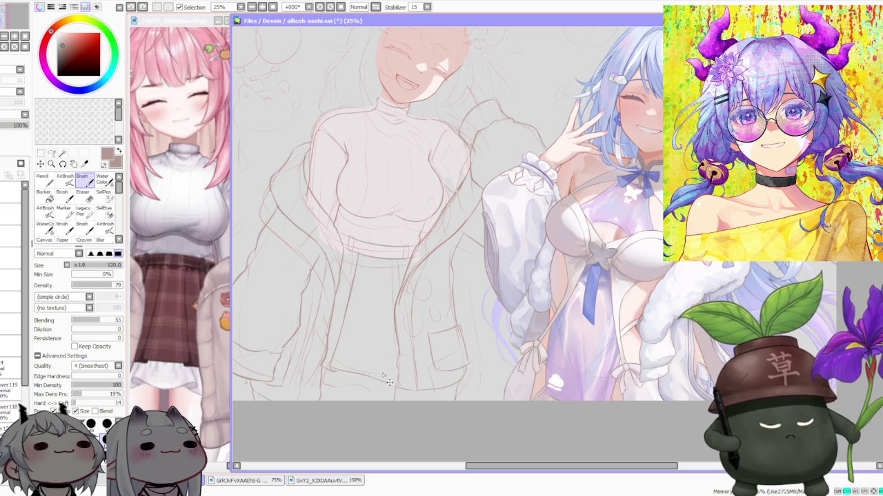
Add a faint short line along the skirt, undo the extra, and zoom out to 12.5%
{"action": "scroll", "coordinate": [428, 225], "scroll_direction": "down", "scroll_amount": 3}
{"action": "scroll", "coordinate": [428, 224], "scroll_direction": "up", "scroll_amount": 2}
{"action": "scroll", "coordinate": [386, 290], "scroll_direction": "up", "scroll_amount": 1}
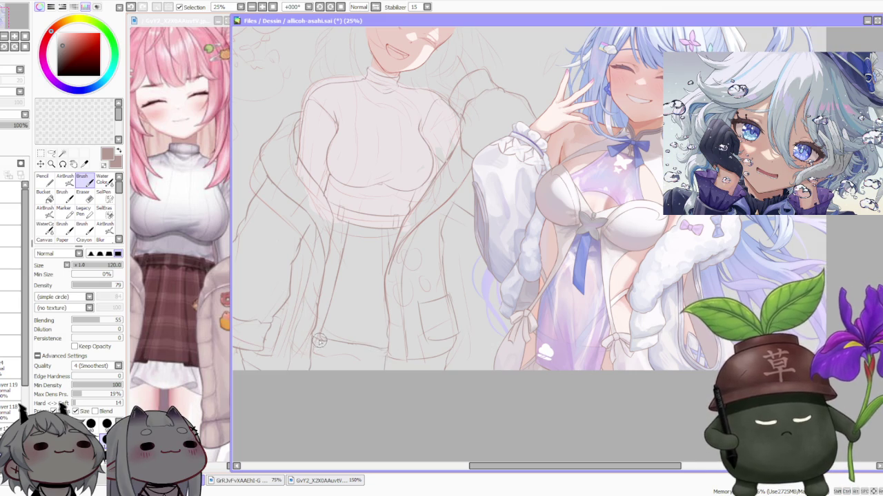
{"action": "left_click_drag", "start_coordinate": [318, 342], "coordinate": [317, 358]}
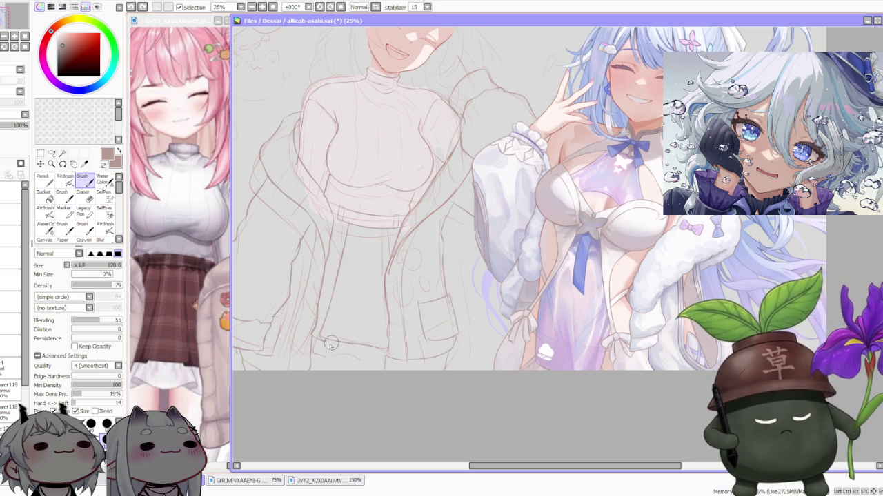
{"action": "left_click_drag", "start_coordinate": [324, 348], "coordinate": [320, 357]}
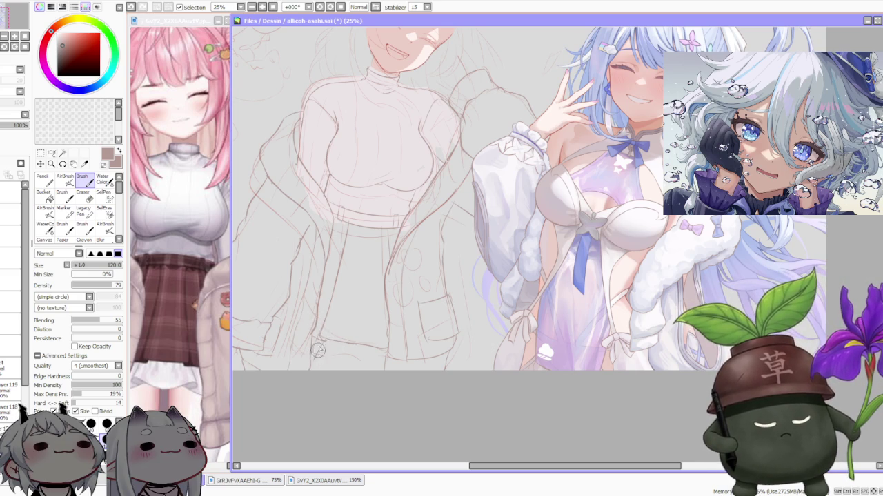
{"action": "key", "text": "ctrl+z"}
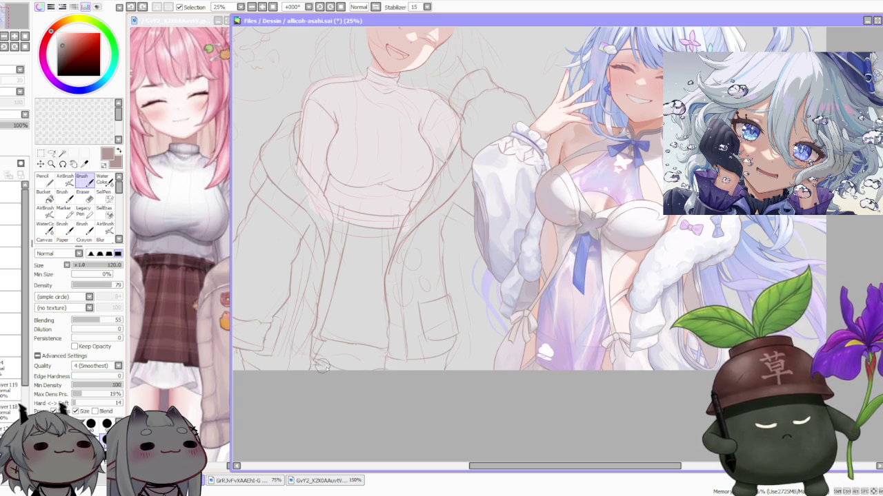
{"action": "scroll", "coordinate": [349, 265], "scroll_direction": "down", "scroll_amount": 2}
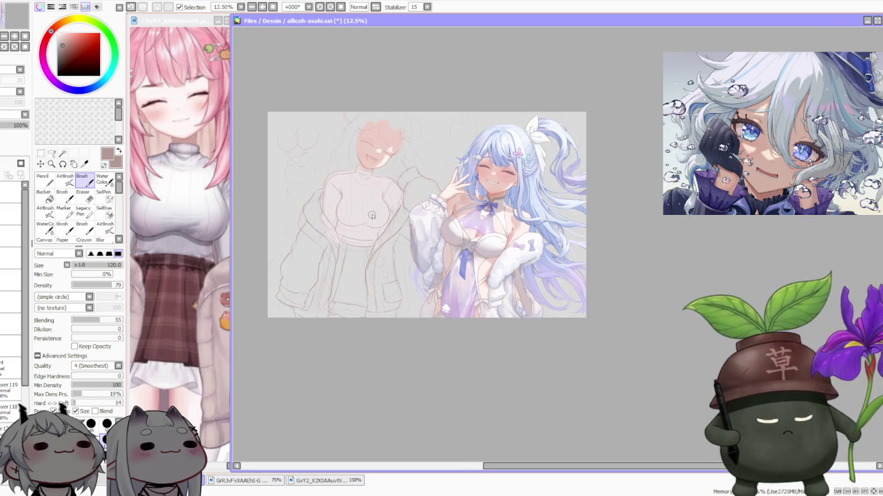
{"action": "scroll", "coordinate": [375, 273], "scroll_direction": "up", "scroll_amount": 1}
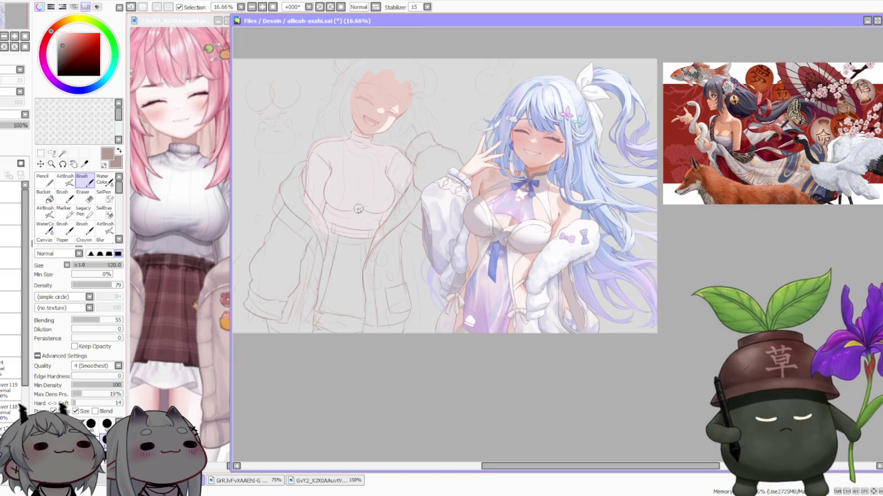
{"action": "key", "text": "e"}
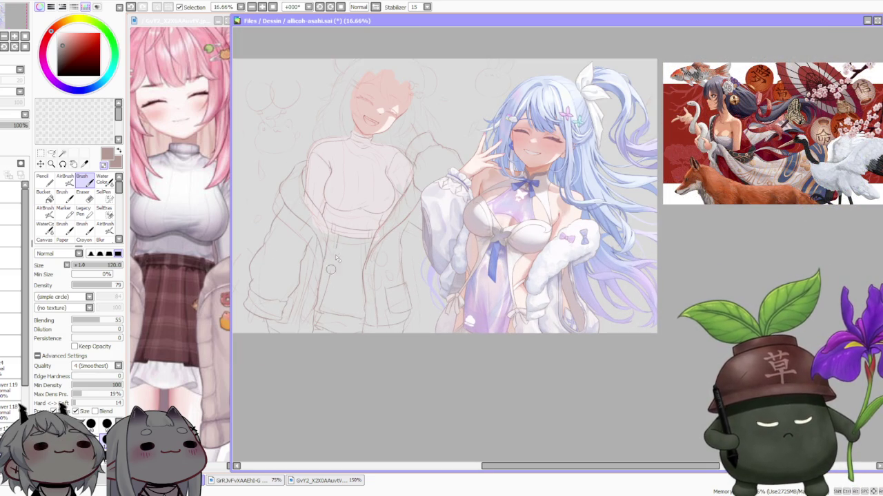
{"action": "scroll", "coordinate": [333, 247], "scroll_direction": "up", "scroll_amount": 1}
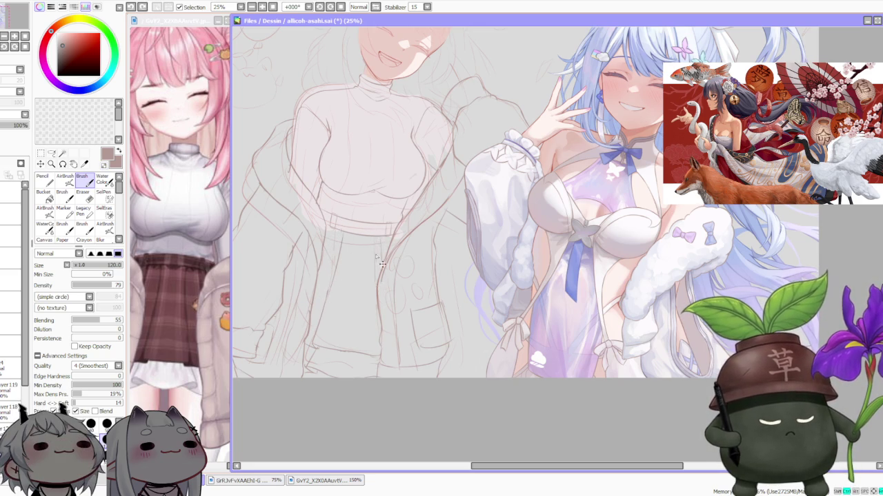
{"action": "key", "text": "minus"}
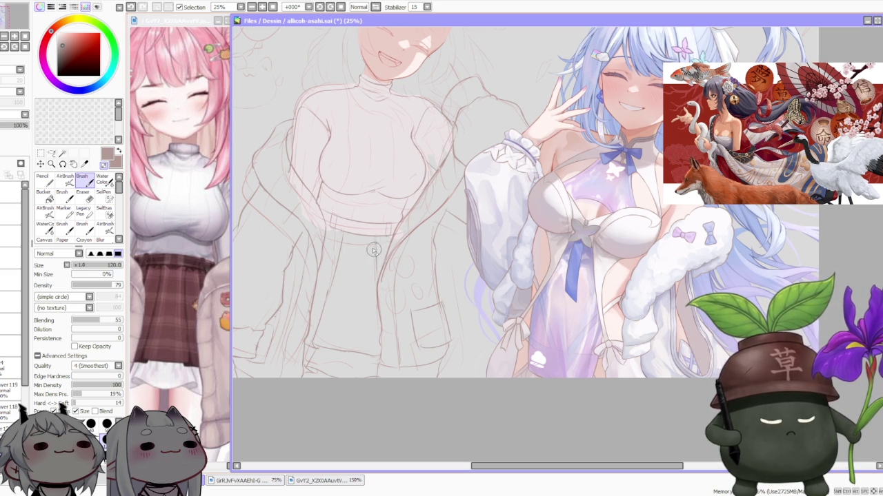
{"action": "scroll", "coordinate": [373, 251], "scroll_direction": "down", "scroll_amount": 1}
{"action": "scroll", "coordinate": [366, 204], "scroll_direction": "down", "scroll_amount": 1}
{"action": "scroll", "coordinate": [379, 254], "scroll_direction": "up", "scroll_amount": 1}
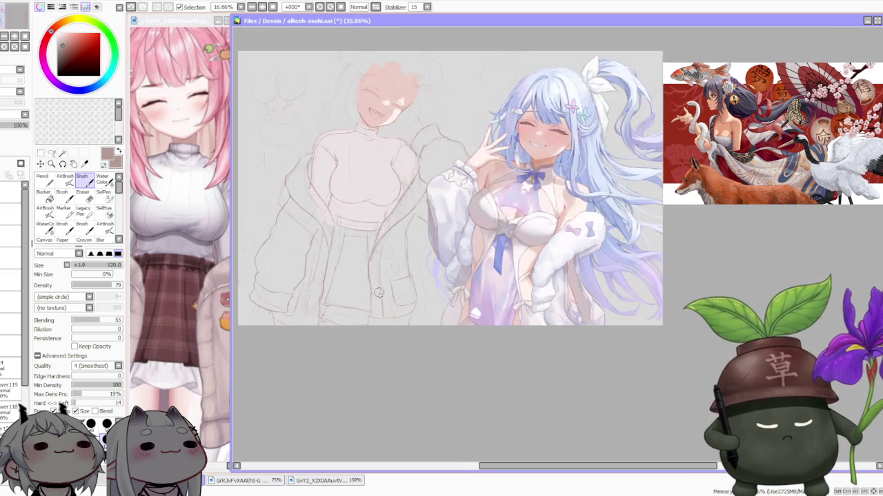
{"action": "scroll", "coordinate": [379, 254], "scroll_direction": "up", "scroll_amount": 1}
{"action": "scroll", "coordinate": [352, 200], "scroll_direction": "down", "scroll_amount": 1}
{"action": "scroll", "coordinate": [327, 185], "scroll_direction": "up", "scroll_amount": 1}
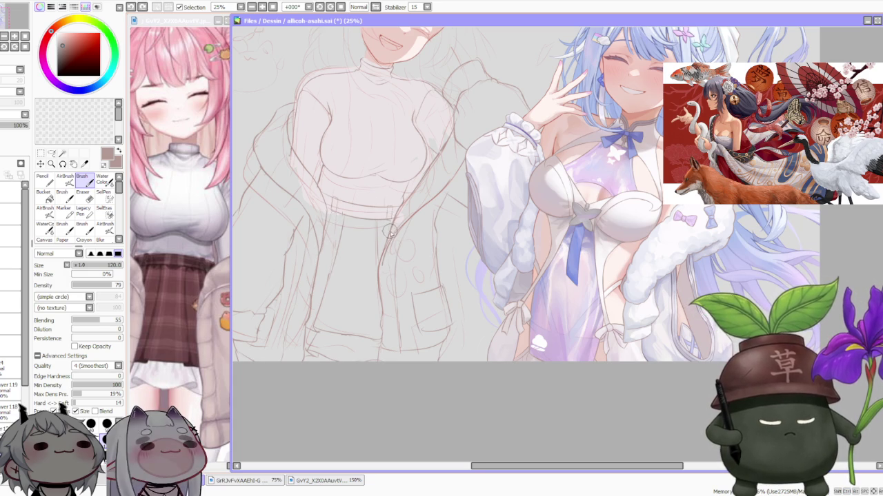
{"action": "scroll", "coordinate": [390, 220], "scroll_direction": "down", "scroll_amount": 1}
{"action": "scroll", "coordinate": [393, 215], "scroll_direction": "down", "scroll_amount": 2}
{"action": "scroll", "coordinate": [396, 149], "scroll_direction": "up", "scroll_amount": 1}
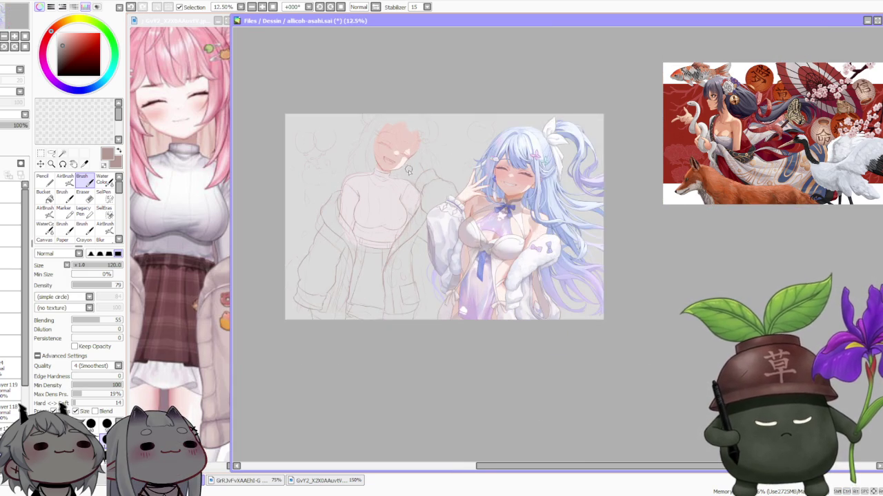
{"action": "scroll", "coordinate": [409, 172], "scroll_direction": "down", "scroll_amount": 1}
{"action": "scroll", "coordinate": [416, 145], "scroll_direction": "up", "scroll_amount": 1}
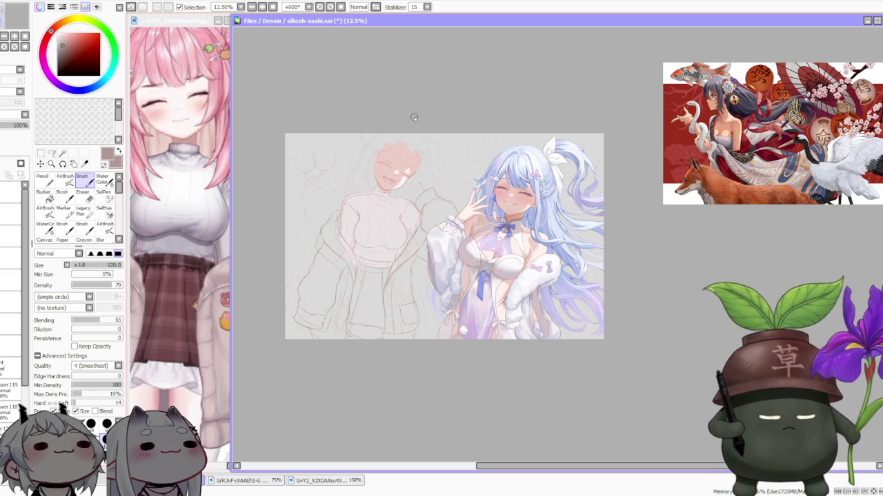
{"action": "key", "text": "l"}
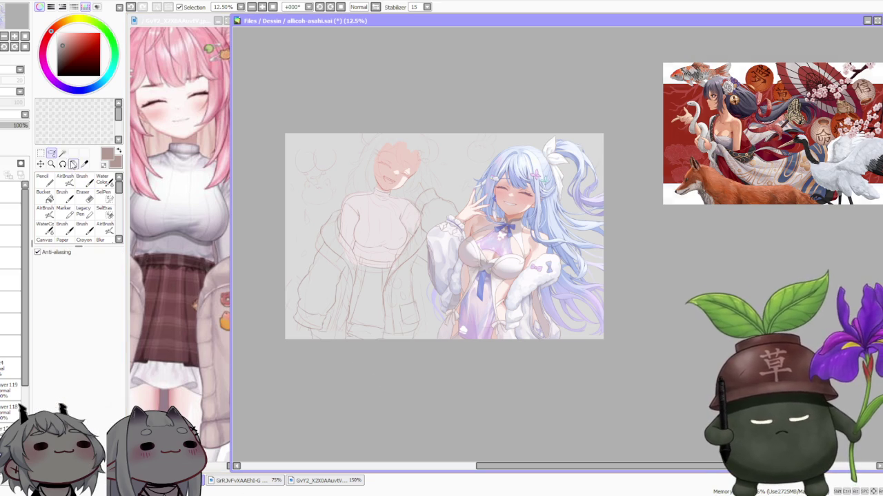
Free Deform the lassoed skirt hem so its right corners extend lower and outward
{"action": "scroll", "coordinate": [348, 324], "scroll_direction": "up", "scroll_amount": 2}
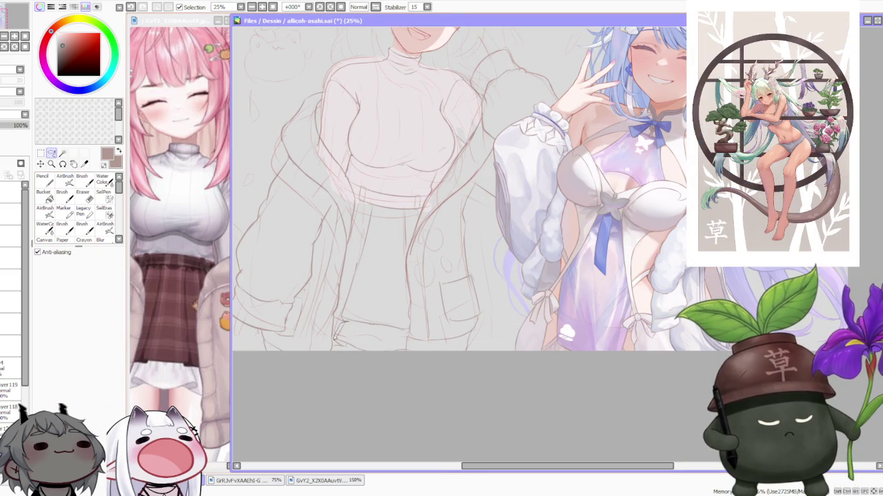
{"action": "left_click_drag", "start_coordinate": [400, 364], "coordinate": [404, 343]}
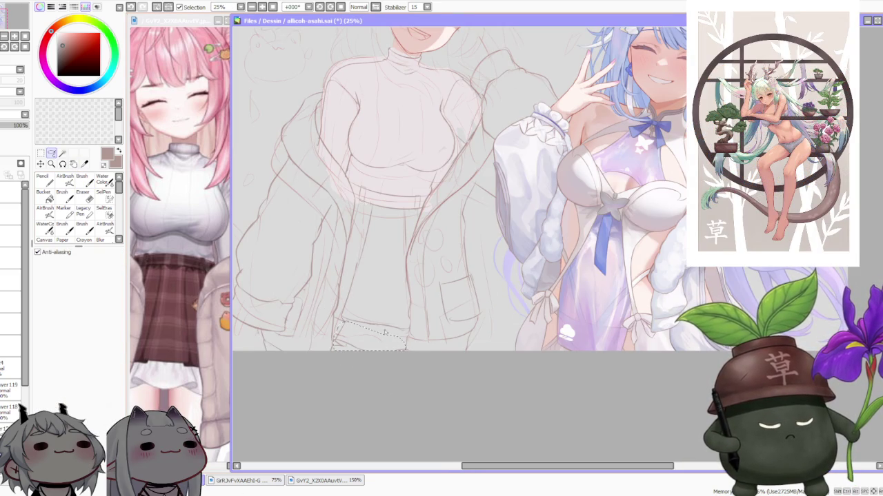
{"action": "left_click", "coordinate": [40, 164]}
{"action": "left_click", "coordinate": [55, 301]}
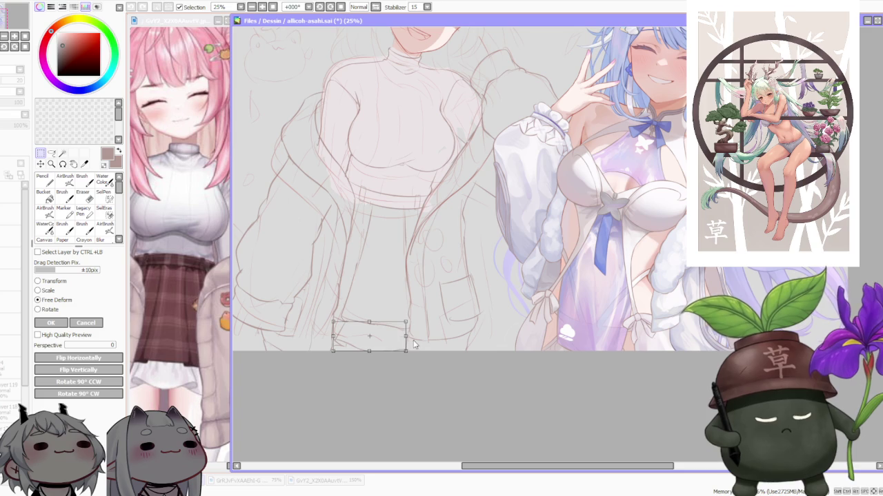
{"action": "left_click_drag", "start_coordinate": [407, 339], "coordinate": [409, 350]}
{"action": "key", "text": "Return"}
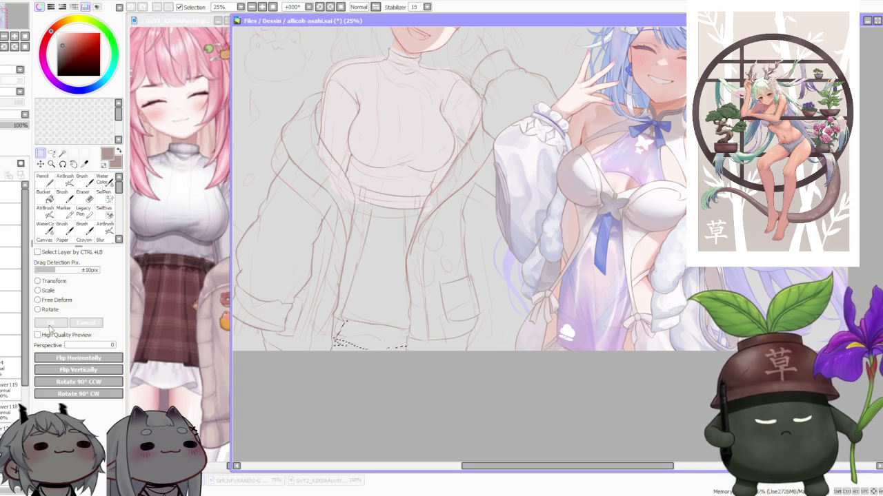
Switch back to the Brush and zoom around to review the reshaped skirt
{"action": "left_click", "coordinate": [82, 180]}
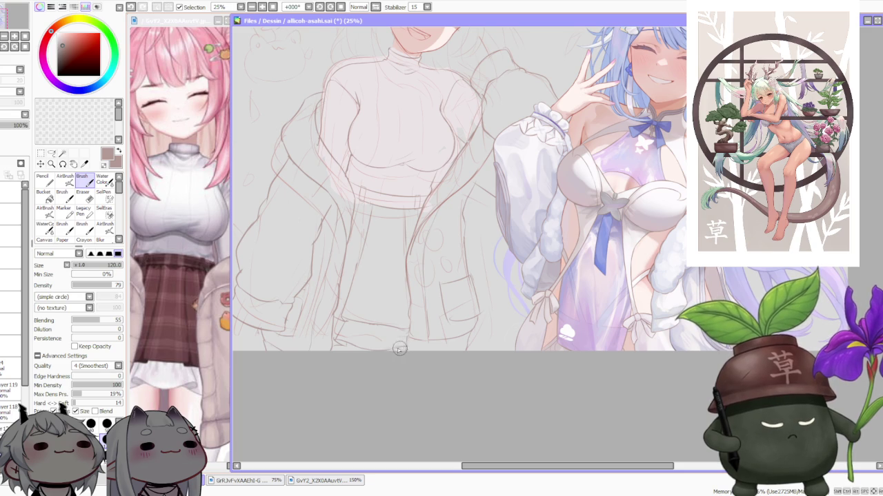
{"action": "scroll", "coordinate": [414, 227], "scroll_direction": "down", "scroll_amount": 2}
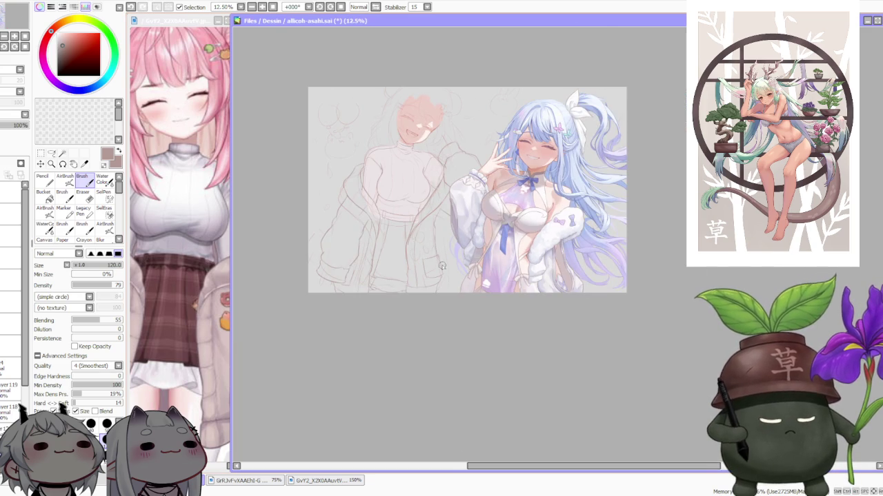
{"action": "scroll", "coordinate": [410, 200], "scroll_direction": "up", "scroll_amount": 3}
{"action": "scroll", "coordinate": [421, 173], "scroll_direction": "down", "scroll_amount": 2}
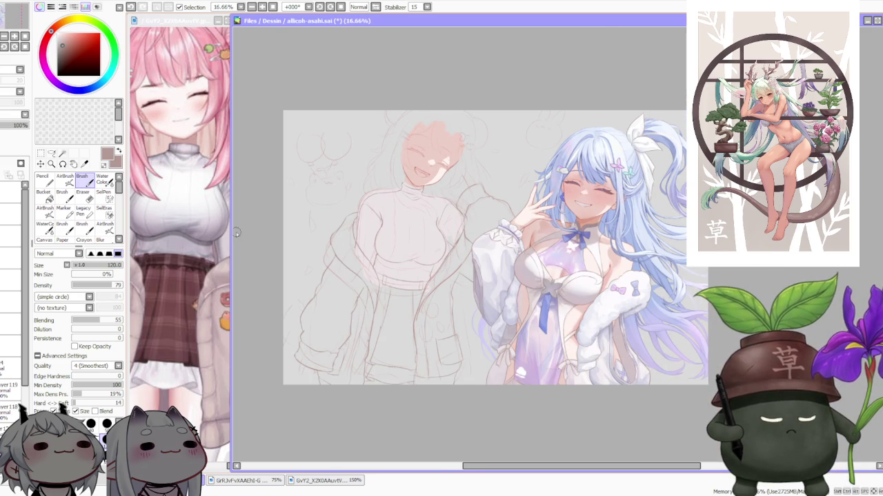
{"action": "scroll", "coordinate": [402, 259], "scroll_direction": "down", "scroll_amount": 1}
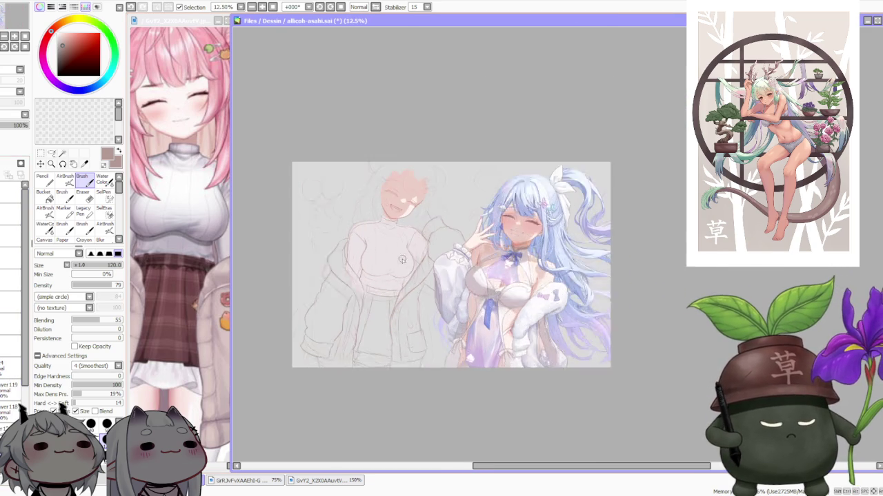
{"action": "scroll", "coordinate": [402, 259], "scroll_direction": "up", "scroll_amount": 1}
{"action": "scroll", "coordinate": [429, 269], "scroll_direction": "down", "scroll_amount": 1}
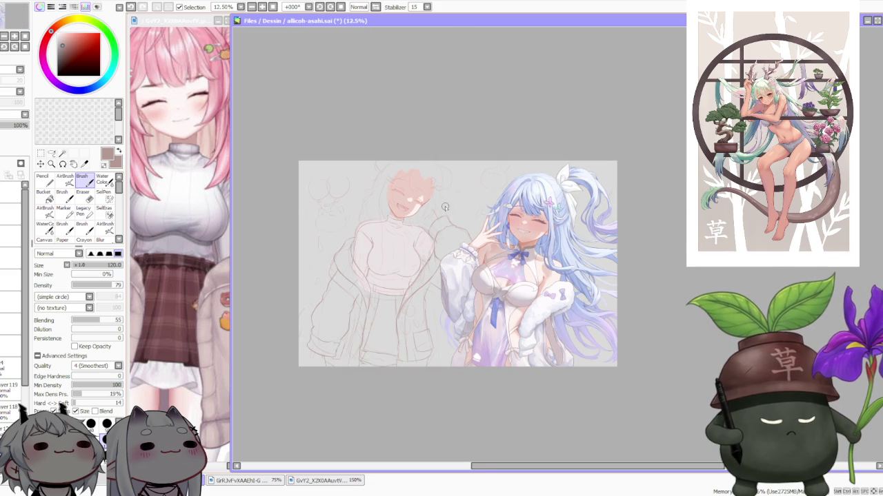
{"action": "scroll", "coordinate": [445, 207], "scroll_direction": "up", "scroll_amount": 2}
{"action": "scroll", "coordinate": [445, 205], "scroll_direction": "up", "scroll_amount": 1}
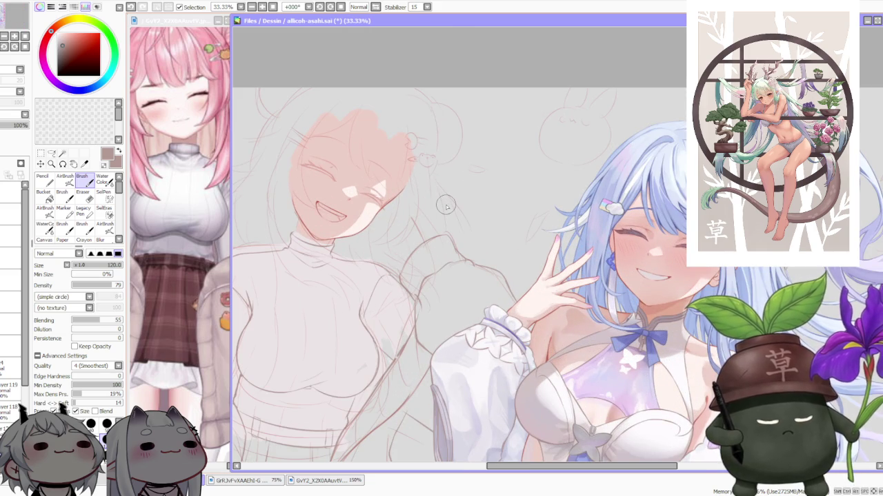